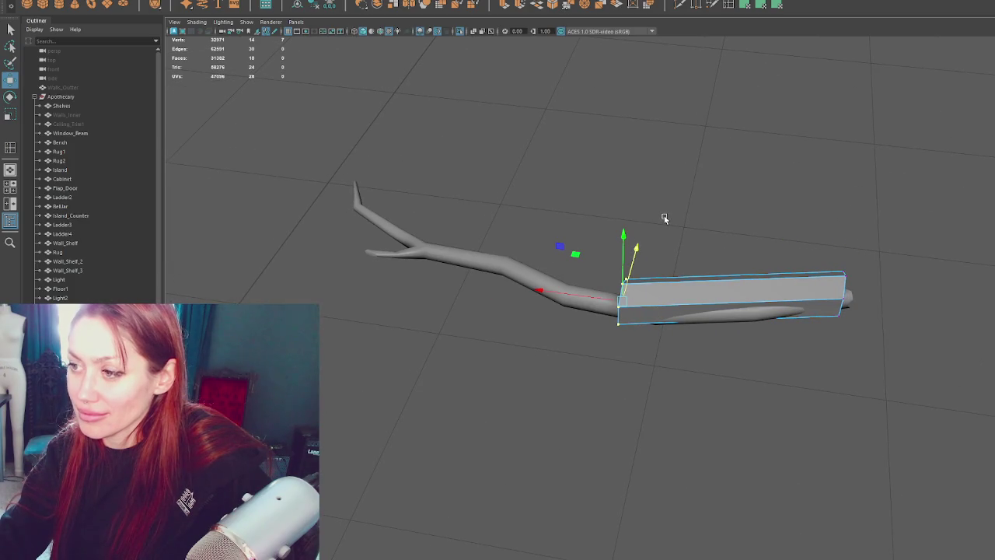
# - Stretch the box along the full branch and bend it down at a new middle edge loop
pyautogui.moveTo(577, 297)
pyautogui.mouseDown()
pyautogui.moveTo(278, 234)
pyautogui.moveTo(340, 210)
pyautogui.moveTo(389, 145)
pyautogui.mouseUp()
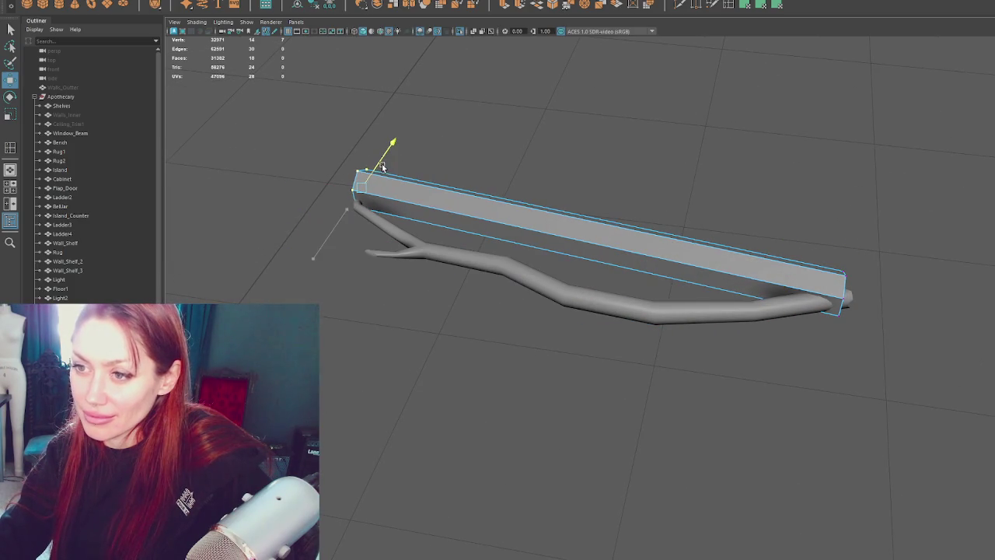
pyautogui.click(727, 5)
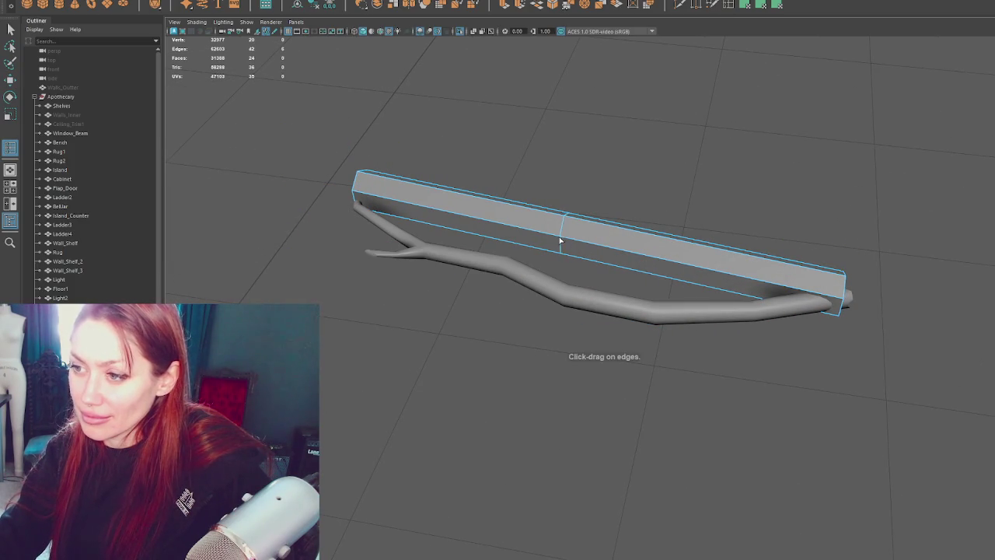
pyautogui.keyDown('ctrl'); pyautogui.click(560, 241); pyautogui.keyUp('ctrl')
pyautogui.press('w')
pyautogui.moveTo(561, 241); pyautogui.dragTo(550, 290)
# - Line the bend up with the branch's kink and add edge loops on the right and angled sections
pyautogui.press('w')
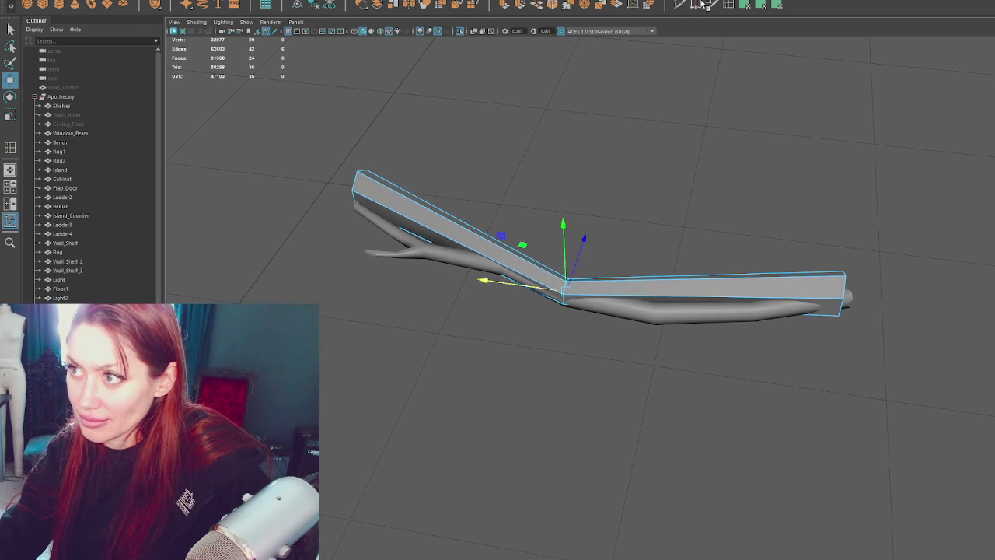
pyautogui.keyDown('shift'); pyautogui.moveTo(642, 269); pyautogui.dragTo(664, 298, button='right'); pyautogui.keyUp('shift')
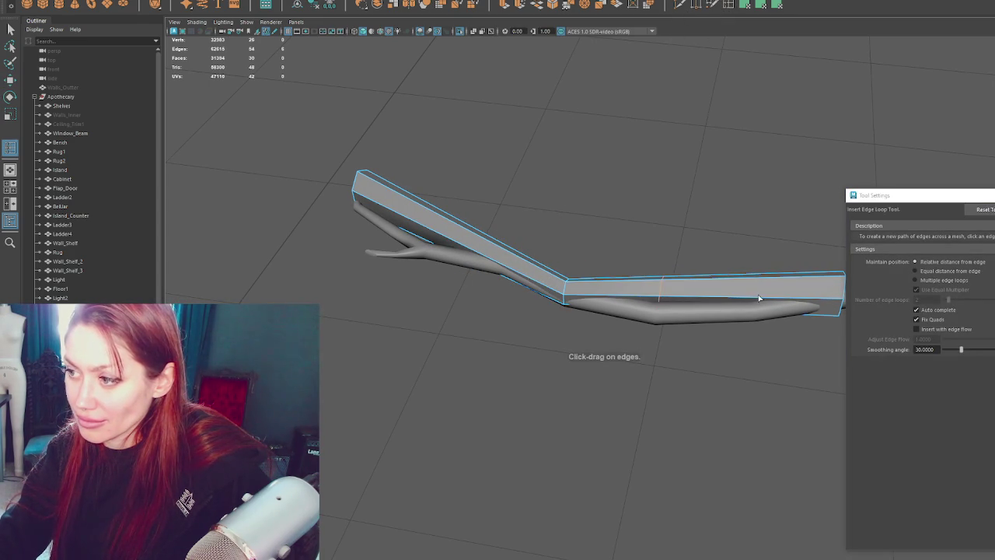
pyautogui.click(484, 255)
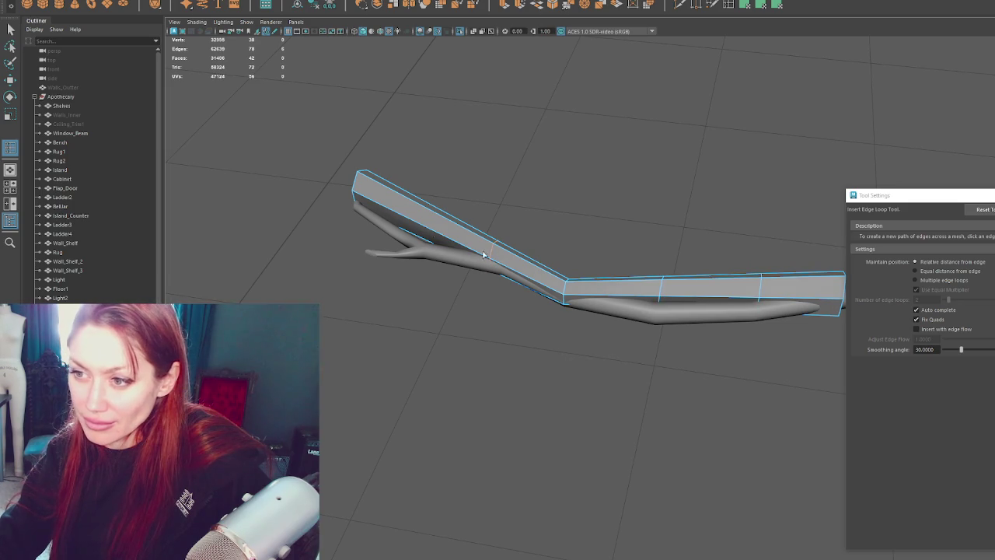
pyautogui.click(417, 225)
pyautogui.moveTo(645, 167); pyautogui.dragTo(686, 271, button='right')
# - Lower the vertices at the box's middle bend
pyautogui.press('q')
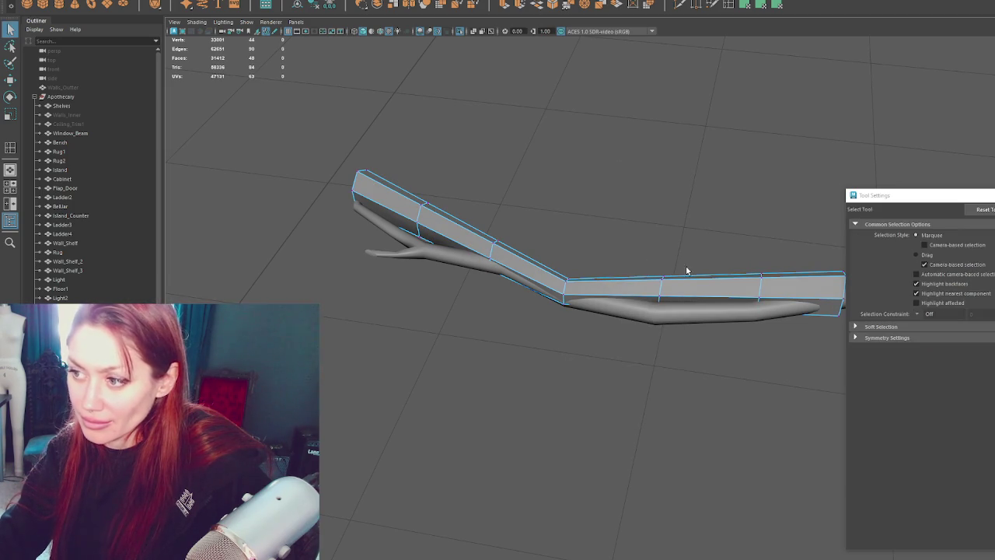
pyautogui.press('e')
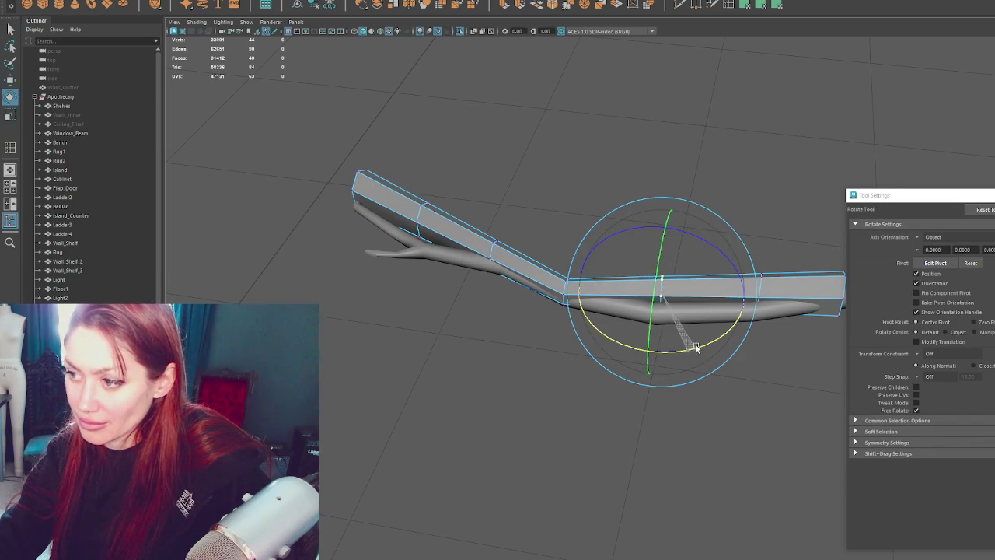
pyautogui.press('r')
pyautogui.press('w')
pyautogui.moveTo(665, 295)
pyautogui.mouseDown()
pyautogui.moveTo(657, 311)
pyautogui.moveTo(684, 167)
pyautogui.moveTo(677, 147)
pyautogui.mouseUp()
pyautogui.press('r')
pyautogui.press('w')
# - Select and adjust the vertex at the right-hand joint
pyautogui.click(513, 162)
pyautogui.keyDown('alt'); pyautogui.moveTo(513, 162); pyautogui.dragTo(519, 311); pyautogui.keyUp('alt')
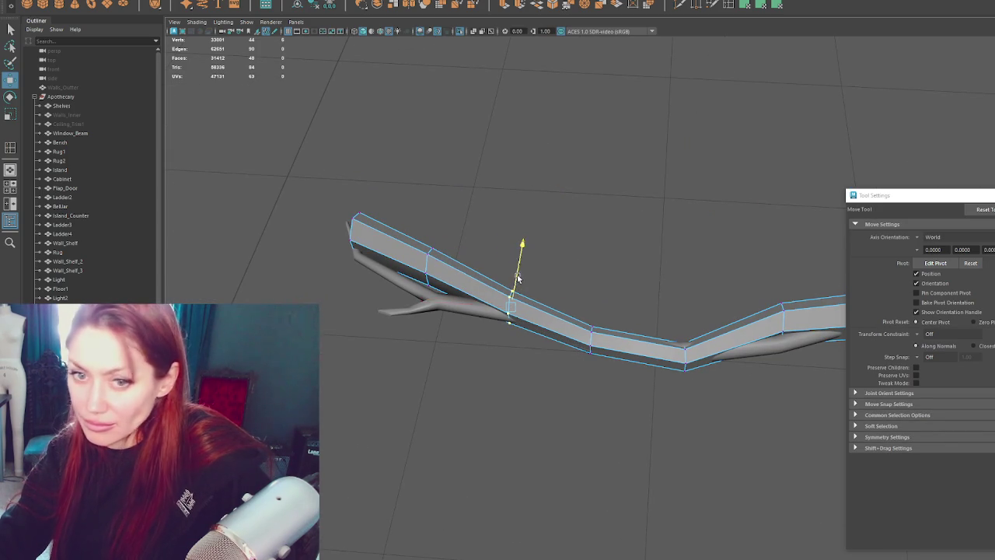
pyautogui.press('r')
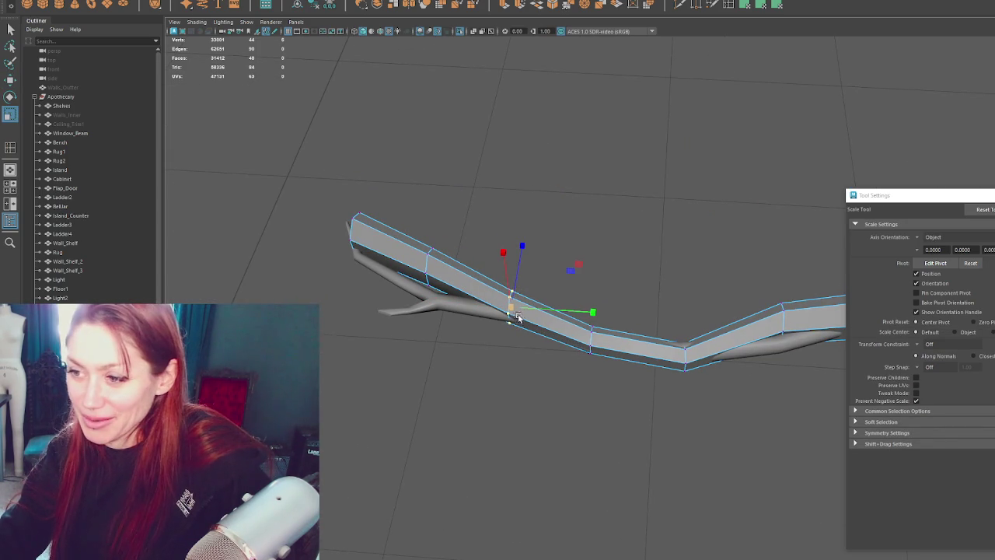
pyautogui.press('w')
pyautogui.moveTo(520, 264); pyautogui.dragTo(520, 259)
pyautogui.press('e')
pyautogui.press('r')
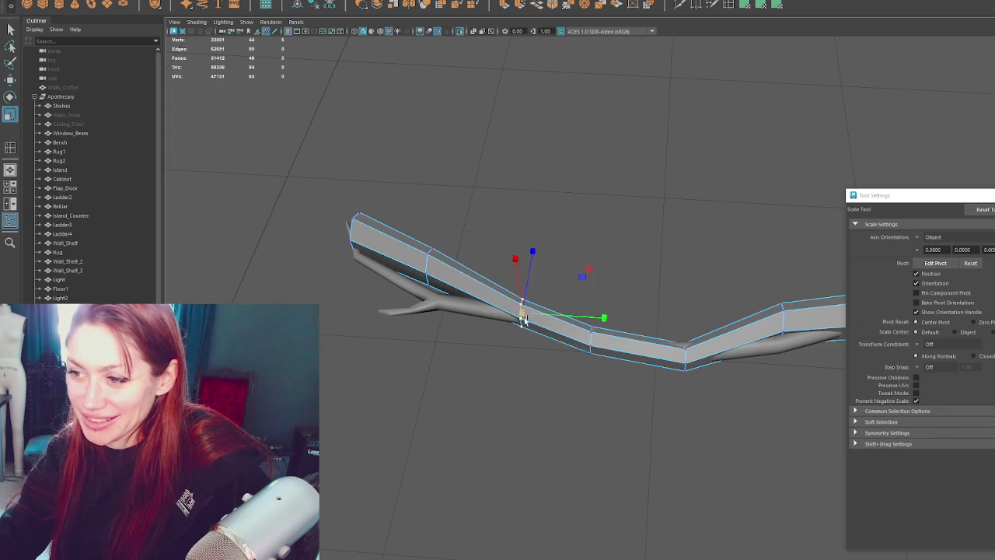
# - Lower a vertex at the left joint to follow the branch
pyautogui.moveTo(410, 308); pyautogui.dragTo(411, 307)
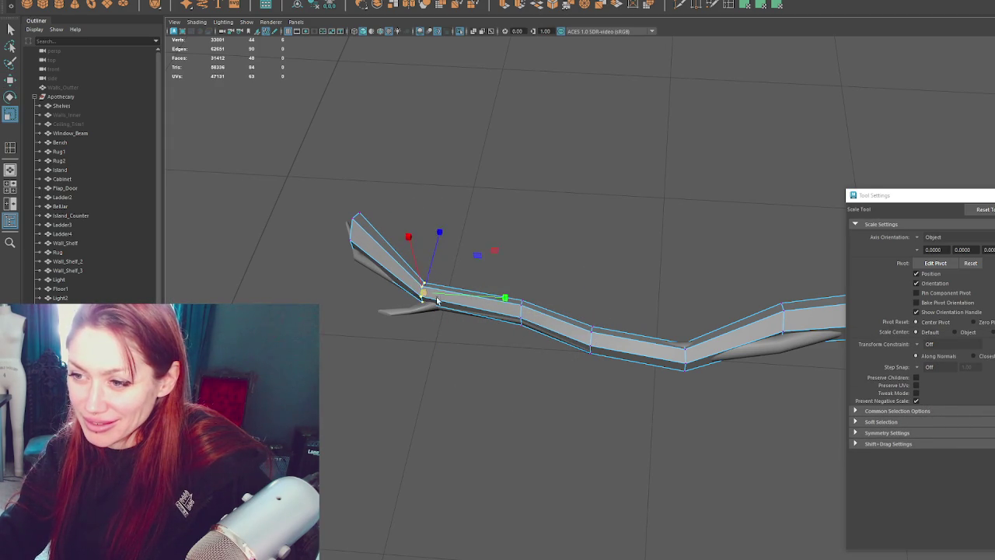
pyautogui.press('w')
pyautogui.moveTo(437, 300)
pyautogui.keyDown('alt'); pyautogui.mouseDown()
pyautogui.moveTo(500, 241)
pyautogui.moveTo(560, 129)
pyautogui.mouseUp(); pyautogui.keyUp('alt')
pyautogui.moveTo(572, 109); pyautogui.dragTo(544, 108, button='right')
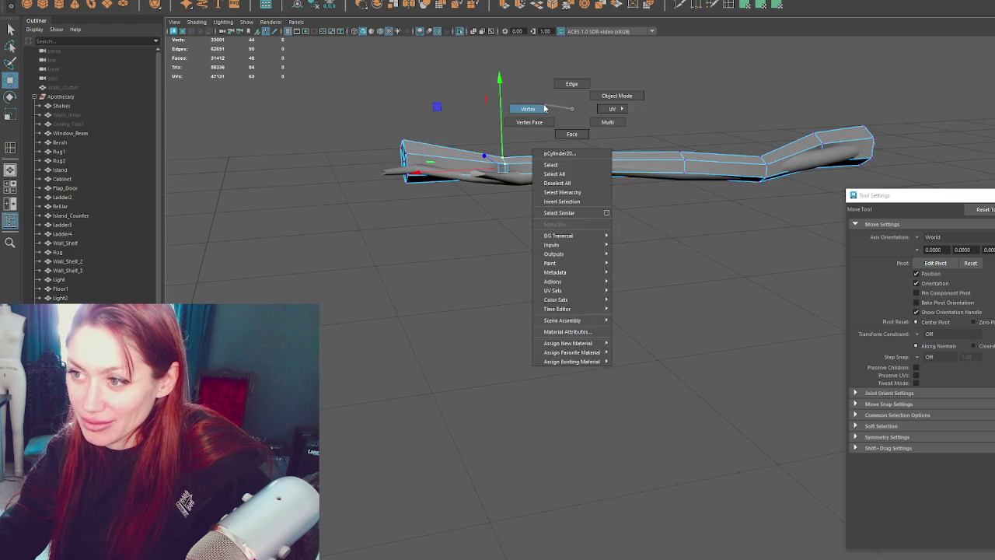
pyautogui.click(503, 167)
pyautogui.moveTo(497, 122); pyautogui.dragTo(496, 132)
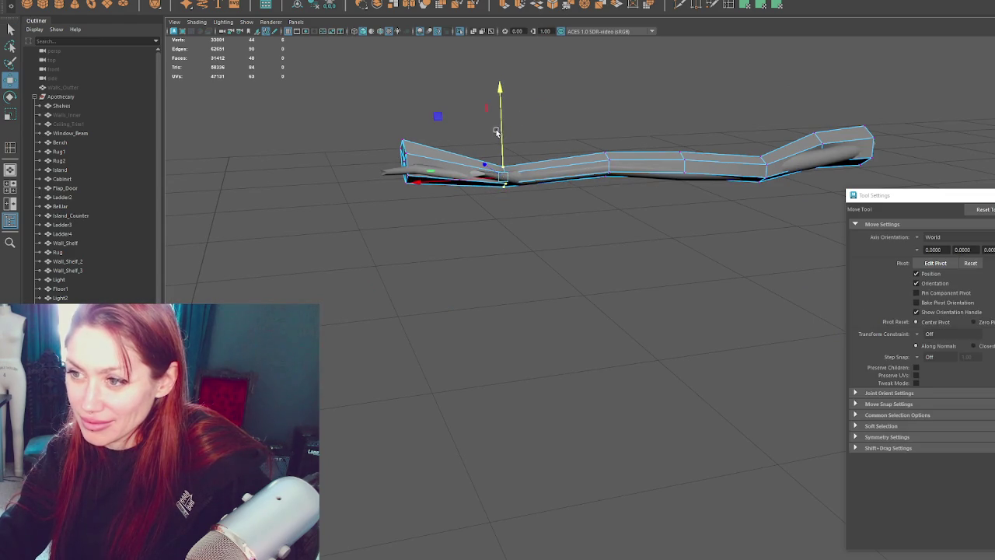
# - Flatten the left end of the mesh by scaling its vertices
pyautogui.click(402, 159)
pyautogui.press('r')
pyautogui.moveTo(404, 161)
pyautogui.mouseDown()
pyautogui.moveTo(385, 176)
pyautogui.moveTo(343, 162)
pyautogui.mouseUp()
pyautogui.press('w')
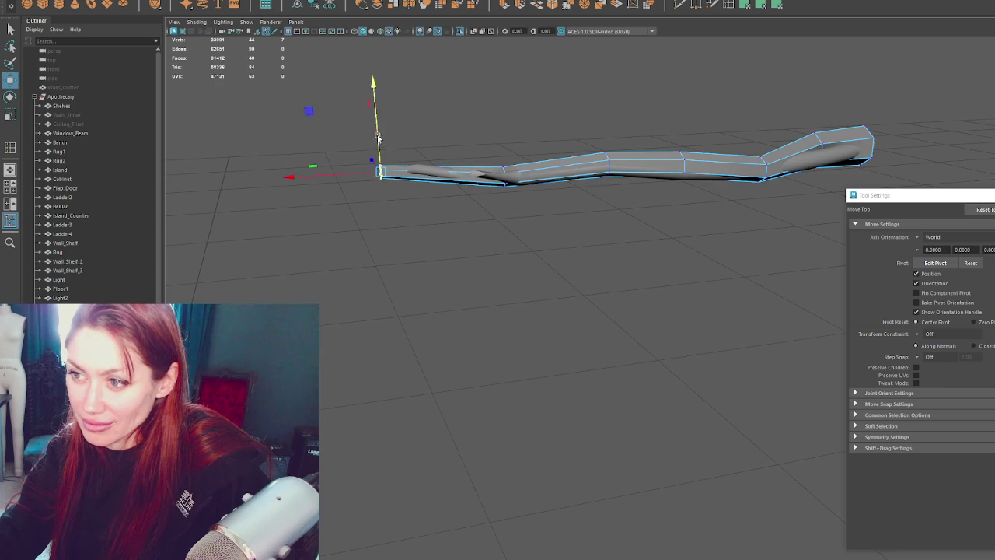
# - Pull the mesh end out to the branch tip and turn it slightly
pyautogui.keyDown('alt'); pyautogui.moveTo(378, 139); pyautogui.dragTo(536, 177); pyautogui.keyUp('alt')
pyautogui.moveTo(603, 355); pyautogui.dragTo(576, 352)
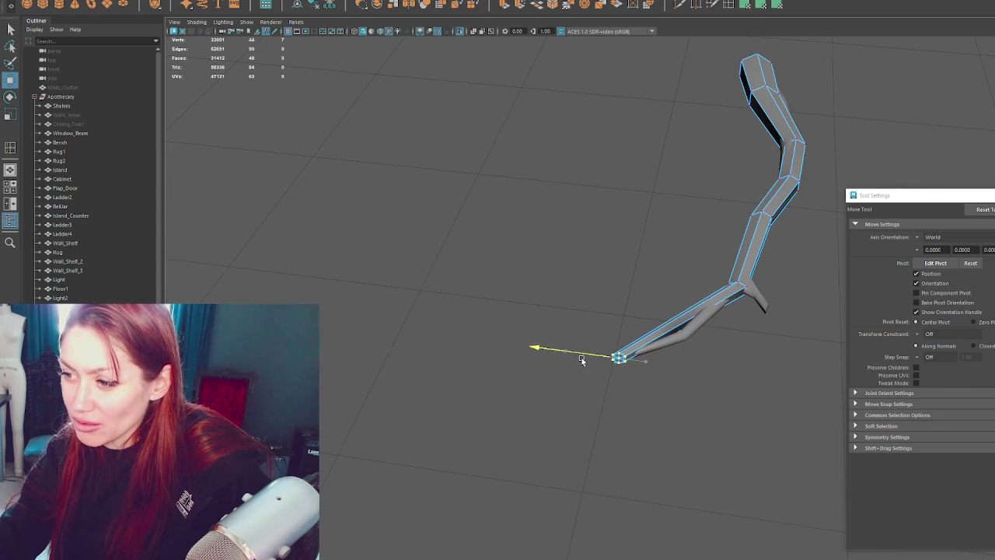
pyautogui.press('r')
pyautogui.press('e')
pyautogui.press('r')
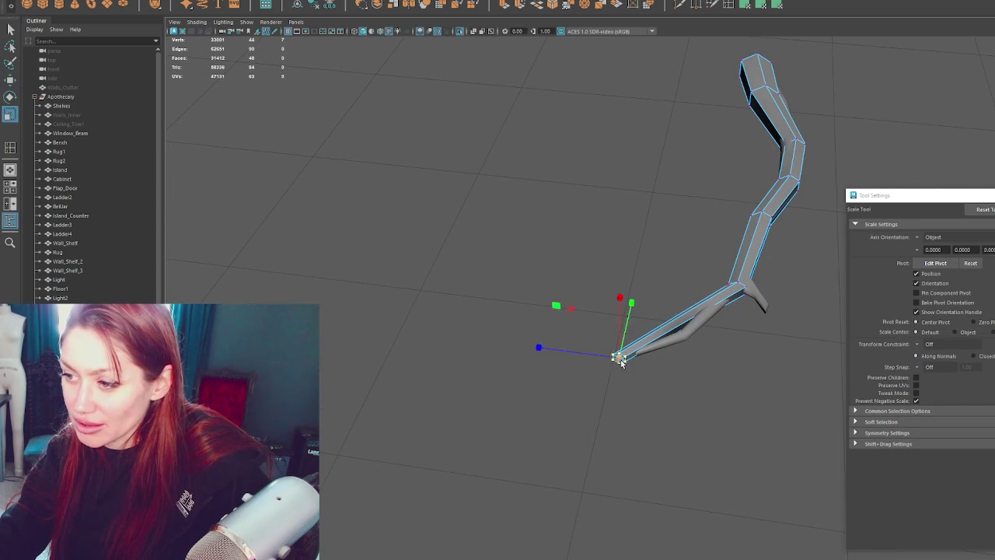
pyautogui.press('e')
pyautogui.press('r')
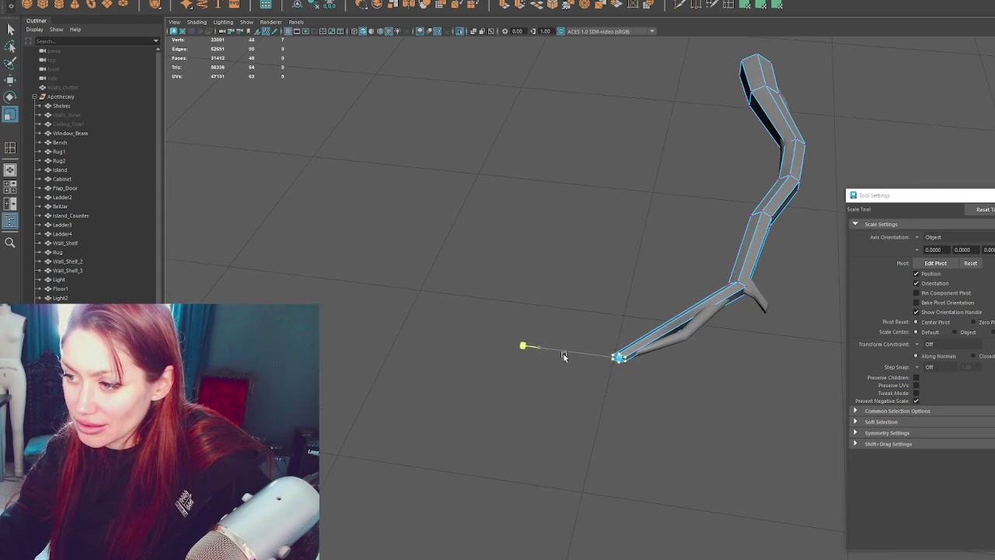
pyautogui.press('e')
pyautogui.moveTo(644, 407)
pyautogui.mouseDown()
pyautogui.moveTo(718, 388)
pyautogui.moveTo(626, 399)
pyautogui.mouseUp()
# - Box-select and reposition the vertices at the left joint
pyautogui.press('q')
pyautogui.moveTo(498, 313)
pyautogui.mouseDown()
pyautogui.moveTo(429, 363)
pyautogui.moveTo(438, 352)
pyautogui.mouseUp()
pyautogui.press('w')
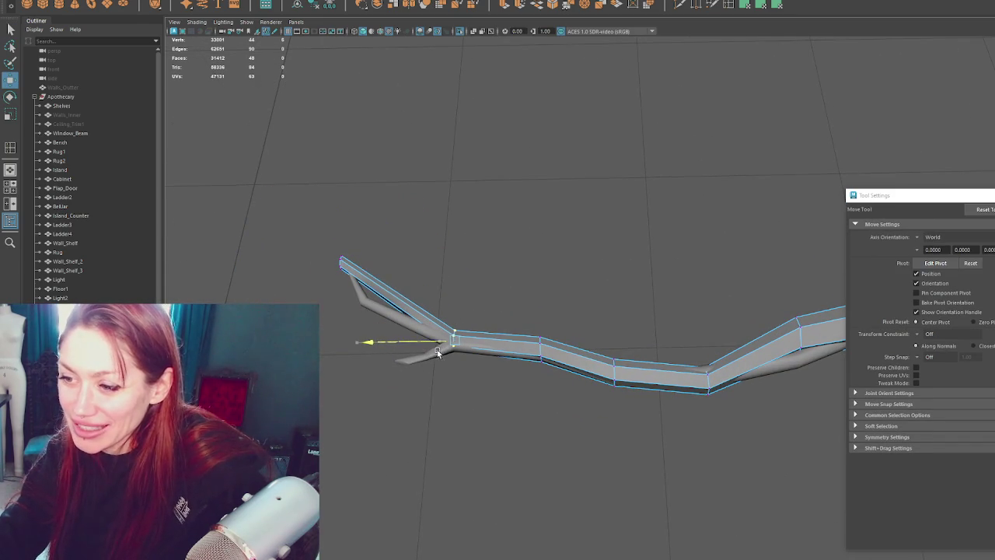
pyautogui.press('r')
pyautogui.moveTo(467, 342)
pyautogui.keyDown('alt'); pyautogui.mouseDown()
pyautogui.moveTo(506, 342)
pyautogui.moveTo(413, 251)
pyautogui.mouseUp(); pyautogui.keyUp('alt')
# - Adjust the vertices at the central joint of the mesh
pyautogui.moveTo(489, 181); pyautogui.dragTo(461, 244)
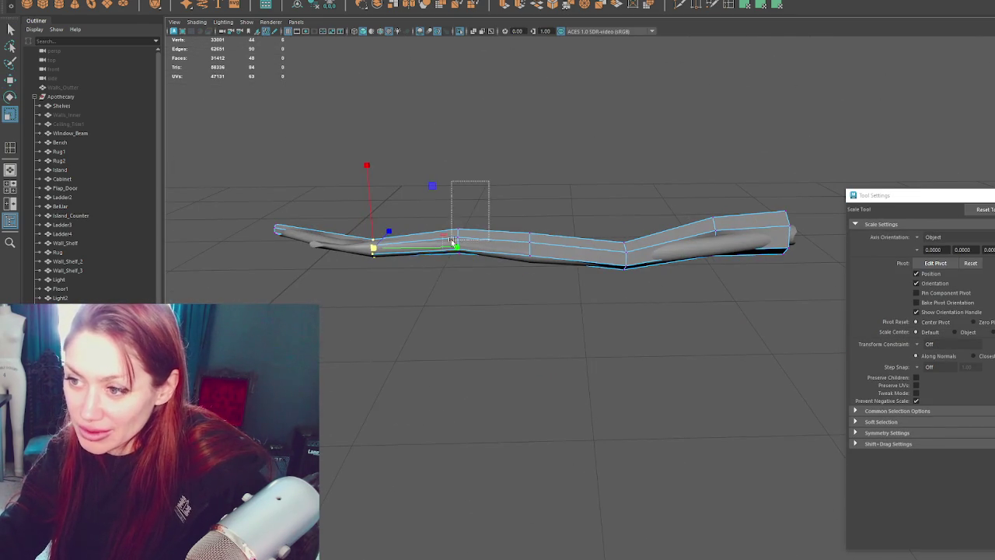
pyautogui.moveTo(539, 238); pyautogui.dragTo(536, 243)
pyautogui.press('w')
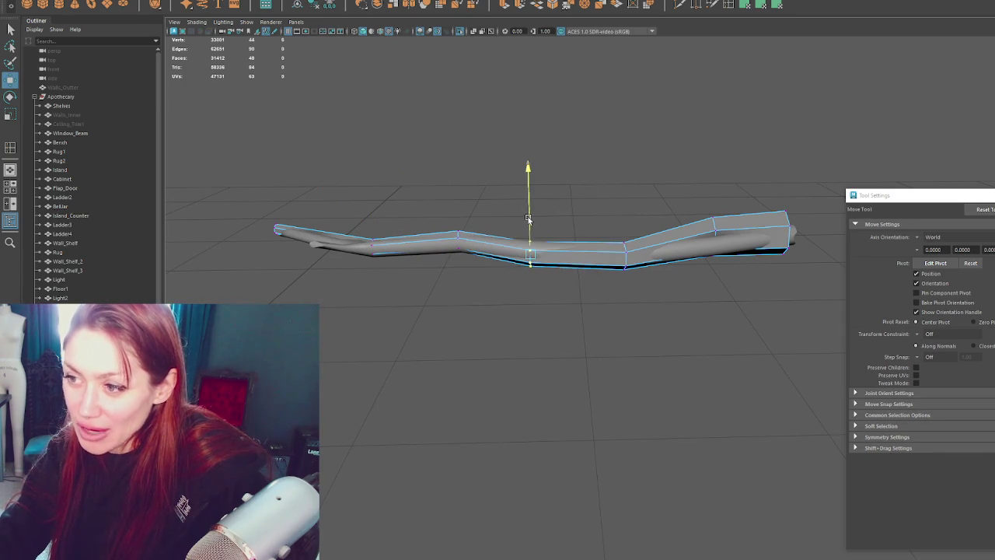
pyautogui.moveTo(528, 219); pyautogui.dragTo(529, 217)
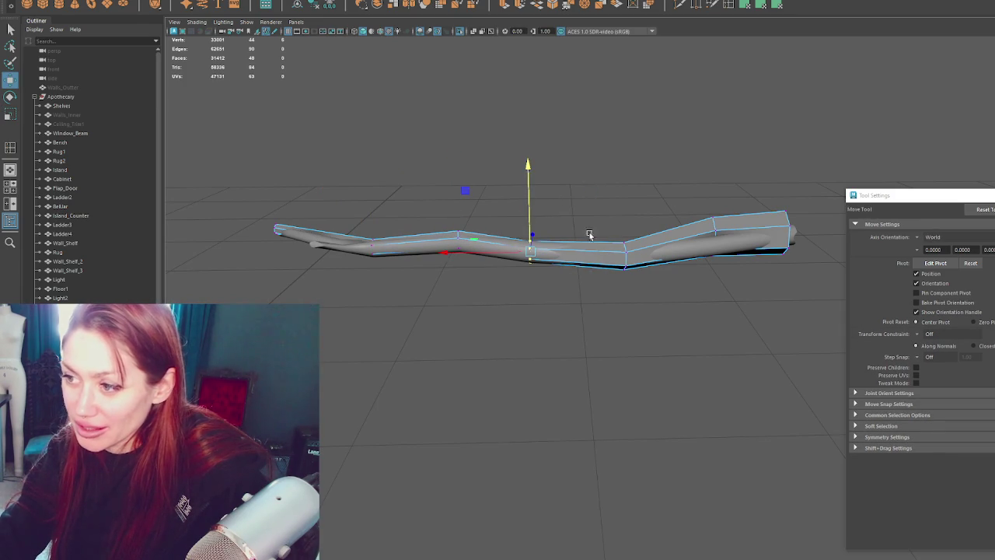
pyautogui.press('r')
# - Adjust the mesh width at the right bend
pyautogui.click(623, 259)
pyautogui.moveTo(711, 200); pyautogui.dragTo(725, 224)
pyautogui.moveTo(670, 295); pyautogui.dragTo(726, 343)
pyautogui.press('w')
# - Raise the middle vertex of the right section to follow the branch
pyautogui.click(744, 418)
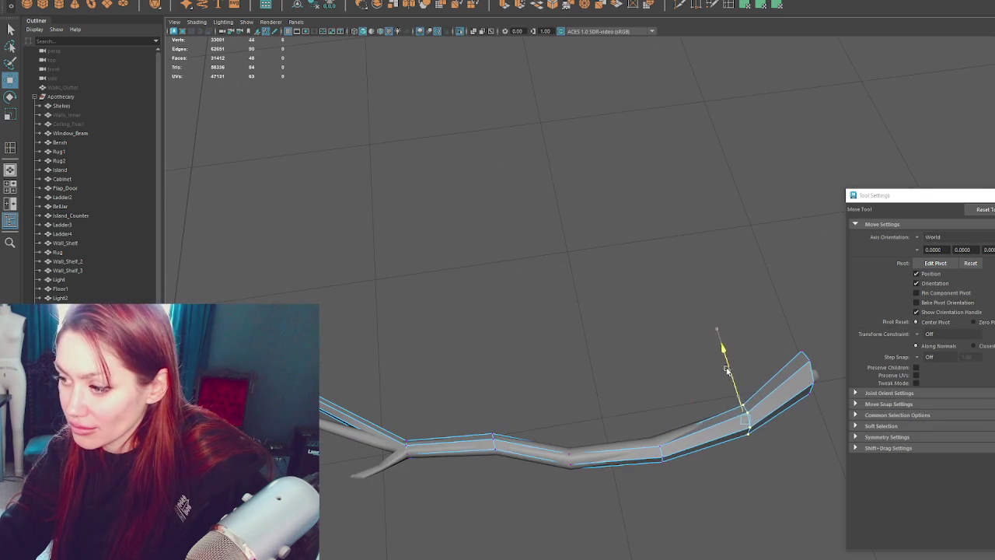
pyautogui.press('r')
pyautogui.press('w')
pyautogui.moveTo(743, 410); pyautogui.dragTo(734, 394)
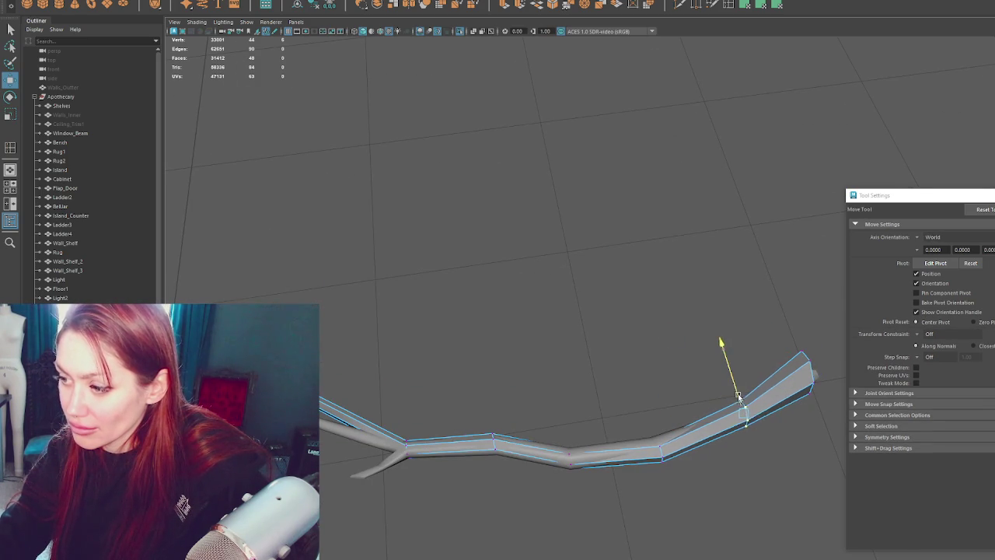
# - Move and rotate the right-end vertices to match the branch end
pyautogui.click(803, 375)
pyautogui.press('r')
pyautogui.press('w')
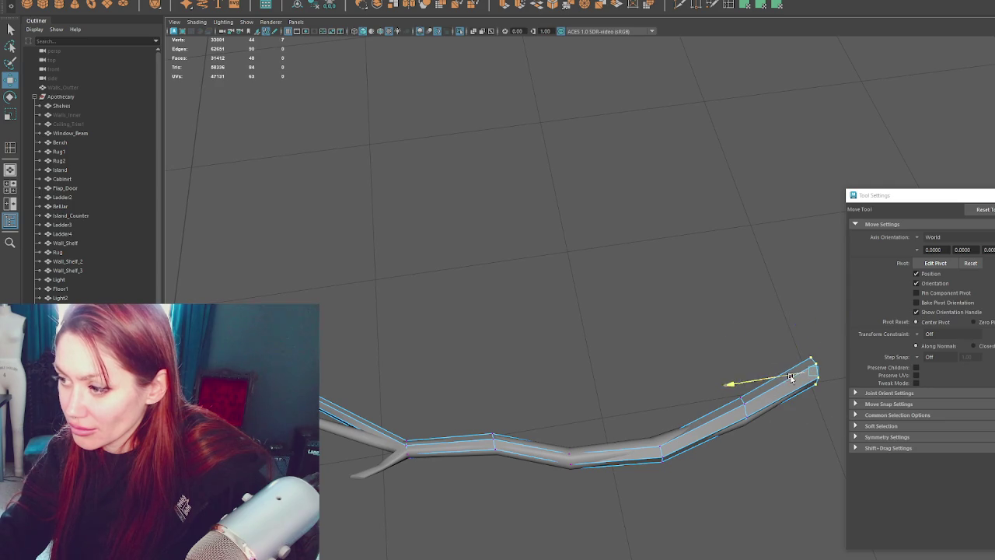
pyautogui.press('e')
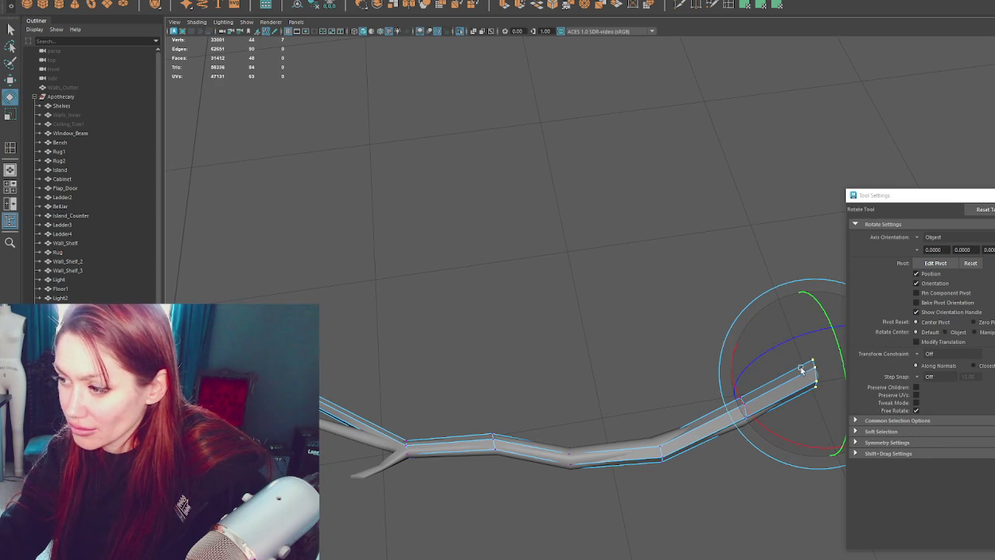
pyautogui.click(633, 362)
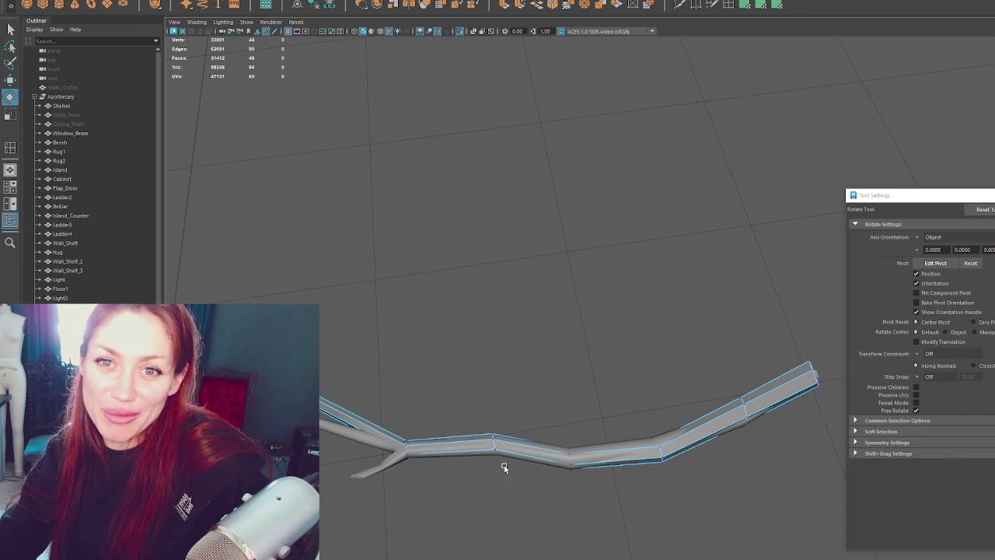
pyautogui.moveTo(476, 426)
pyautogui.keyDown('alt'); pyautogui.mouseDown()
pyautogui.moveTo(473, 333)
pyautogui.moveTo(516, 329)
pyautogui.moveTo(509, 336)
pyautogui.mouseUp(); pyautogui.keyUp('alt')
pyautogui.click(730, 6)
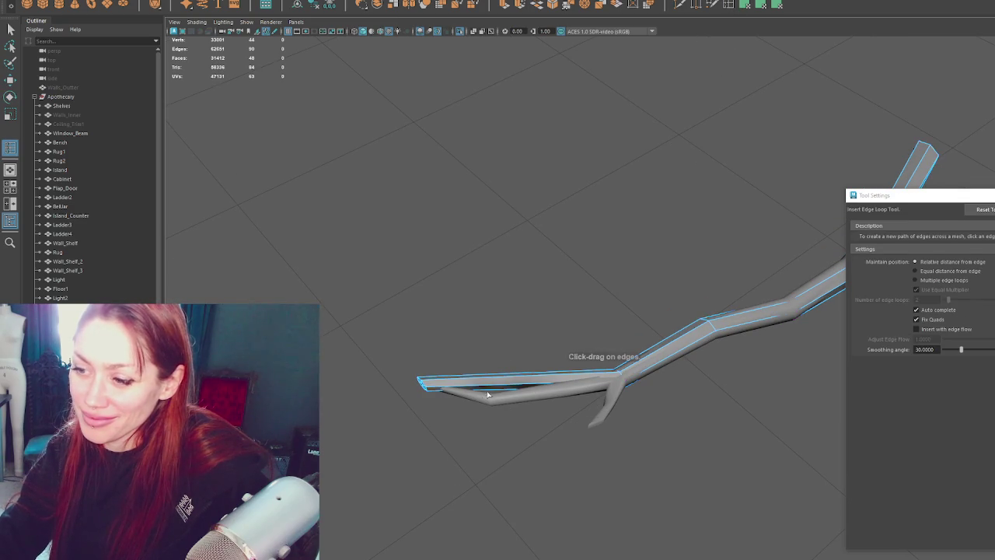
# - Add an edge loop near the left end and shift the end edges along the branch
pyautogui.click(492, 387)
pyautogui.rightClick(487, 268)
pyautogui.press('w')
pyautogui.moveTo(460, 329); pyautogui.dragTo(570, 467)
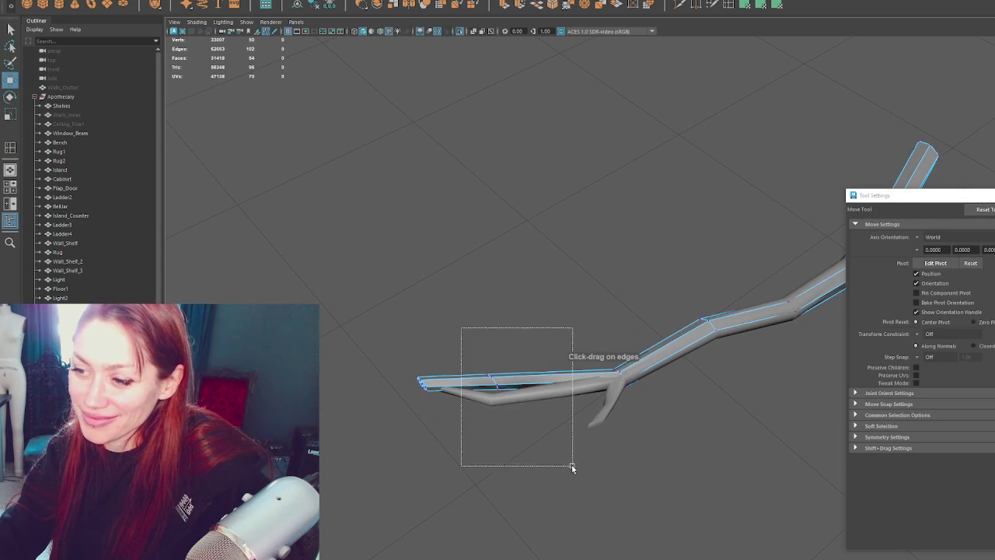
pyautogui.moveTo(480, 364); pyautogui.dragTo(424, 444)
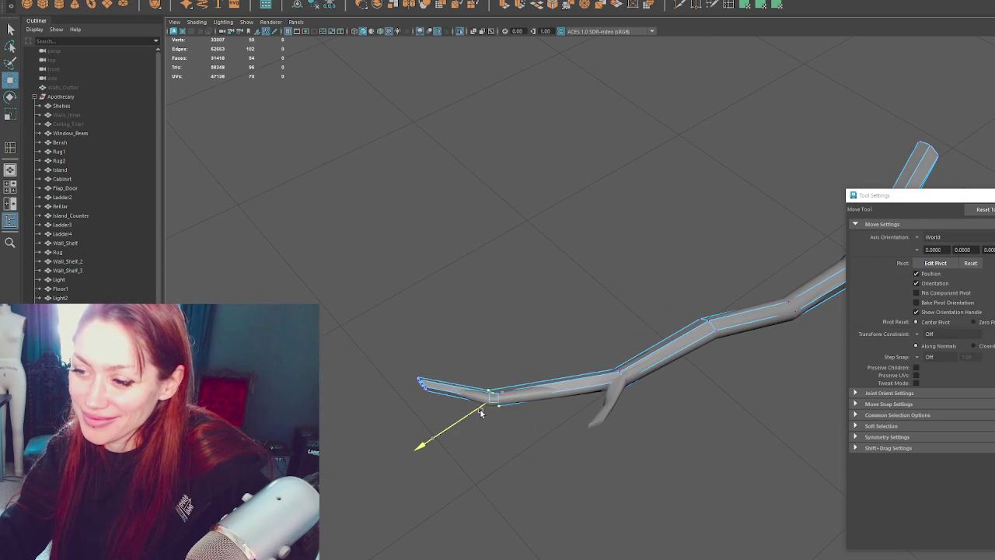
pyautogui.press('e')
pyautogui.moveTo(516, 445)
pyautogui.mouseDown()
pyautogui.moveTo(517, 466)
pyautogui.moveTo(492, 476)
pyautogui.mouseUp()
pyautogui.hotkey('ctrl', 'z')
# - Slide the bend's edge loop toward the fork and scale it vertically
pyautogui.press('r')
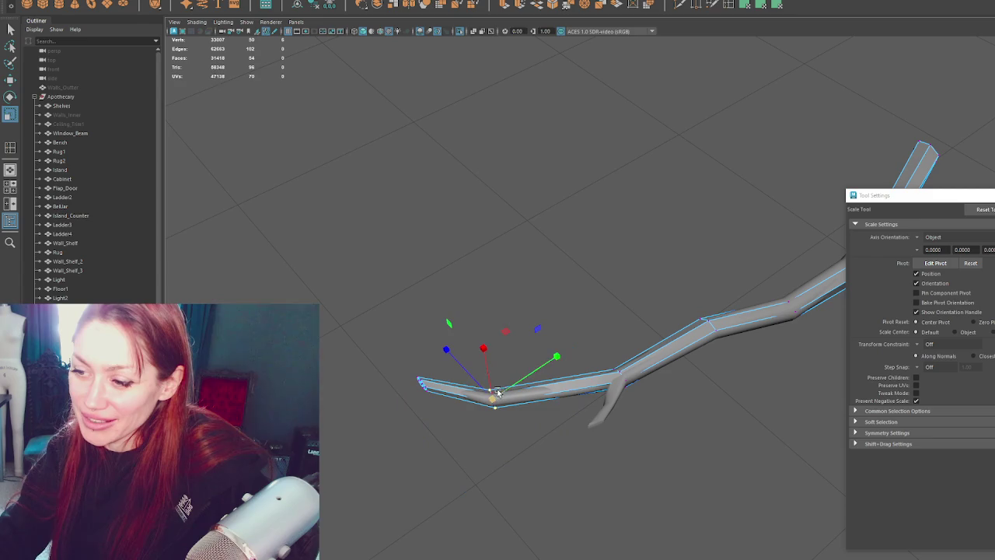
pyautogui.press('f')
pyautogui.scroll(-5, 596, 395)
pyautogui.press('w')
pyautogui.keyDown('alt'); pyautogui.moveTo(666, 372); pyautogui.dragTo(621, 251); pyautogui.keyUp('alt')
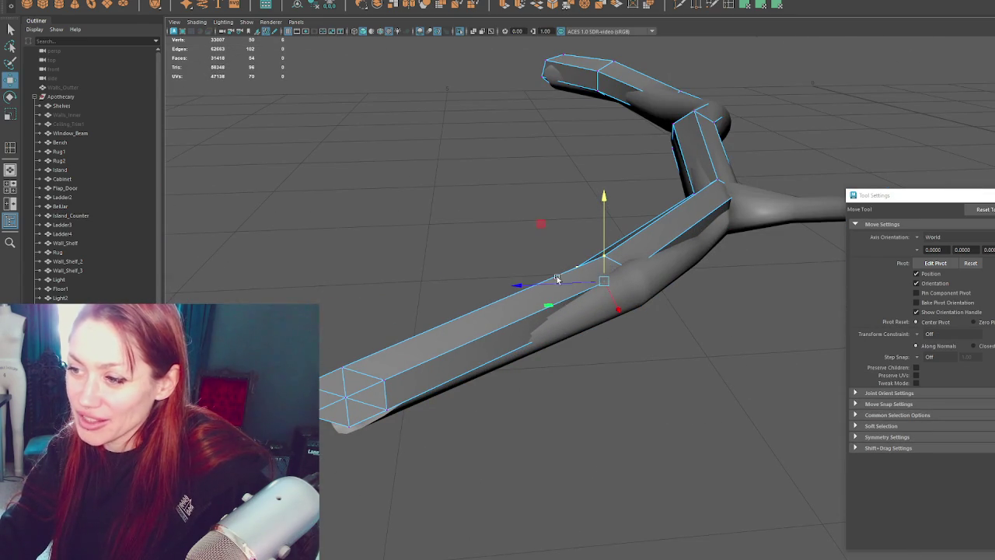
pyautogui.moveTo(558, 279); pyautogui.dragTo(581, 285)
pyautogui.press('e')
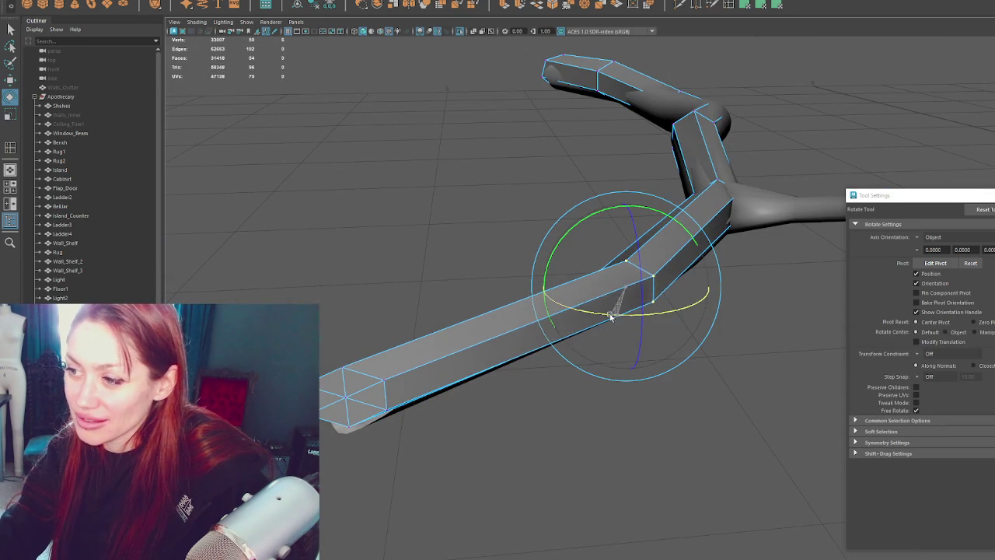
pyautogui.press('f')
pyautogui.press('r')
pyautogui.moveTo(565, 251); pyautogui.dragTo(583, 305)
pyautogui.press('w')
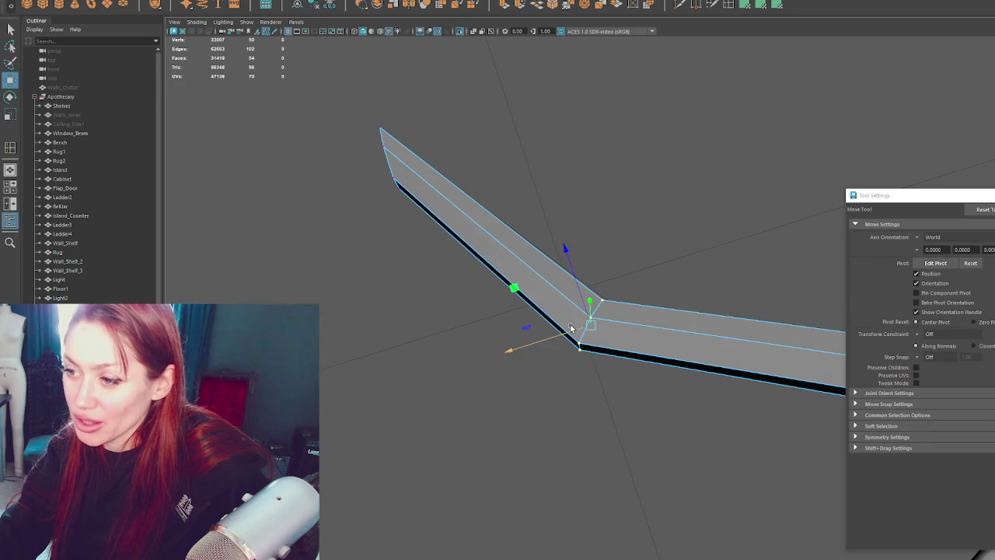
# - Lower, shrink and shift the beam's end face toward the branch tip
pyautogui.click(552, 334)
pyautogui.moveTo(544, 342)
pyautogui.keyDown('alt'); pyautogui.mouseDown()
pyautogui.moveTo(611, 226)
pyautogui.moveTo(366, 218)
pyautogui.moveTo(382, 378)
pyautogui.moveTo(541, 392)
pyautogui.mouseUp(); pyautogui.keyUp('alt')
pyautogui.moveTo(716, 330); pyautogui.dragTo(716, 357)
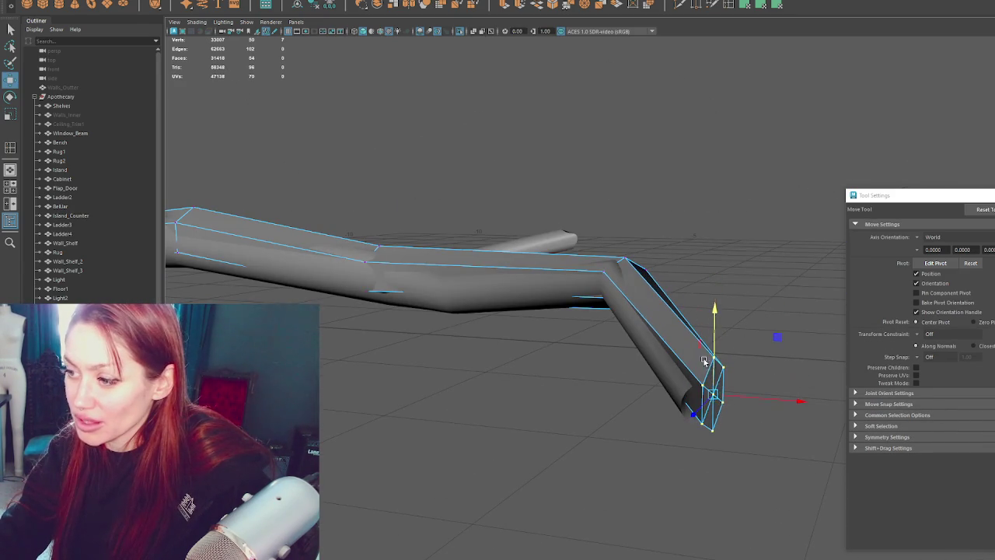
pyautogui.press('r')
pyautogui.moveTo(645, 389); pyautogui.dragTo(687, 397)
pyautogui.press('w')
pyautogui.moveTo(746, 400); pyautogui.dragTo(724, 398)
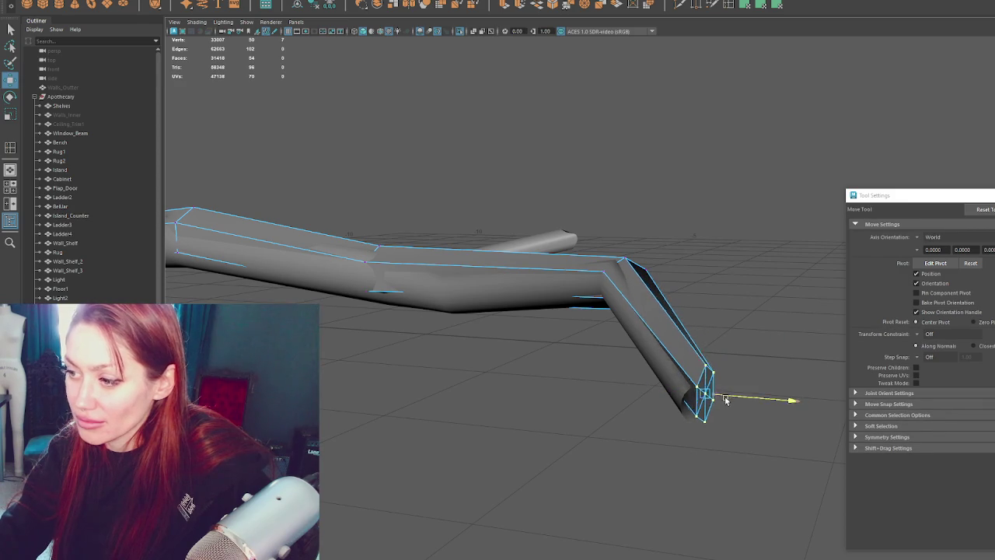
pyautogui.moveTo(694, 350)
pyautogui.mouseDown()
pyautogui.moveTo(697, 391)
pyautogui.moveTo(604, 349)
pyautogui.moveTo(637, 218)
pyautogui.moveTo(673, 261)
pyautogui.mouseUp()
pyautogui.press('r')
# - Nudge the bend edge loop slightly along X and return to object mode
pyautogui.moveTo(673, 261)
pyautogui.keyDown('alt'); pyautogui.mouseDown()
pyautogui.moveTo(657, 322)
pyautogui.moveTo(666, 289)
pyautogui.mouseUp(); pyautogui.keyUp('alt')
pyautogui.press('w')
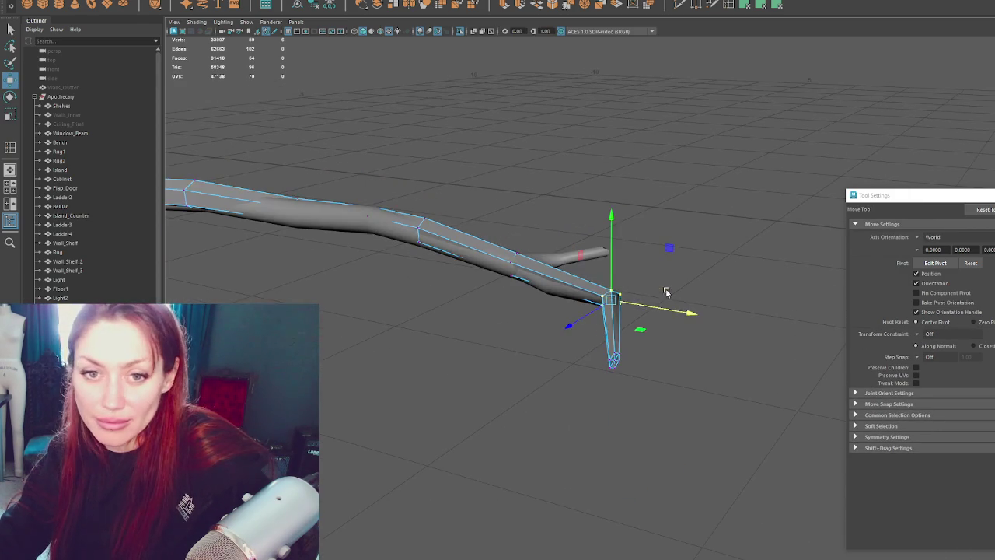
pyautogui.moveTo(591, 226); pyautogui.dragTo(579, 208, button='right')
pyautogui.moveTo(579, 209)
pyautogui.keyDown('alt'); pyautogui.mouseDown()
pyautogui.moveTo(571, 195)
pyautogui.moveTo(769, 227)
pyautogui.mouseUp(); pyautogui.keyUp('alt')
# - Isolate the beam with Ctrl+1 and insert an edge loop just before its bend
pyautogui.click(760, 183)
pyautogui.moveTo(760, 183)
pyautogui.keyDown('alt'); pyautogui.mouseDown()
pyautogui.moveTo(511, 466)
pyautogui.moveTo(655, 304)
pyautogui.moveTo(609, 320)
pyautogui.moveTo(646, 362)
pyautogui.moveTo(592, 322)
pyautogui.moveTo(627, 399)
pyautogui.moveTo(577, 290)
pyautogui.mouseUp(); pyautogui.keyUp('alt')
pyautogui.moveTo(453, 293)
pyautogui.keyDown('alt'); pyautogui.mouseDown()
pyautogui.moveTo(669, 353)
pyautogui.moveTo(577, 304)
pyautogui.mouseUp(); pyautogui.keyUp('alt')
pyautogui.press('Up')
pyautogui.click(543, 283)
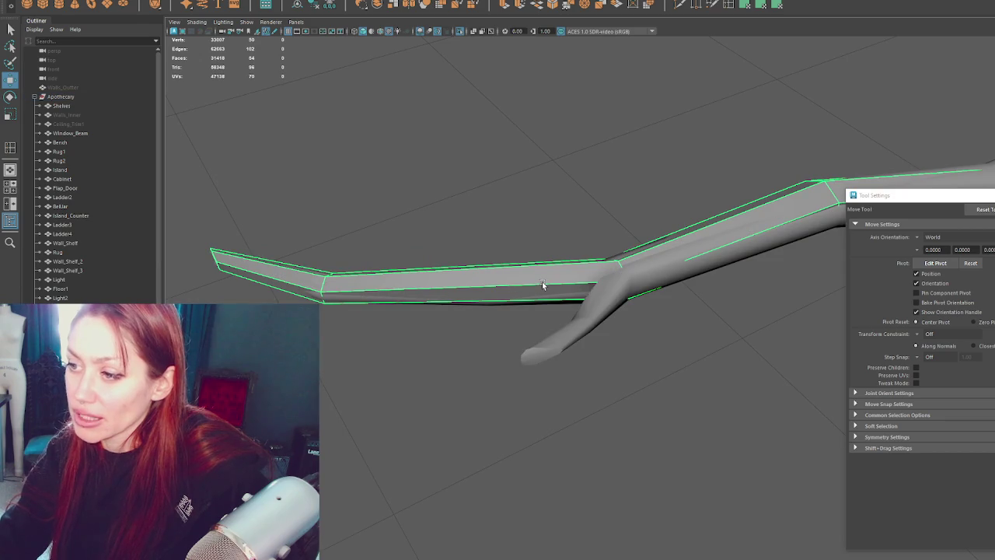
pyautogui.hotkey('ctrl', '1')
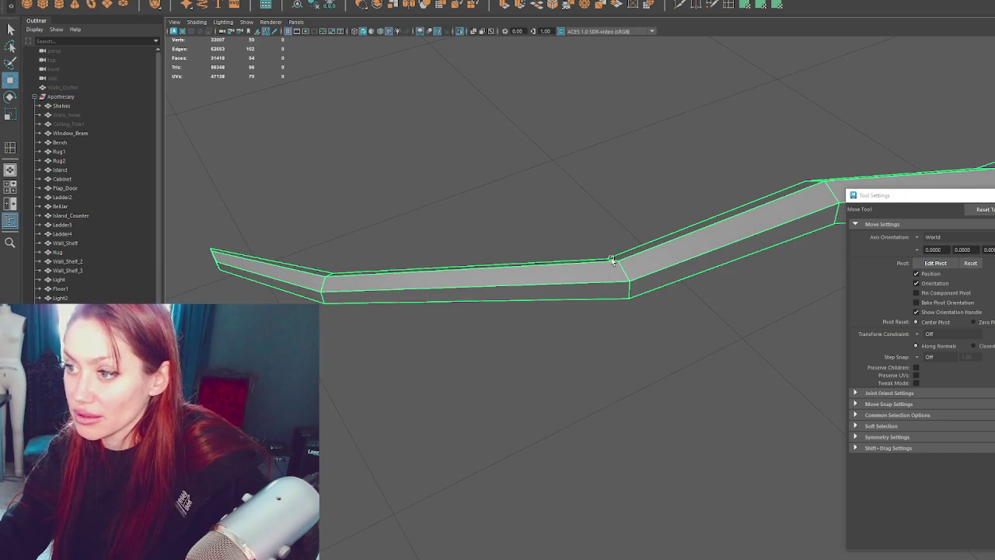
pyautogui.keyDown('shift'); pyautogui.moveTo(612, 260); pyautogui.dragTo(593, 285, button='right'); pyautogui.keyUp('shift')
pyautogui.click(591, 286)
# - Pull the extruded faces out sideways into a twig and taper its end by scaling
pyautogui.press('q')
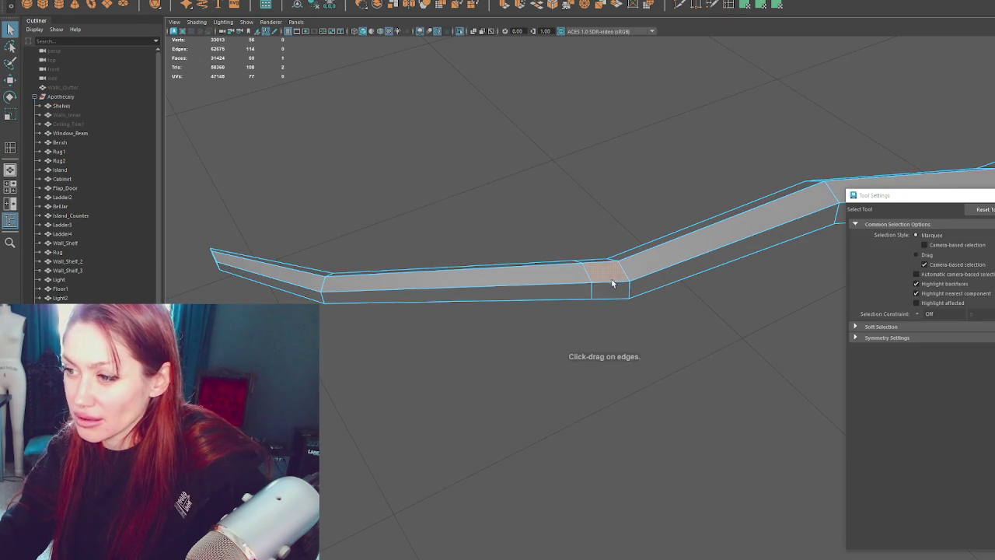
pyautogui.moveTo(635, 310)
pyautogui.keyDown('alt'); pyautogui.mouseDown()
pyautogui.moveTo(652, 266)
pyautogui.moveTo(697, 256)
pyautogui.moveTo(643, 85)
pyautogui.moveTo(657, 81)
pyautogui.moveTo(507, 31)
pyautogui.mouseUp(); pyautogui.keyUp('alt')
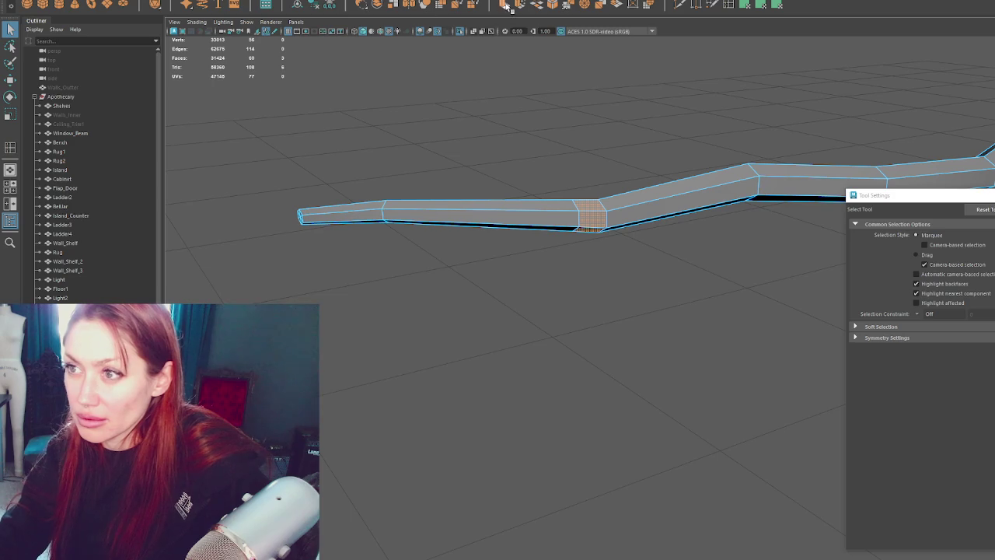
pyautogui.press('w')
pyautogui.moveTo(540, 227); pyautogui.dragTo(493, 220)
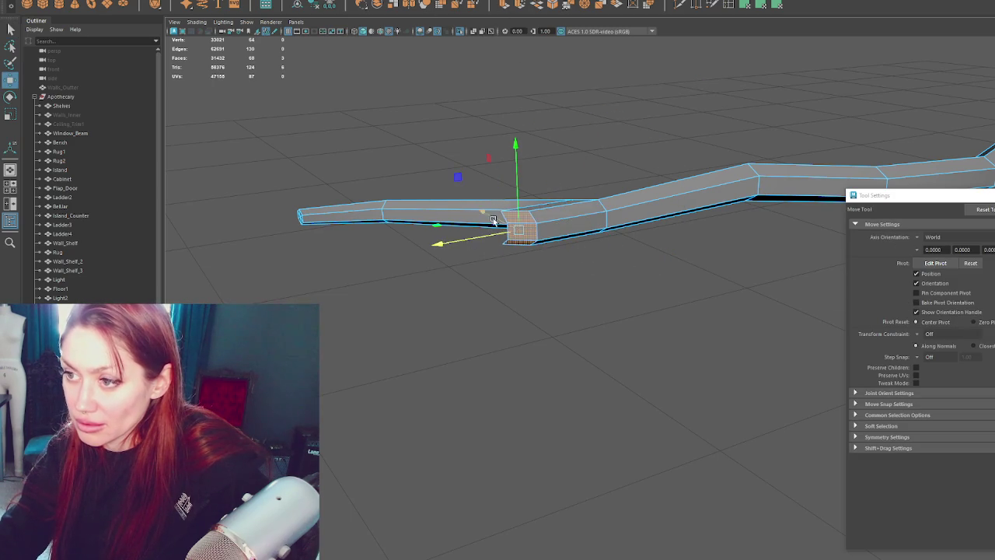
pyautogui.press('r')
pyautogui.moveTo(549, 248); pyautogui.dragTo(605, 270)
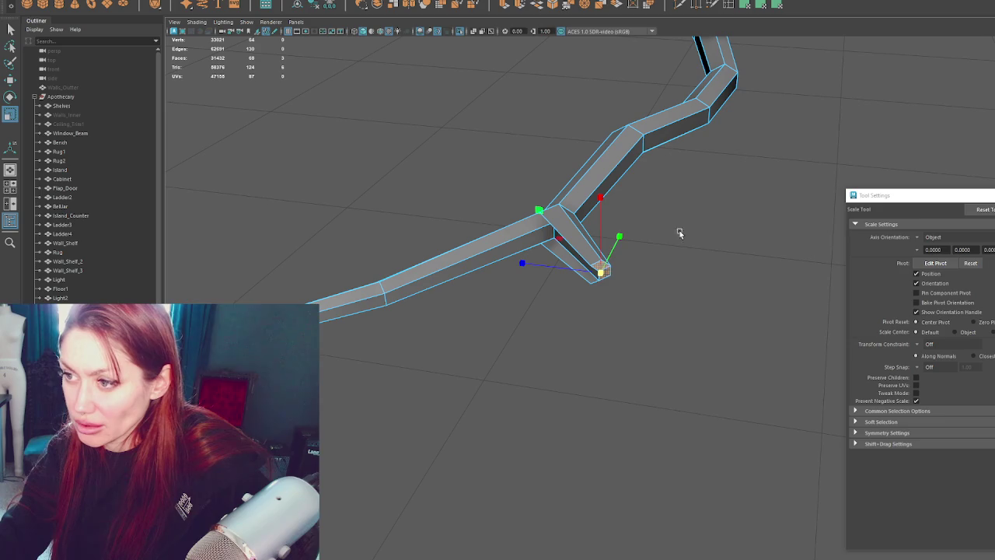
pyautogui.press('q')
# - Nudge the fork vertex along X, adjust the twig tip's height, and scale middle vertices down
pyautogui.press('w')
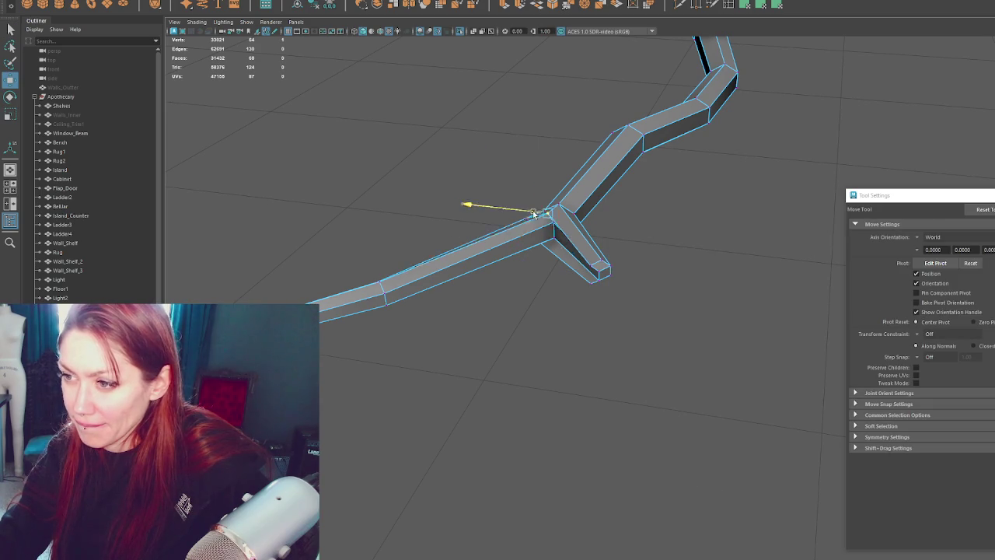
pyautogui.moveTo(549, 210); pyautogui.dragTo(544, 210)
pyautogui.keyDown('alt'); pyautogui.moveTo(544, 248); pyautogui.dragTo(572, 196); pyautogui.keyUp('alt')
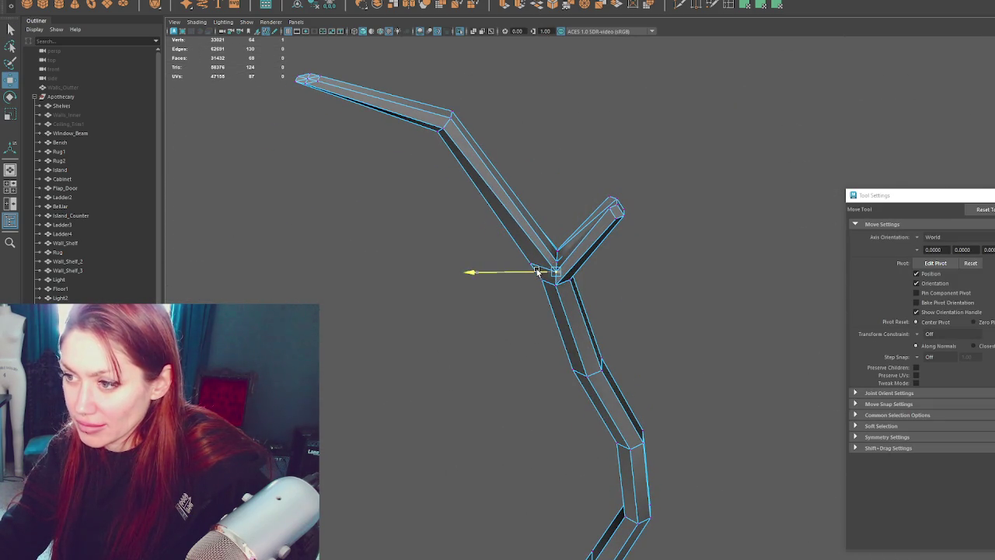
pyautogui.keyDown('alt'); pyautogui.moveTo(540, 271); pyautogui.dragTo(555, 245); pyautogui.keyUp('alt')
pyautogui.moveTo(533, 301); pyautogui.dragTo(532, 305)
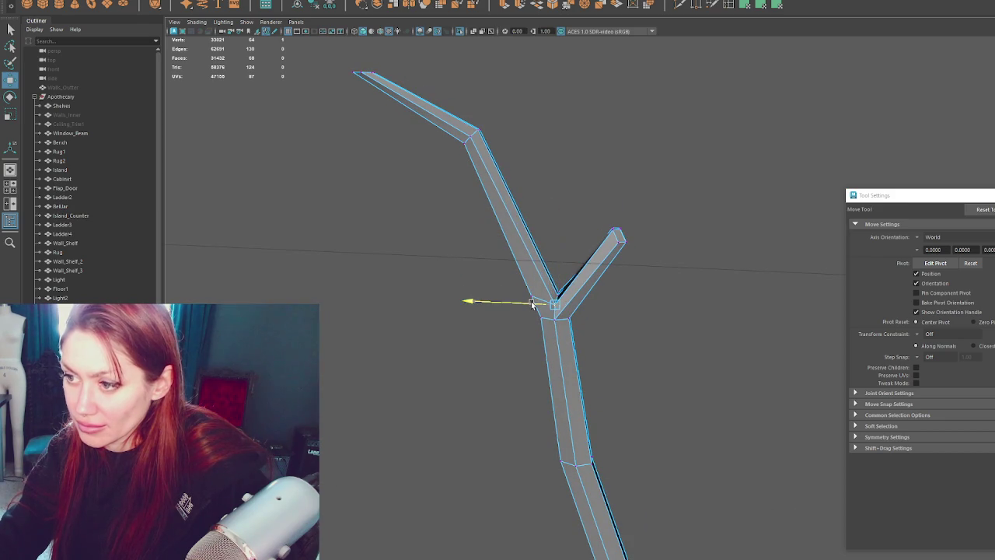
pyautogui.click(612, 231)
pyautogui.moveTo(613, 223)
pyautogui.mouseDown()
pyautogui.moveTo(588, 234)
pyautogui.moveTo(619, 293)
pyautogui.moveTo(687, 280)
pyautogui.moveTo(672, 294)
pyautogui.mouseUp()
pyautogui.click(539, 386)
pyautogui.press('r')
pyautogui.moveTo(539, 355); pyautogui.dragTo(538, 381)
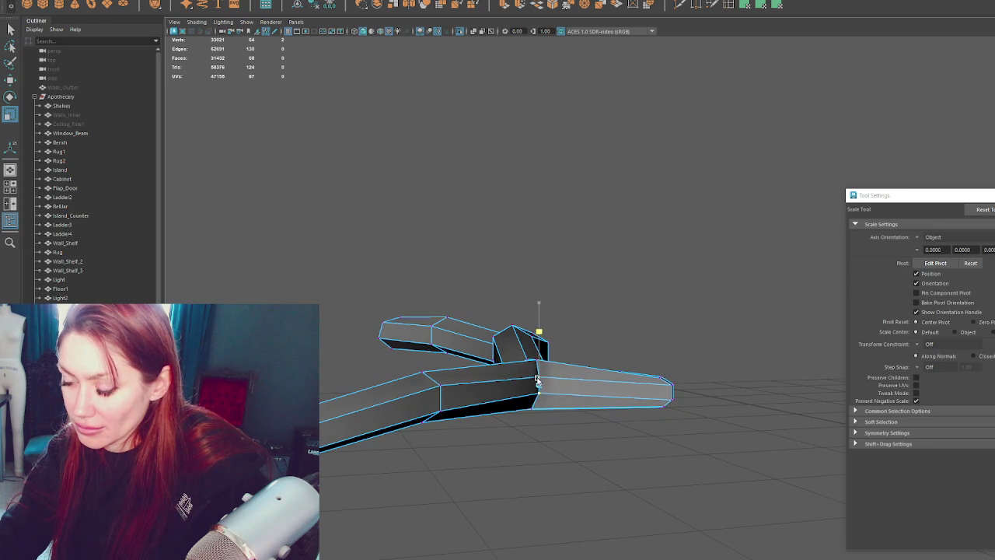
# - Orbit to a lower side view and ready the Move tool on the vertical axis
pyautogui.press('q')
pyautogui.press('r')
pyautogui.moveTo(441, 387)
pyautogui.keyDown('alt'); pyautogui.mouseDown()
pyautogui.moveTo(538, 364)
pyautogui.moveTo(586, 413)
pyautogui.moveTo(596, 446)
pyautogui.moveTo(511, 310)
pyautogui.moveTo(628, 289)
pyautogui.moveTo(618, 289)
pyautogui.moveTo(622, 276)
pyautogui.mouseUp(); pyautogui.keyUp('alt')
pyautogui.press('w')
pyautogui.press('q')
pyautogui.press('w')
pyautogui.press('q')
pyautogui.press('w')
pyautogui.click(621, 276)
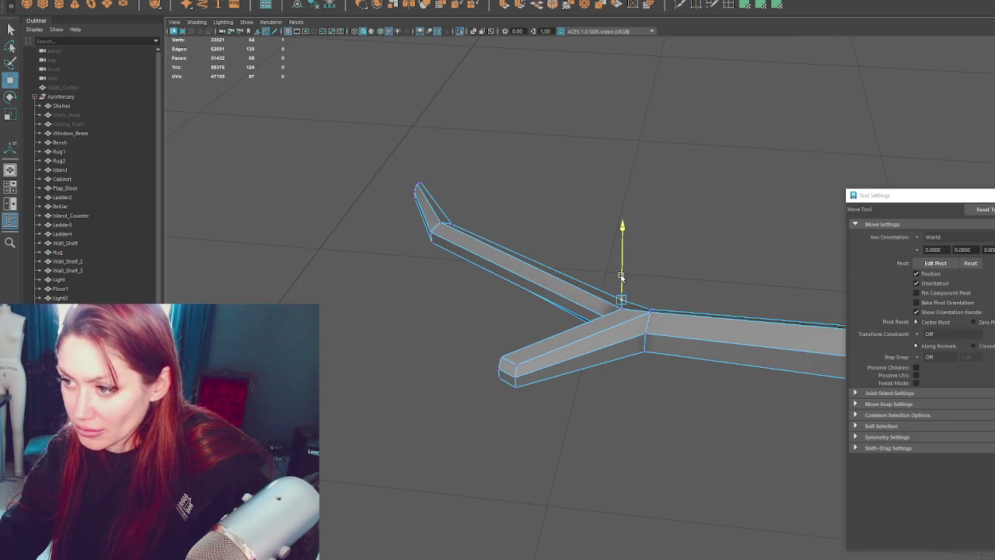
# - Select the lower fork corner vertices, then the fork junction vertex from above
pyautogui.moveTo(577, 327)
pyautogui.keyDown('alt'); pyautogui.mouseDown()
pyautogui.moveTo(666, 329)
pyautogui.moveTo(574, 345)
pyautogui.mouseUp(); pyautogui.keyUp('alt')
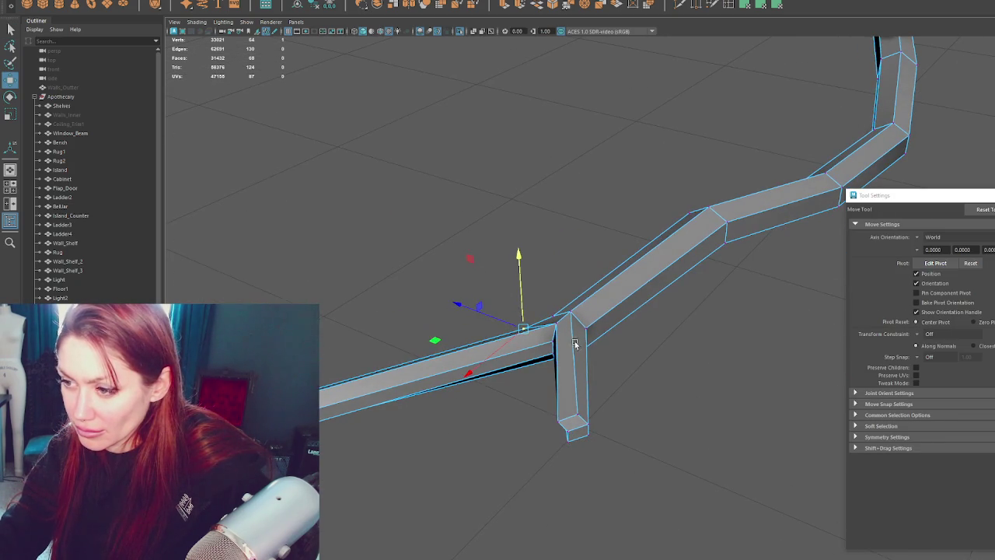
pyautogui.moveTo(558, 422); pyautogui.dragTo(568, 420)
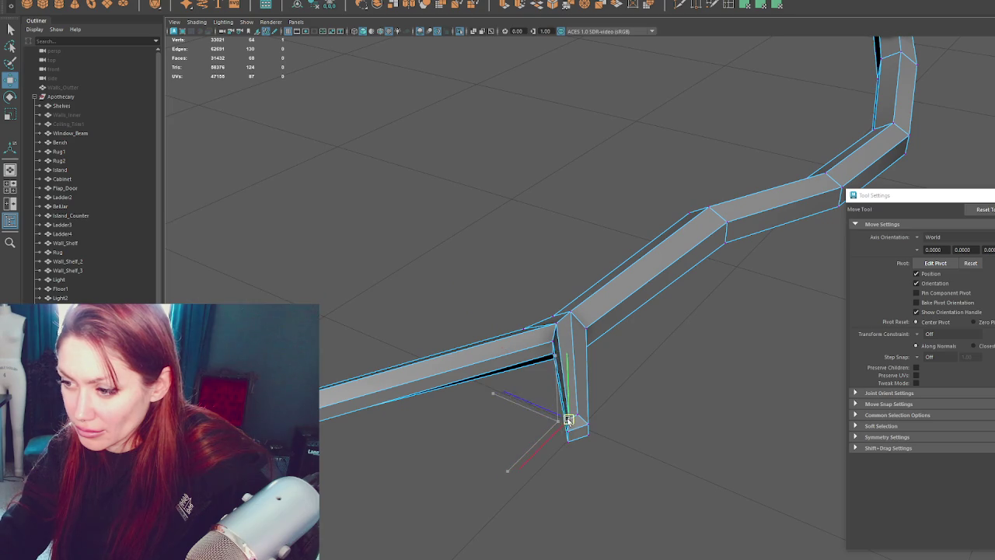
pyautogui.click(568, 442)
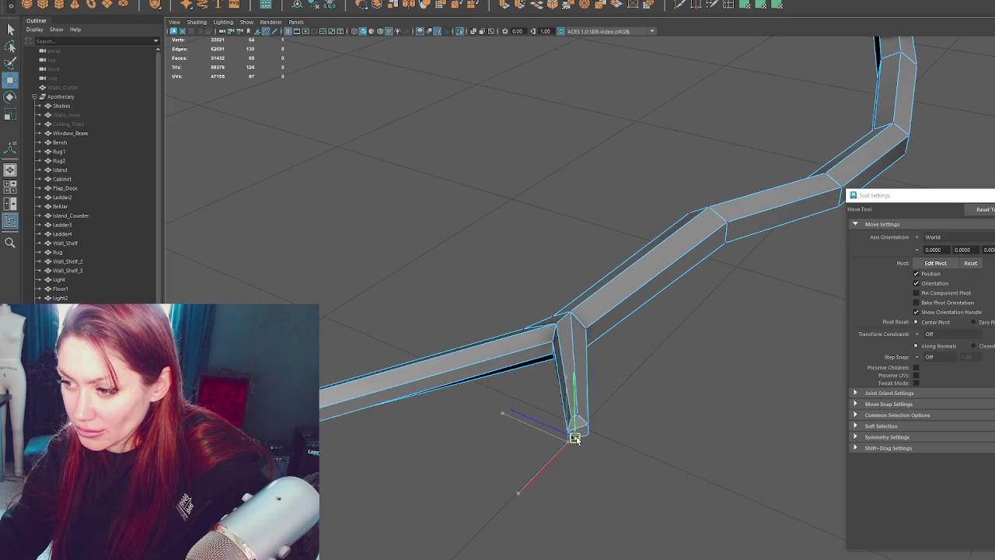
pyautogui.keyDown('alt'); pyautogui.moveTo(575, 437); pyautogui.dragTo(591, 398); pyautogui.keyUp('alt')
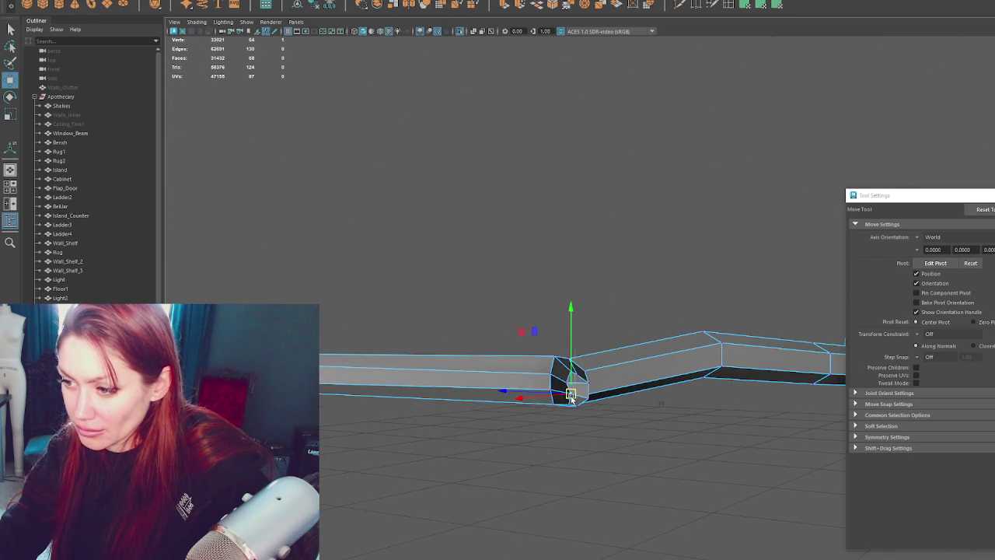
pyautogui.click(570, 406)
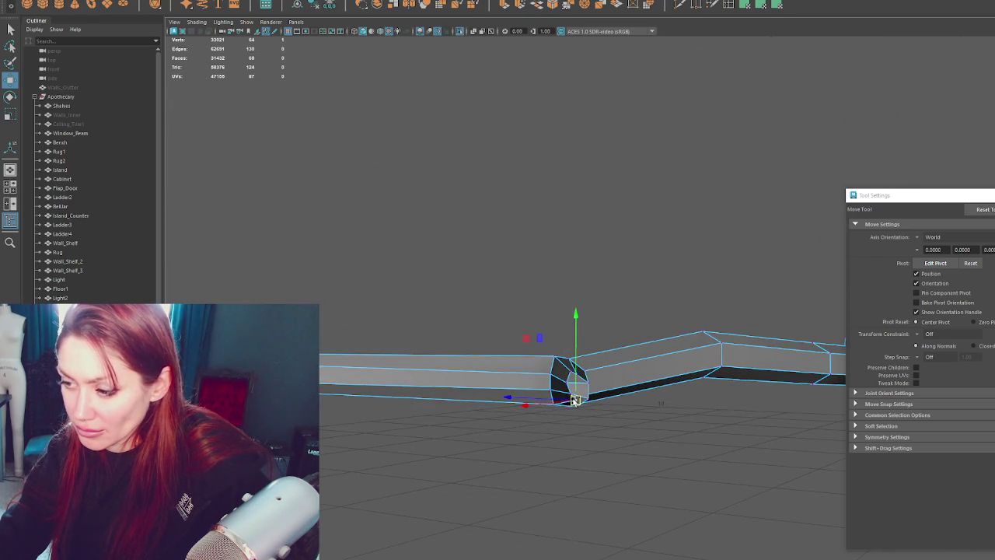
pyautogui.keyDown('alt'); pyautogui.moveTo(554, 391); pyautogui.dragTo(597, 322); pyautogui.keyUp('alt')
pyautogui.moveTo(605, 311)
pyautogui.keyDown('alt'); pyautogui.mouseDown()
pyautogui.moveTo(516, 315)
pyautogui.moveTo(619, 327)
pyautogui.moveTo(590, 318)
pyautogui.moveTo(639, 344)
pyautogui.moveTo(582, 313)
pyautogui.moveTo(661, 378)
pyautogui.moveTo(582, 410)
pyautogui.moveTo(593, 426)
pyautogui.moveTo(583, 444)
pyautogui.mouseUp(); pyautogui.keyUp('alt')
pyautogui.click(523, 310)
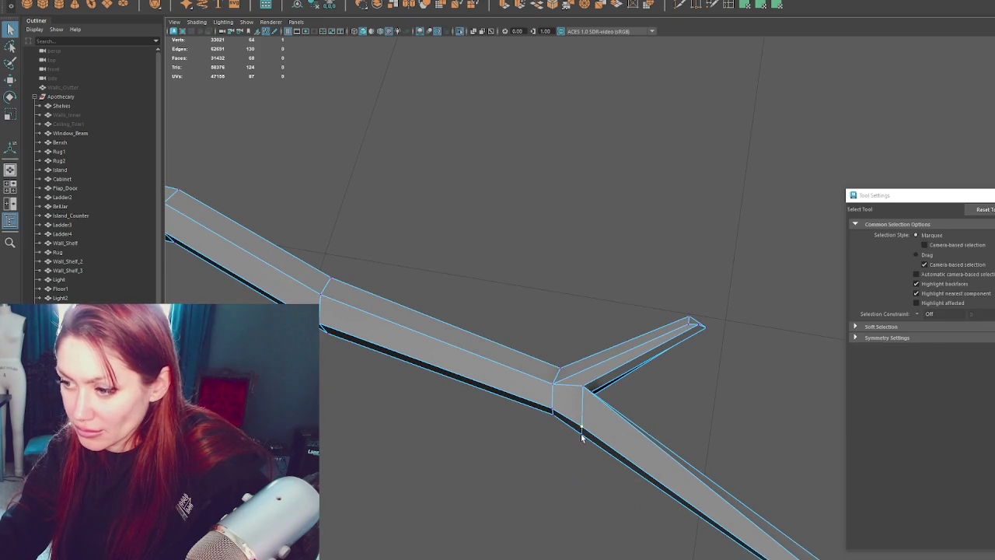
# - Raise the fork junction vertex slightly along the vertical axis
pyautogui.moveTo(583, 444)
pyautogui.mouseDown()
pyautogui.moveTo(552, 420)
pyautogui.moveTo(589, 392)
pyautogui.mouseUp()
pyautogui.click(580, 391)
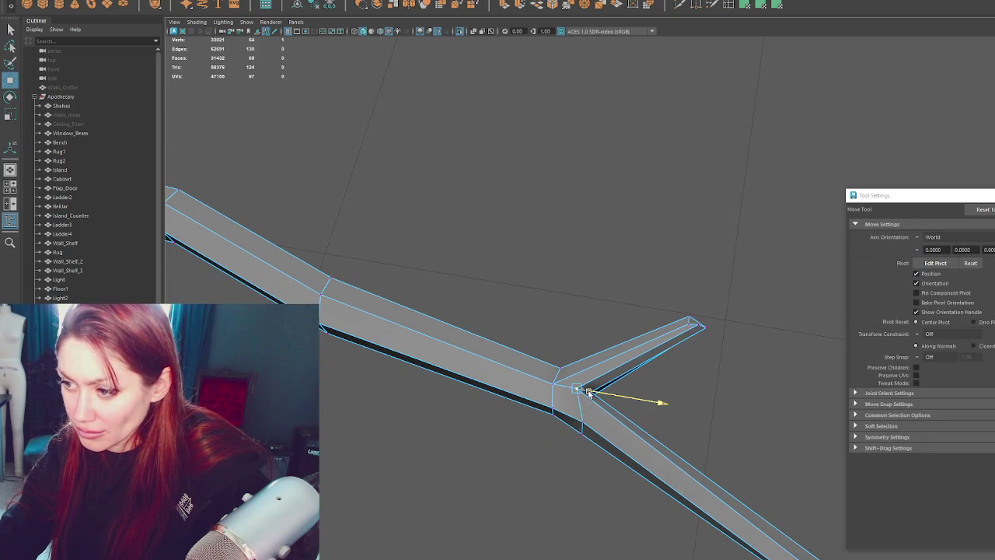
pyautogui.click(578, 414)
pyautogui.keyDown('alt'); pyautogui.moveTo(686, 368); pyautogui.dragTo(652, 368, button='middle'); pyautogui.keyUp('alt')
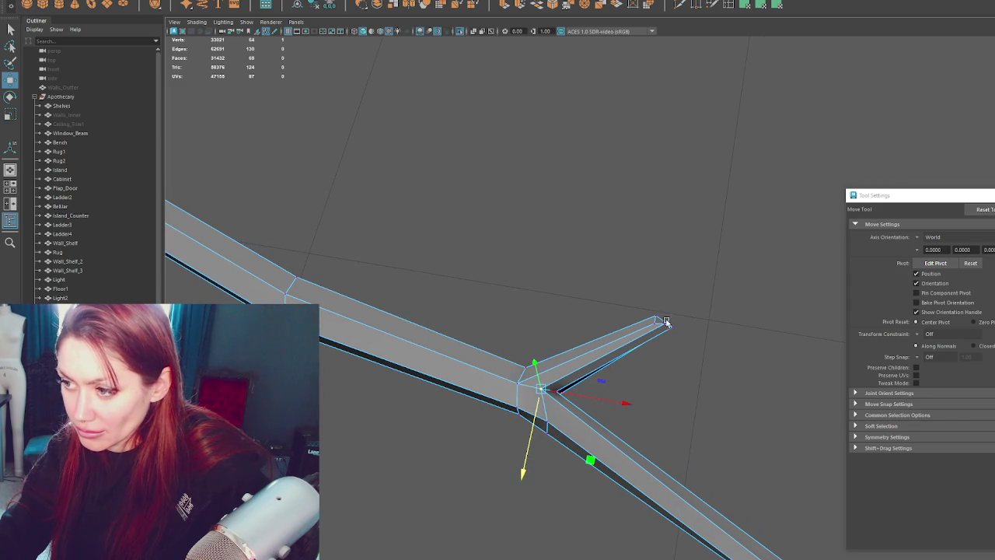
# - Raise the twig's tip vertex slightly, then return to Object Mode
pyautogui.click(665, 326)
pyautogui.moveTo(659, 336); pyautogui.dragTo(681, 331)
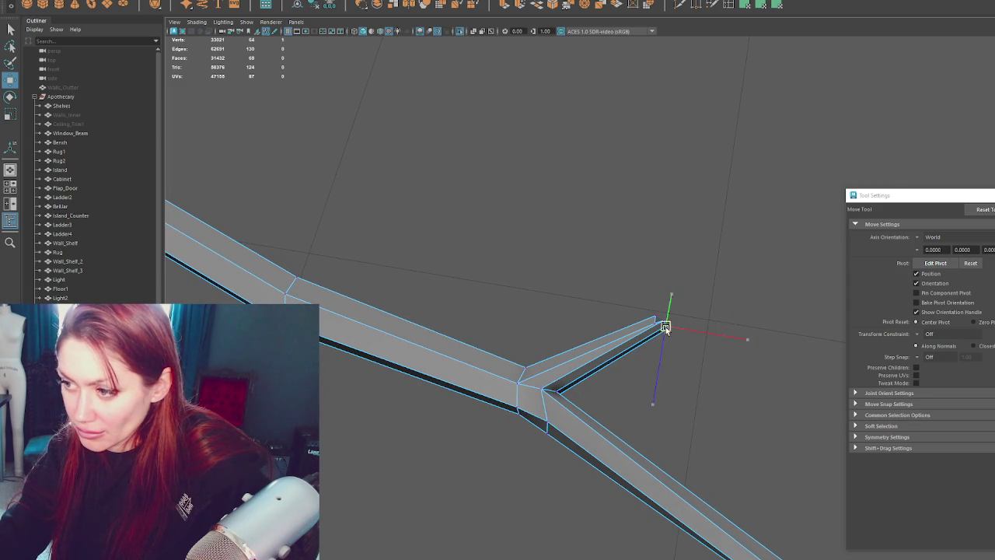
pyautogui.moveTo(663, 328); pyautogui.dragTo(617, 267, button='right')
pyautogui.moveTo(617, 267)
pyautogui.keyDown('alt'); pyautogui.mouseDown()
pyautogui.moveTo(434, 294)
pyautogui.moveTo(612, 224)
pyautogui.moveTo(553, 164)
pyautogui.moveTo(591, 171)
pyautogui.moveTo(540, 218)
pyautogui.moveTo(539, 347)
pyautogui.moveTo(557, 238)
pyautogui.mouseUp(); pyautogui.keyUp('alt')
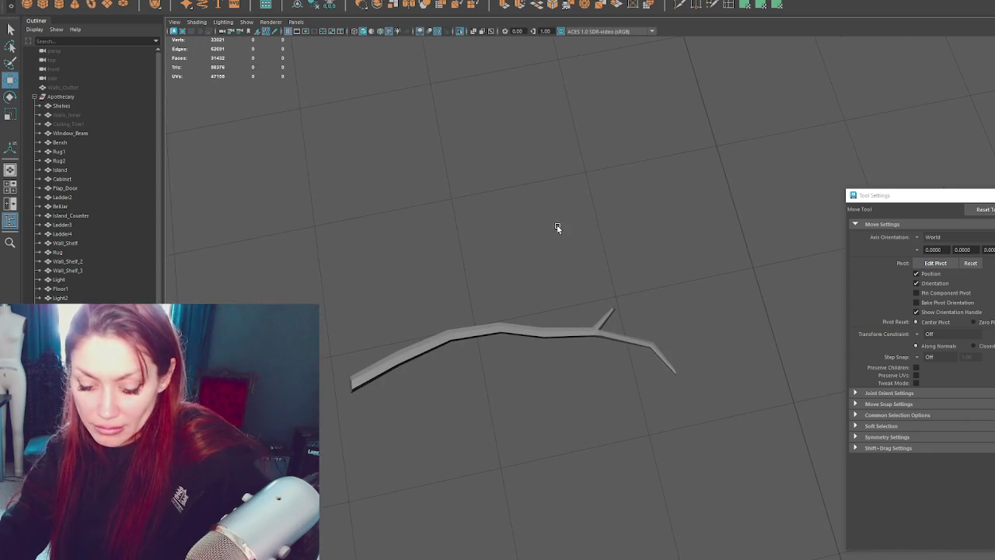
# - Toggle Isolate Select to view the whole counter, then isolate the chosen branch
pyautogui.hotkey('ctrl', '1')
pyautogui.keyDown('alt'); pyautogui.moveTo(551, 277); pyautogui.dragTo(829, 303); pyautogui.keyUp('alt')
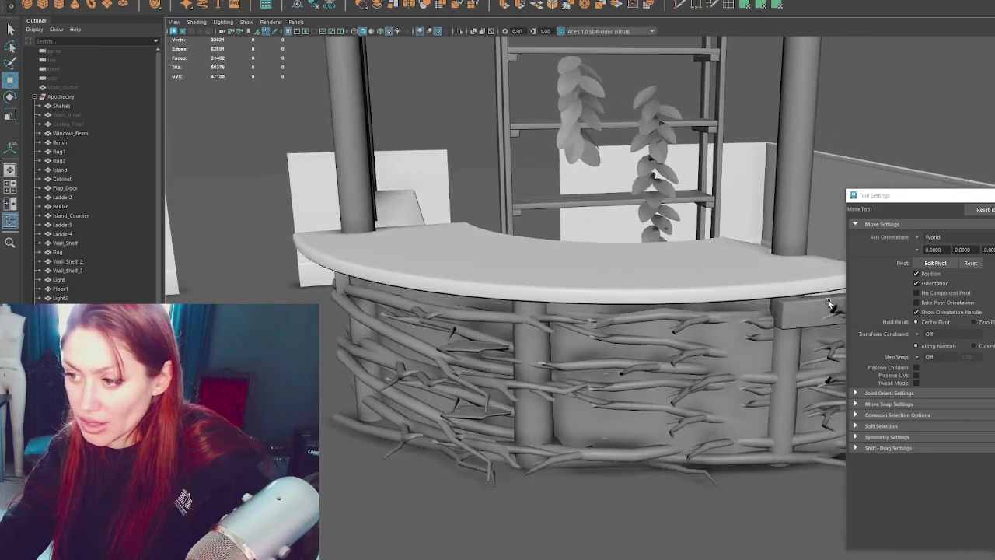
pyautogui.moveTo(719, 320)
pyautogui.keyDown('alt'); pyautogui.mouseDown()
pyautogui.moveTo(555, 289)
pyautogui.moveTo(611, 286)
pyautogui.mouseUp(); pyautogui.keyUp('alt')
pyautogui.hotkey('ctrl', '1')
pyautogui.click(555, 288)
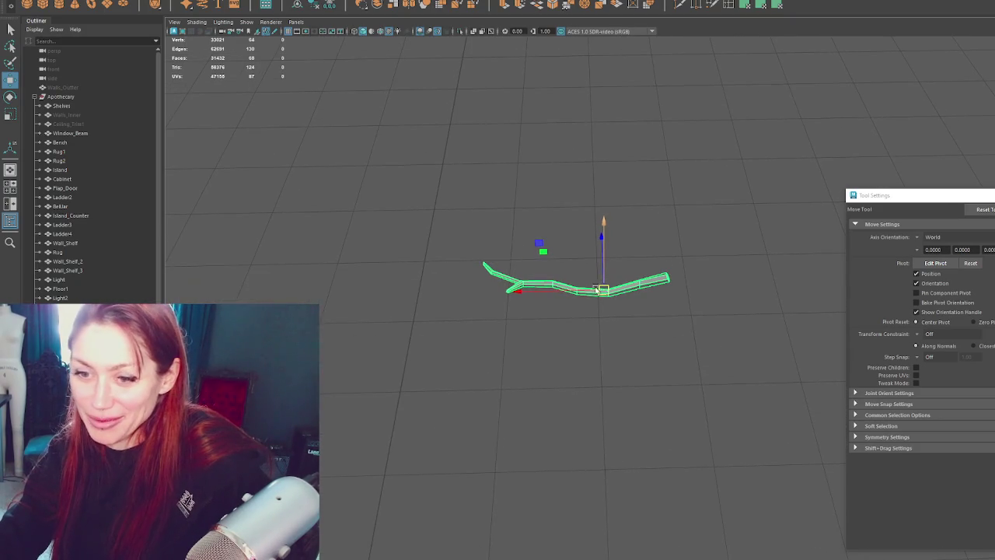
pyautogui.scroll(-3, 93, 171)
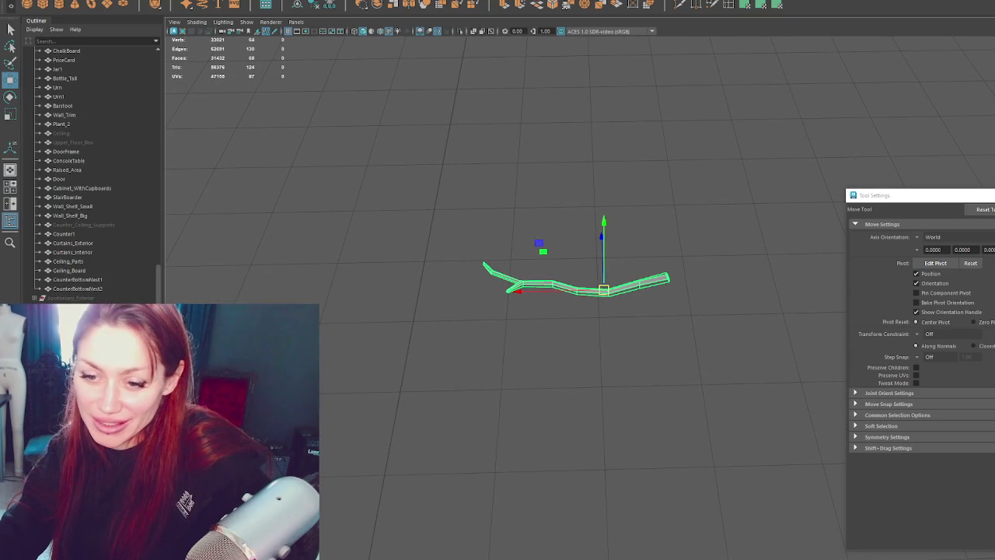
pyautogui.keyDown('alt'); pyautogui.moveTo(766, 223); pyautogui.dragTo(671, 249); pyautogui.keyUp('alt')
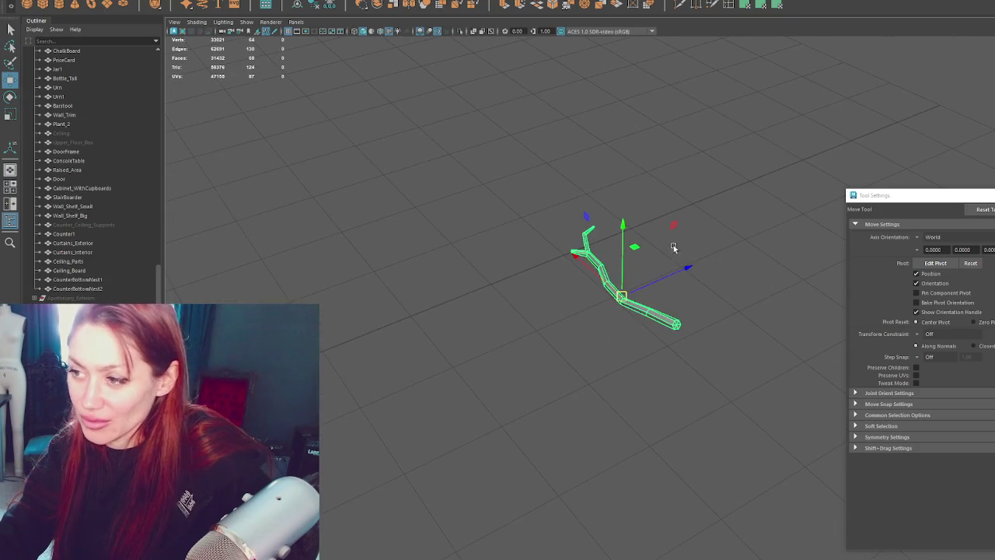
pyautogui.click(680, 267)
pyautogui.hotkey('ctrl', '1')
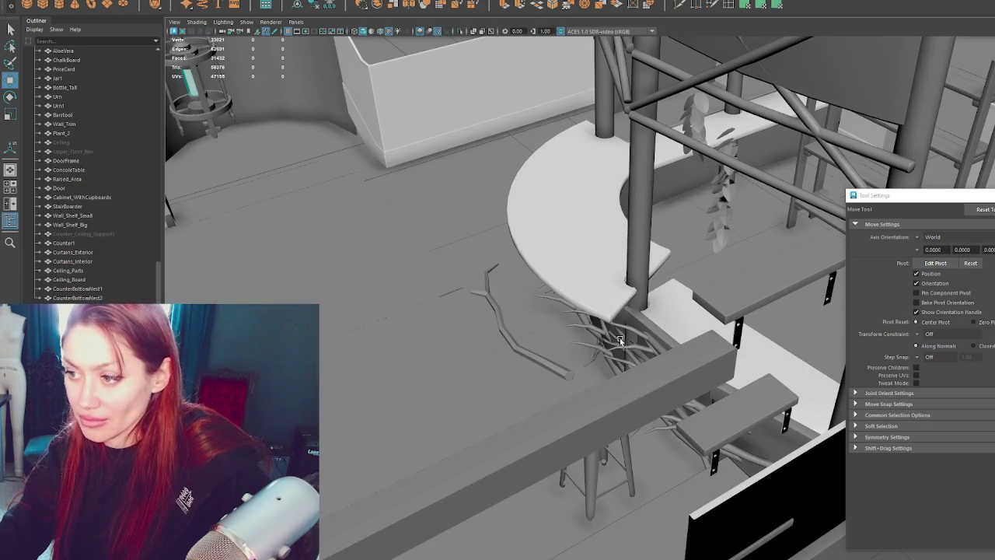
# - Move the branch cluster left of the counter and isolate the branches as objects
pyautogui.click(642, 339)
pyautogui.moveTo(717, 291); pyautogui.dragTo(633, 319)
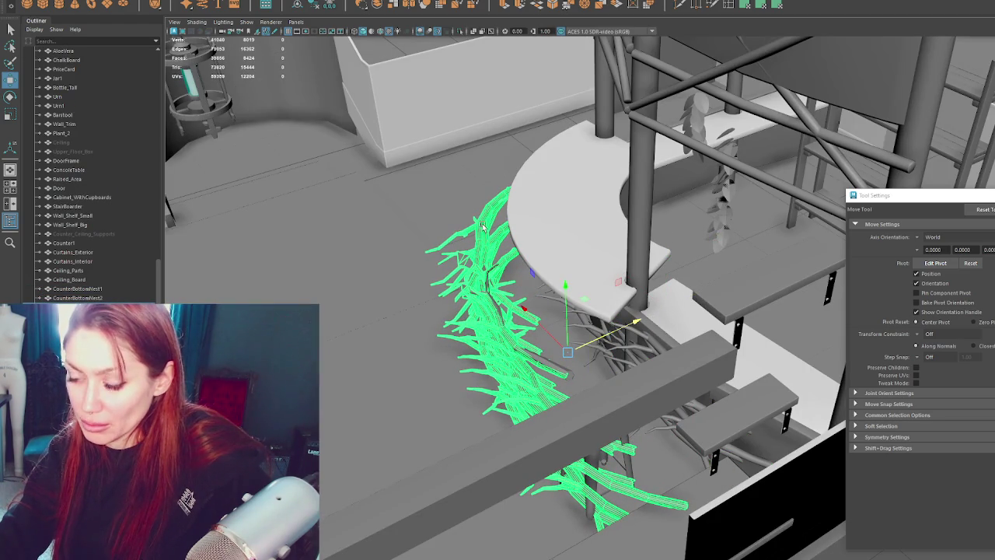
pyautogui.press('q')
pyautogui.hotkey('ctrl', '1')
pyautogui.rightClick(585, 282)
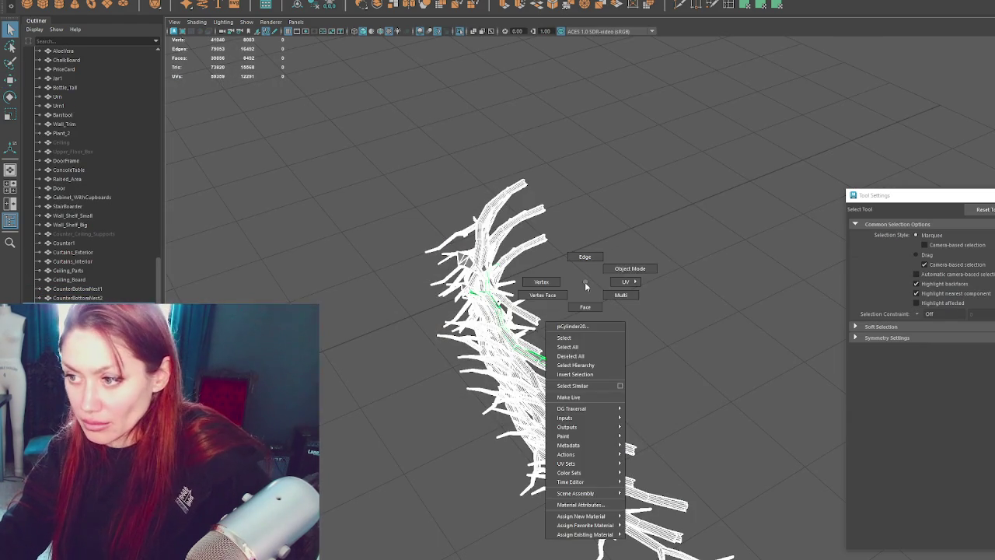
pyautogui.click(629, 269)
pyautogui.scroll(-3, 422, 162)
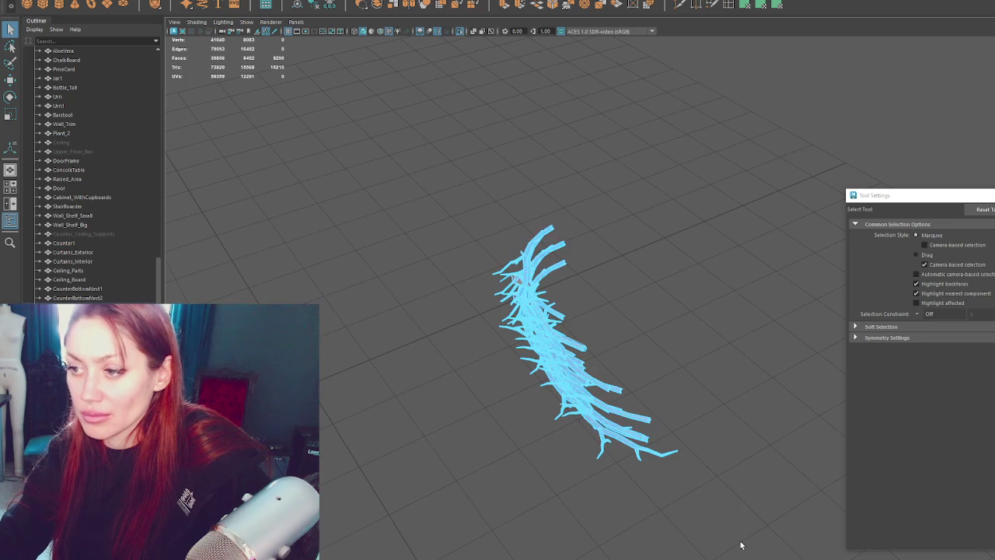
# - Undo back to the single branch, test a sideways copy, then delete that copy
pyautogui.hotkey('ctrl', 'z')
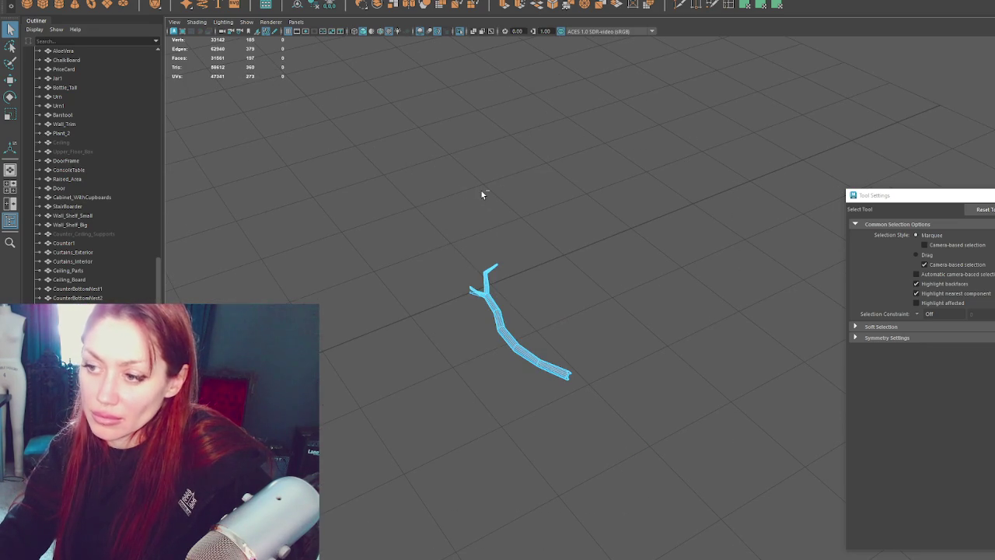
pyautogui.hotkey('shift', 'z')
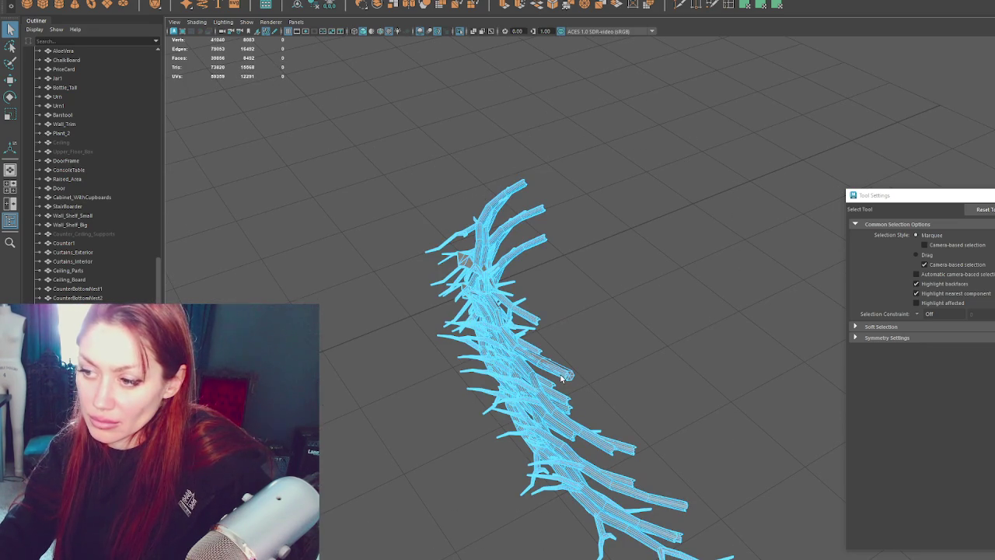
pyautogui.hotkey('ctrl', 'z')
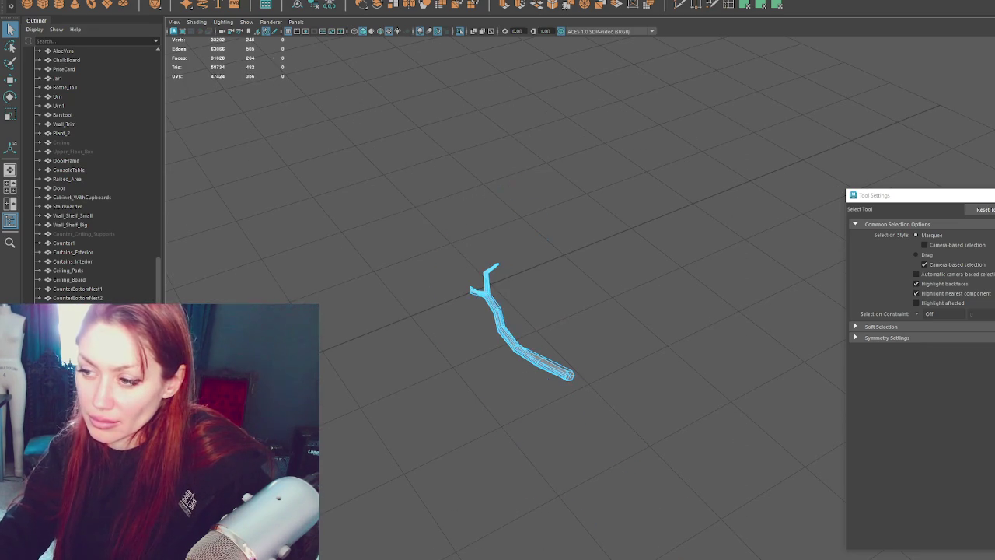
pyautogui.click(511, 283)
pyautogui.click(516, 352)
pyautogui.press('w')
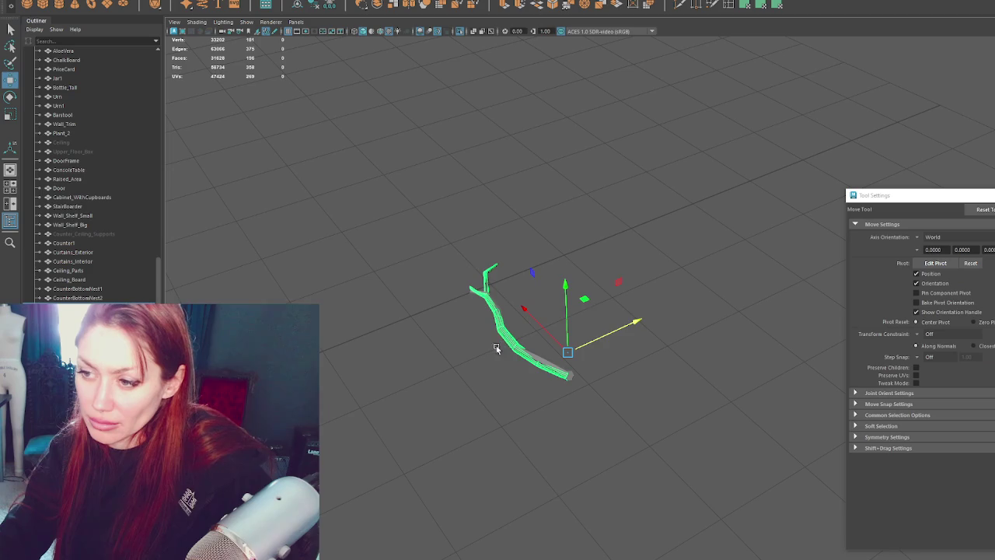
pyautogui.moveTo(584, 342)
pyautogui.mouseDown()
pyautogui.moveTo(595, 335)
pyautogui.moveTo(532, 360)
pyautogui.moveTo(593, 420)
pyautogui.moveTo(599, 365)
pyautogui.mouseUp()
pyautogui.press('Delete')
pyautogui.click(524, 366)
# - Switch the branch to vertex editing and zoom in on its thick end
pyautogui.moveTo(602, 326); pyautogui.dragTo(551, 352, button='right')
pyautogui.click(520, 441)
pyautogui.moveTo(535, 443)
pyautogui.keyDown('alt'); pyautogui.mouseDown()
pyautogui.moveTo(693, 377)
pyautogui.moveTo(392, 237)
pyautogui.mouseUp(); pyautogui.keyUp('alt')
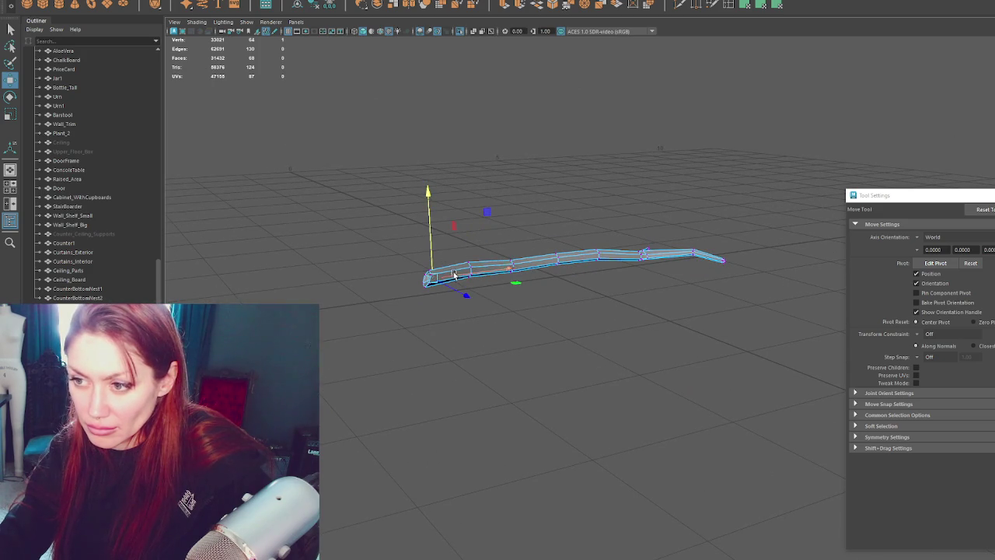
pyautogui.moveTo(455, 289)
pyautogui.keyDown('alt'); pyautogui.mouseDown()
pyautogui.moveTo(652, 337)
pyautogui.moveTo(506, 384)
pyautogui.moveTo(336, 306)
pyautogui.moveTo(616, 328)
pyautogui.mouseUp(); pyautogui.keyUp('alt')
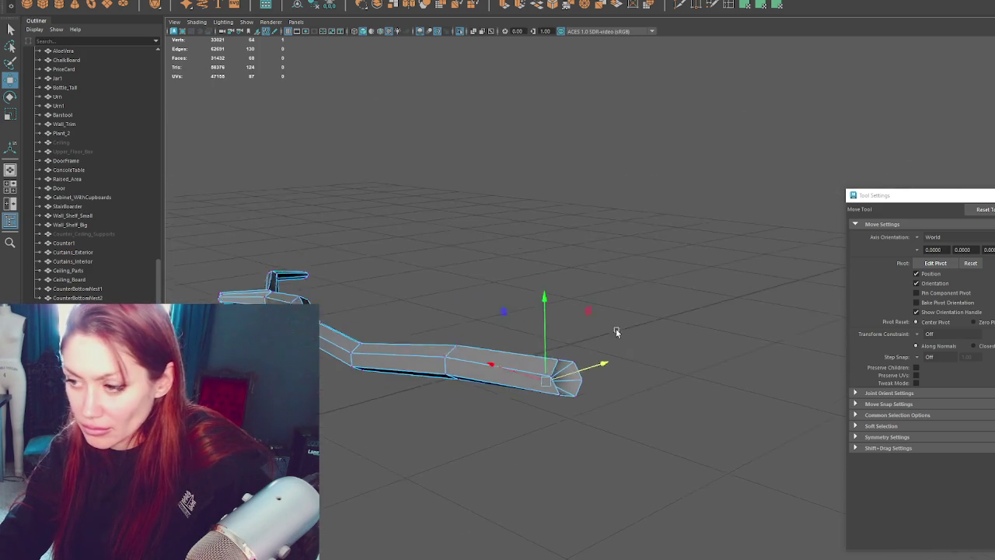
pyautogui.press('q')
pyautogui.scroll(3, 675, 377)
pyautogui.keyDown('alt'); pyautogui.moveTo(676, 376); pyautogui.dragTo(450, 354, button='middle'); pyautogui.keyUp('alt')
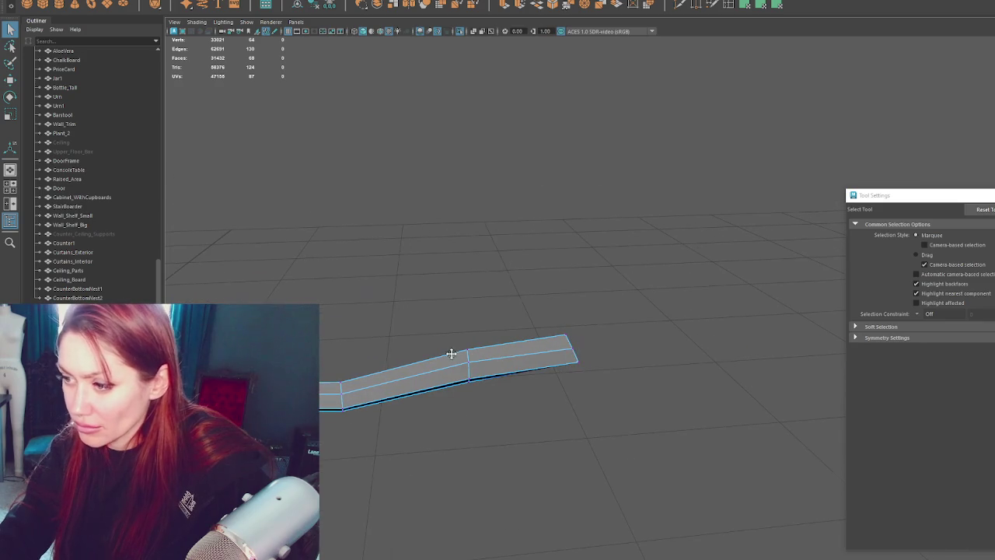
# - Slide the end edge inward along X to shorten the branch, then return to Object Mode
pyautogui.click(574, 352)
pyautogui.press('w')
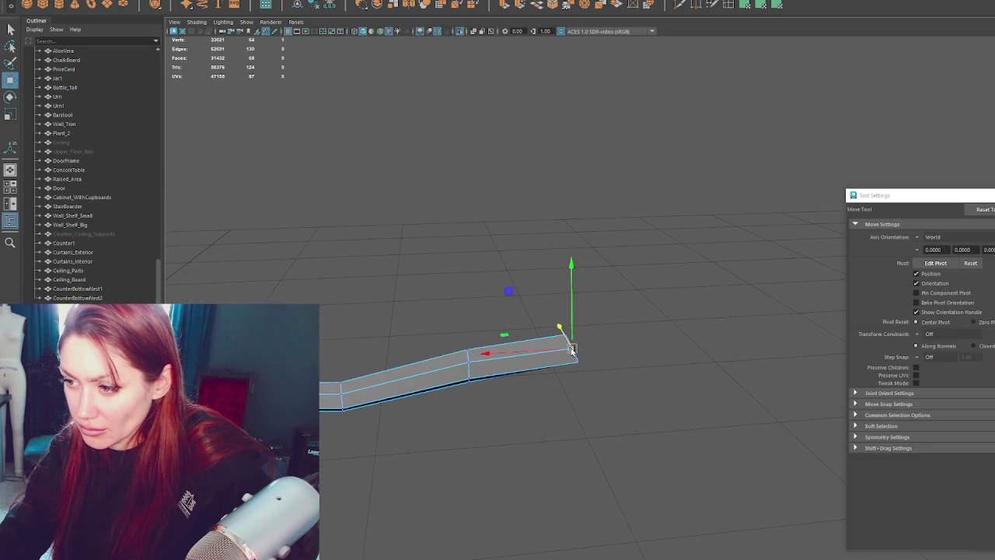
pyautogui.moveTo(543, 351)
pyautogui.mouseDown()
pyautogui.moveTo(466, 342)
pyautogui.moveTo(483, 361)
pyautogui.mouseUp()
pyautogui.click(508, 361)
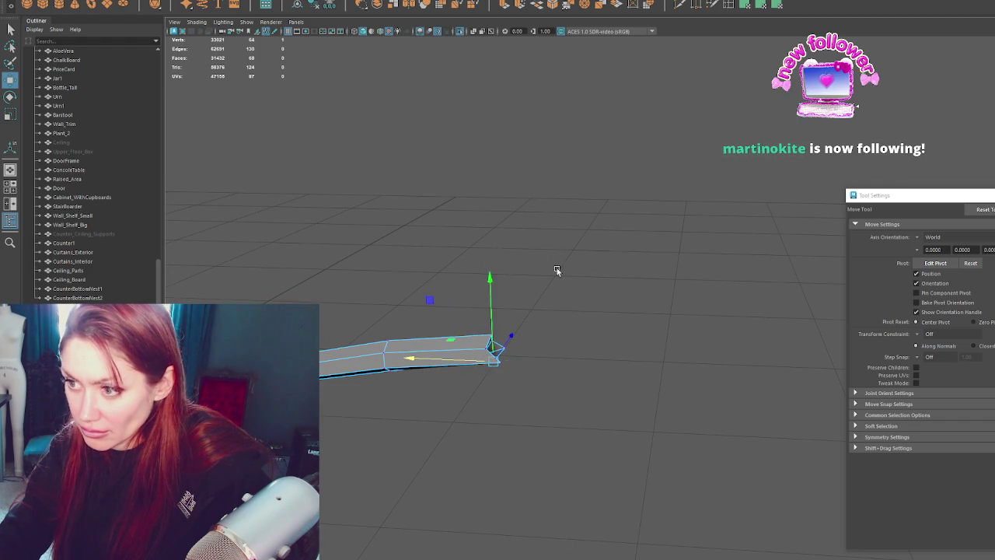
pyautogui.moveTo(495, 234); pyautogui.dragTo(616, 292, button='right')
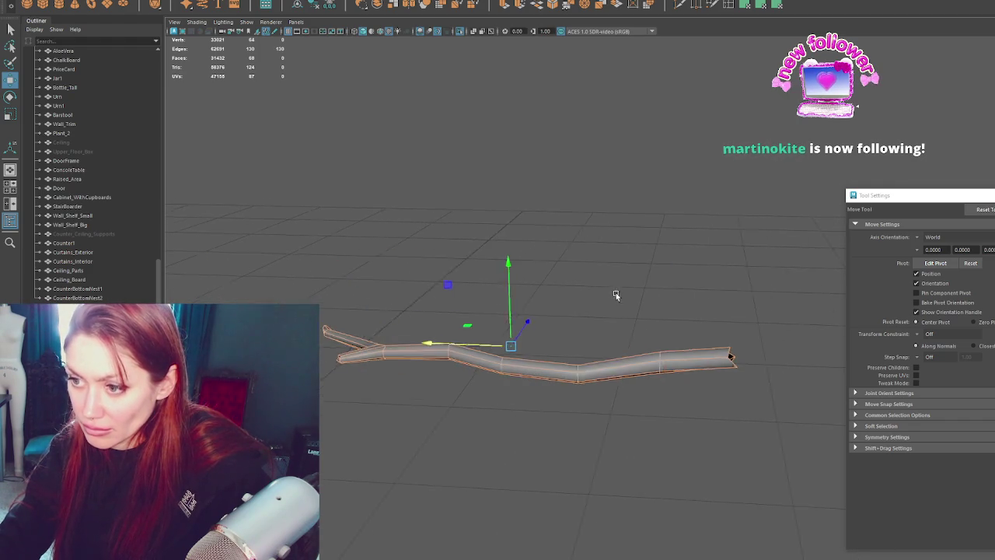
pyautogui.click(616, 293)
pyautogui.press('q')
pyautogui.keyDown('alt'); pyautogui.moveTo(624, 333); pyautogui.dragTo(611, 349); pyautogui.keyUp('alt')
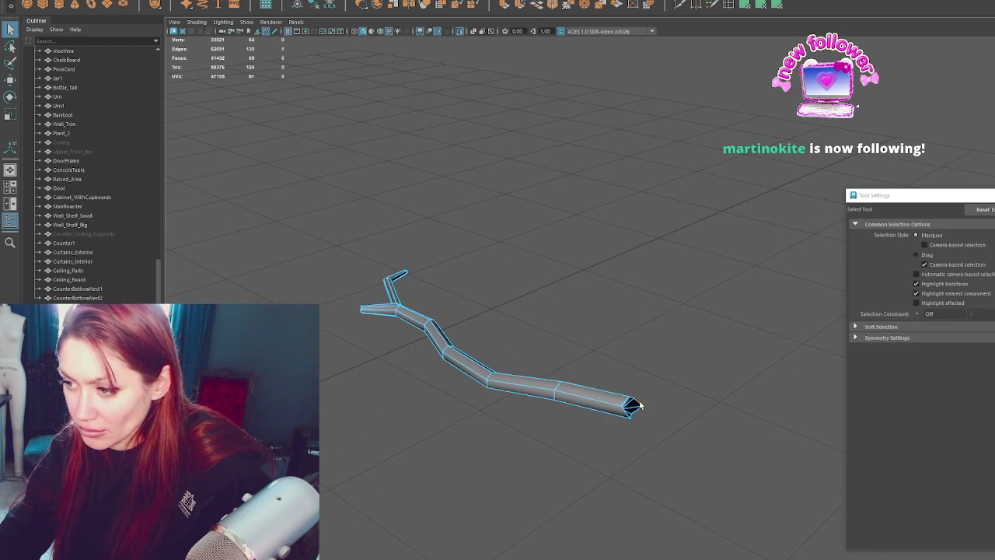
pyautogui.keyDown('alt'); pyautogui.moveTo(632, 407); pyautogui.dragTo(465, 378); pyautogui.keyUp('alt')
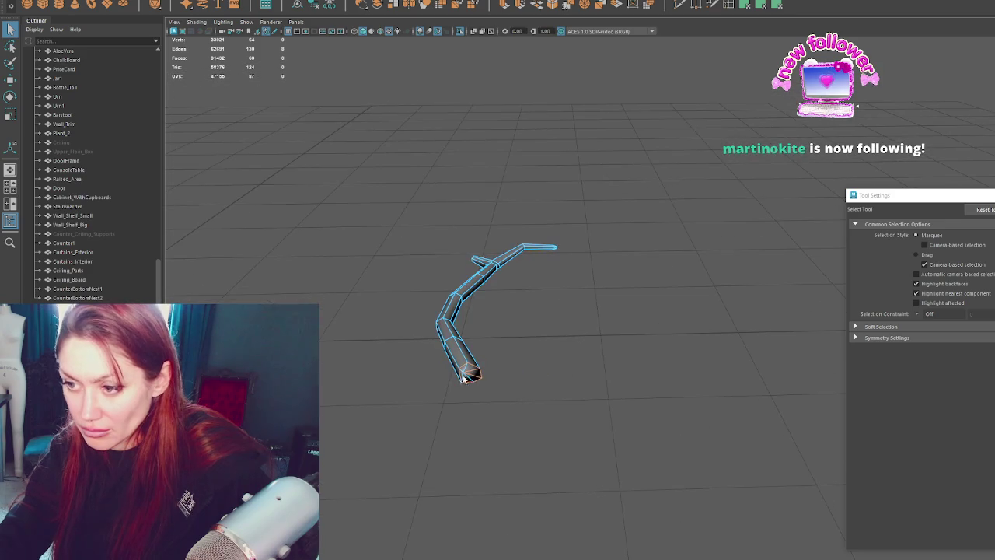
pyautogui.moveTo(558, 334); pyautogui.dragTo(658, 355, button='right')
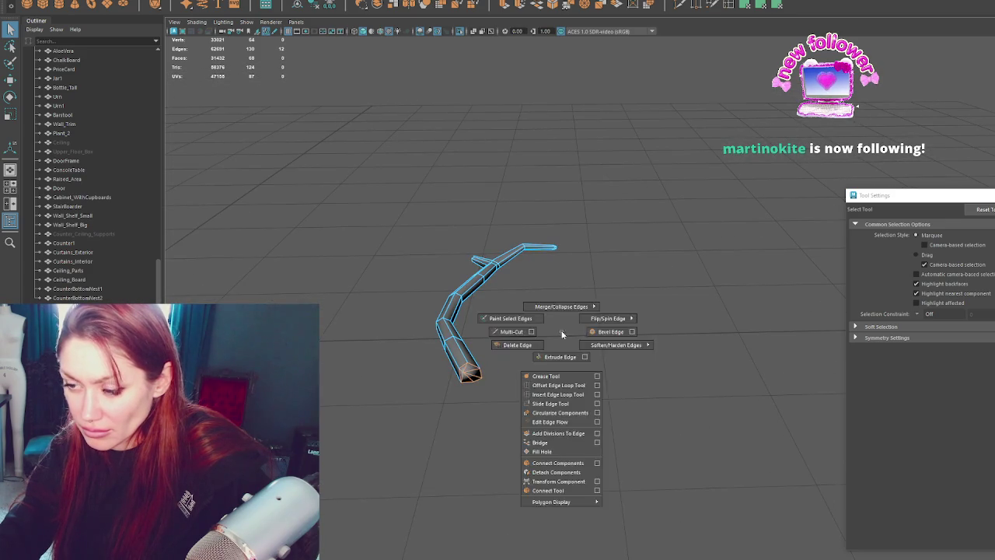
pyautogui.keyDown('alt'); pyautogui.moveTo(644, 322); pyautogui.dragTo(655, 339); pyautogui.keyUp('alt')
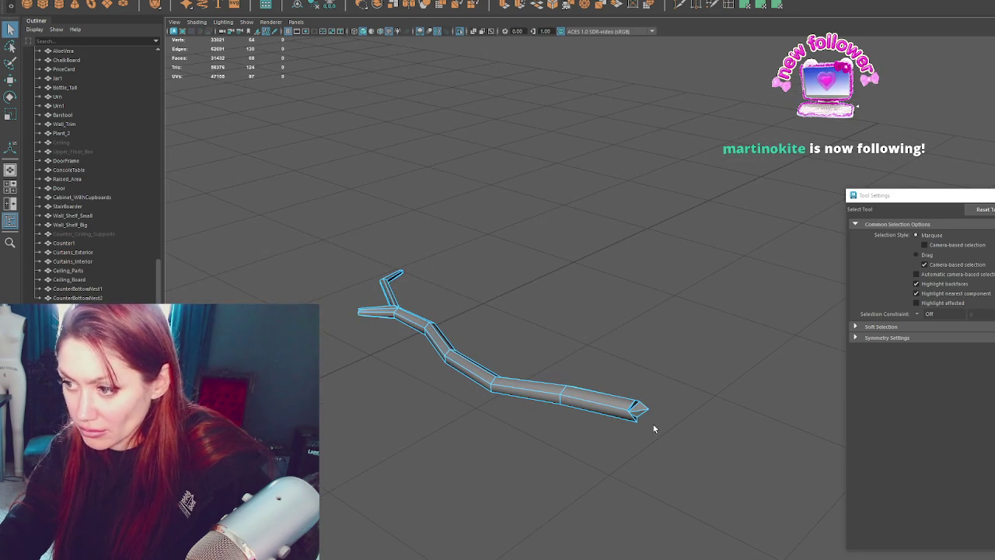
pyautogui.moveTo(434, 446)
pyautogui.keyDown('alt'); pyautogui.mouseDown()
pyautogui.moveTo(594, 427)
pyautogui.moveTo(552, 356)
pyautogui.moveTo(539, 377)
pyautogui.moveTo(489, 402)
pyautogui.mouseUp(); pyautogui.keyUp('alt')
pyautogui.moveTo(476, 420); pyautogui.dragTo(459, 334, button='right')
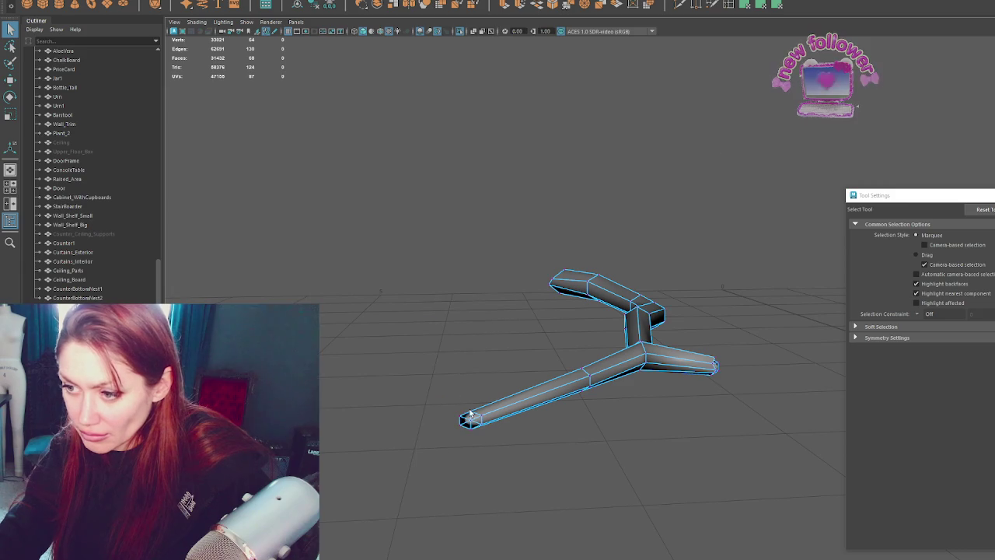
# - Move the branch tip vertex along X to taper the end
pyautogui.click(472, 419)
pyautogui.press('w')
pyautogui.moveTo(461, 422)
pyautogui.mouseDown()
pyautogui.moveTo(615, 384)
pyautogui.moveTo(593, 422)
pyautogui.moveTo(609, 418)
pyautogui.moveTo(595, 385)
pyautogui.mouseUp()
pyautogui.moveTo(593, 383); pyautogui.dragTo(596, 386)
pyautogui.moveTo(599, 323)
pyautogui.mouseDown()
pyautogui.moveTo(587, 351)
pyautogui.moveTo(570, 324)
pyautogui.mouseUp()
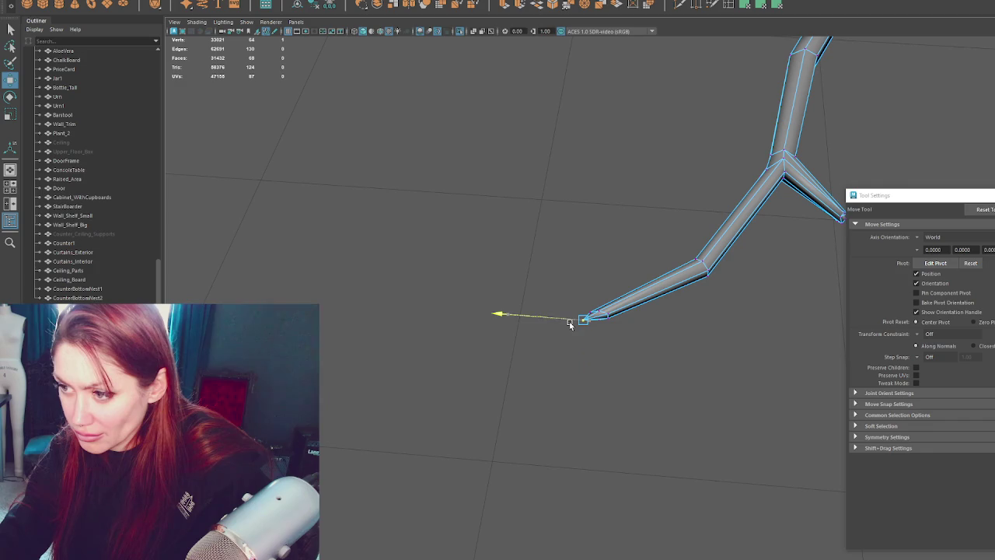
# - Reselect the branch from a low side view and enter vertex editing
pyautogui.click(616, 185)
pyautogui.moveTo(617, 182)
pyautogui.keyDown('alt'); pyautogui.mouseDown()
pyautogui.moveTo(591, 149)
pyautogui.moveTo(744, 122)
pyautogui.moveTo(771, 135)
pyautogui.mouseUp(); pyautogui.keyUp('alt')
pyautogui.click(618, 305)
pyautogui.moveTo(662, 285); pyautogui.dragTo(640, 275, button='right')
pyautogui.press('q')
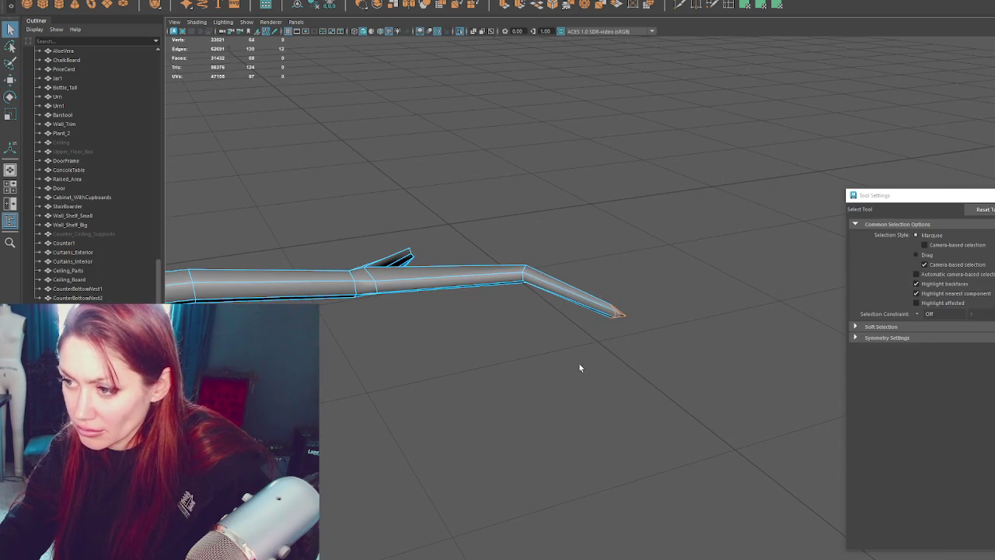
pyautogui.keyDown('shift'); pyautogui.moveTo(678, 237); pyautogui.dragTo(812, 274, button='right'); pyautogui.keyUp('shift')
# - Toggle the branch between vertex and object mode while orbiting to a lower view
pyautogui.click(694, 229)
pyautogui.moveTo(694, 230)
pyautogui.keyDown('alt'); pyautogui.mouseDown()
pyautogui.moveTo(490, 273)
pyautogui.moveTo(309, 263)
pyautogui.moveTo(573, 326)
pyautogui.moveTo(718, 340)
pyautogui.moveTo(636, 360)
pyautogui.mouseUp(); pyautogui.keyUp('alt')
pyautogui.click(573, 326)
pyautogui.rightClick(693, 278)
pyautogui.click(650, 274)
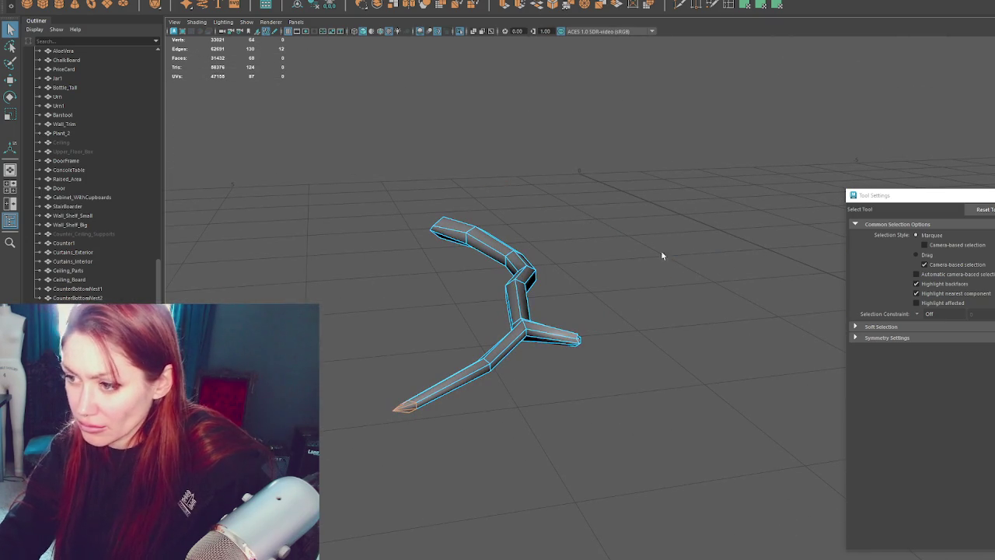
pyautogui.moveTo(641, 265); pyautogui.dragTo(787, 291, button='right')
pyautogui.click(657, 277)
pyautogui.moveTo(657, 277)
pyautogui.keyDown('alt'); pyautogui.mouseDown()
pyautogui.moveTo(640, 264)
pyautogui.moveTo(662, 240)
pyautogui.moveTo(664, 308)
pyautogui.moveTo(600, 361)
pyautogui.moveTo(582, 349)
pyautogui.moveTo(586, 330)
pyautogui.mouseUp(); pyautogui.keyUp('alt')
# - Select a fork vertex and pull it left to reshape the joint
pyautogui.click(590, 349)
pyautogui.moveTo(526, 321); pyautogui.dragTo(480, 323, button='right')
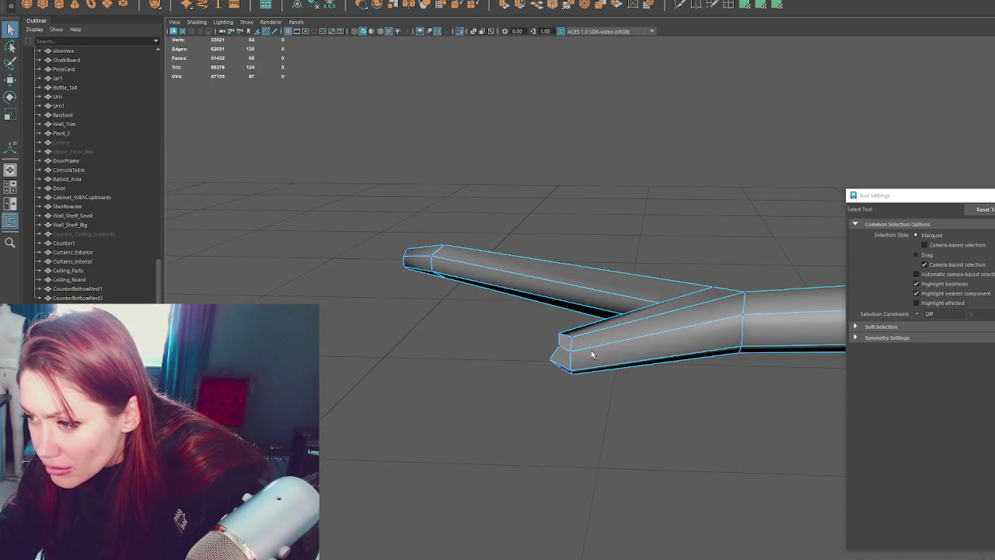
pyautogui.click(591, 350)
pyautogui.press('w')
pyautogui.moveTo(591, 350)
pyautogui.mouseDown()
pyautogui.moveTo(581, 352)
pyautogui.moveTo(723, 342)
pyautogui.moveTo(485, 391)
pyautogui.moveTo(490, 366)
pyautogui.moveTo(472, 356)
pyautogui.moveTo(511, 341)
pyautogui.mouseUp()
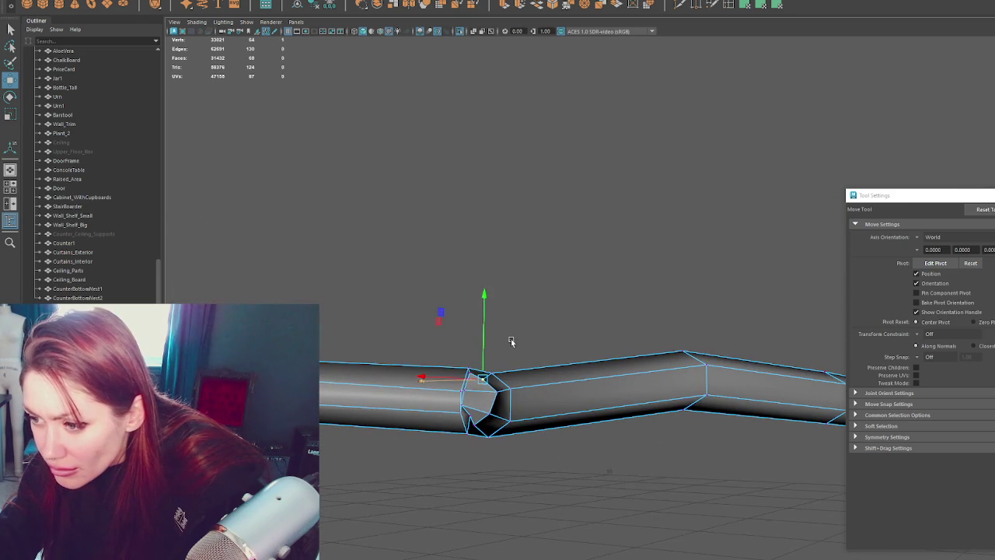
# - Select the neighbouring and lower joint vertices and ready the Move tool
pyautogui.click(471, 361)
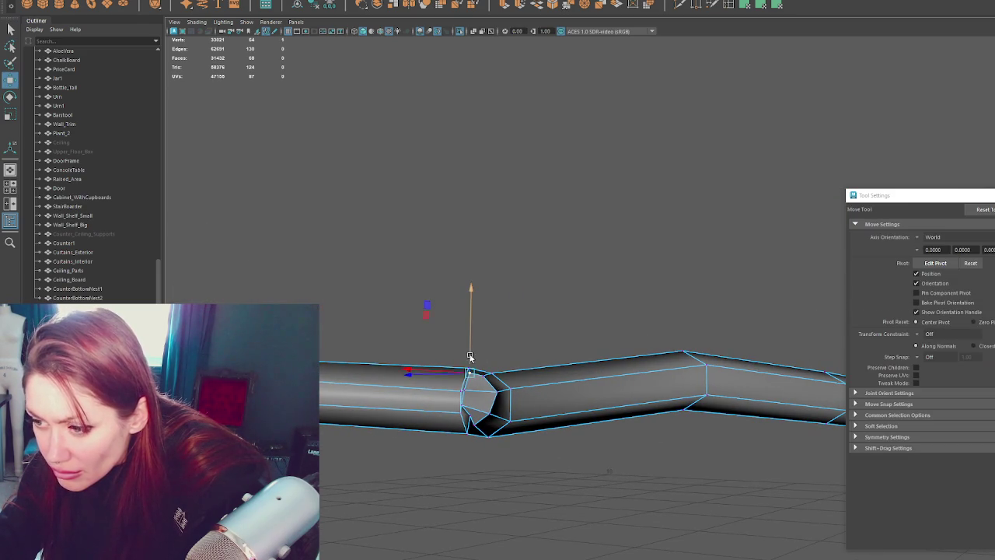
pyautogui.click(476, 419)
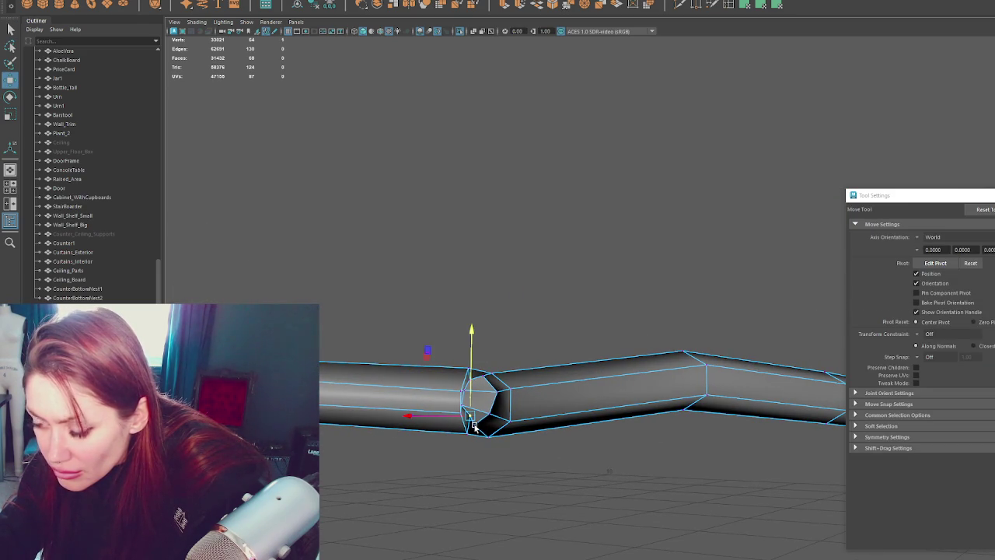
pyautogui.keyDown('alt'); pyautogui.moveTo(473, 426); pyautogui.dragTo(508, 419); pyautogui.keyUp('alt')
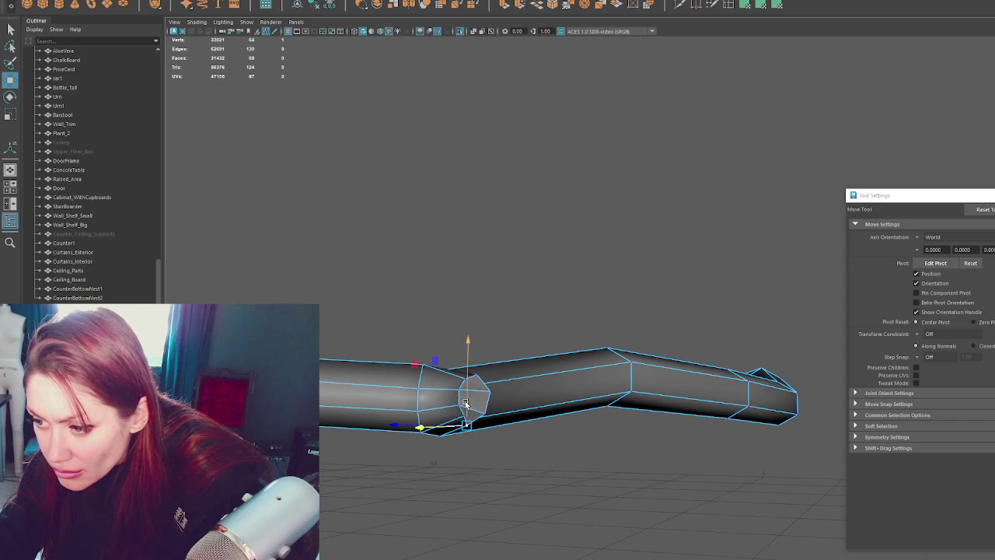
pyautogui.moveTo(450, 422)
pyautogui.keyDown('alt'); pyautogui.mouseDown()
pyautogui.moveTo(570, 425)
pyautogui.moveTo(633, 389)
pyautogui.moveTo(824, 391)
pyautogui.moveTo(721, 368)
pyautogui.mouseUp(); pyautogui.keyUp('alt')
pyautogui.press('q')
pyautogui.press('w')
pyautogui.moveTo(507, 360)
pyautogui.keyDown('alt'); pyautogui.mouseDown()
pyautogui.moveTo(446, 418)
pyautogui.moveTo(742, 470)
pyautogui.moveTo(507, 441)
pyautogui.mouseUp(); pyautogui.keyUp('alt')
# - Switch to face selection and delete the joint's cap faces, leaving an open hole
pyautogui.hotkey('ctrl', 'shift', 'x')
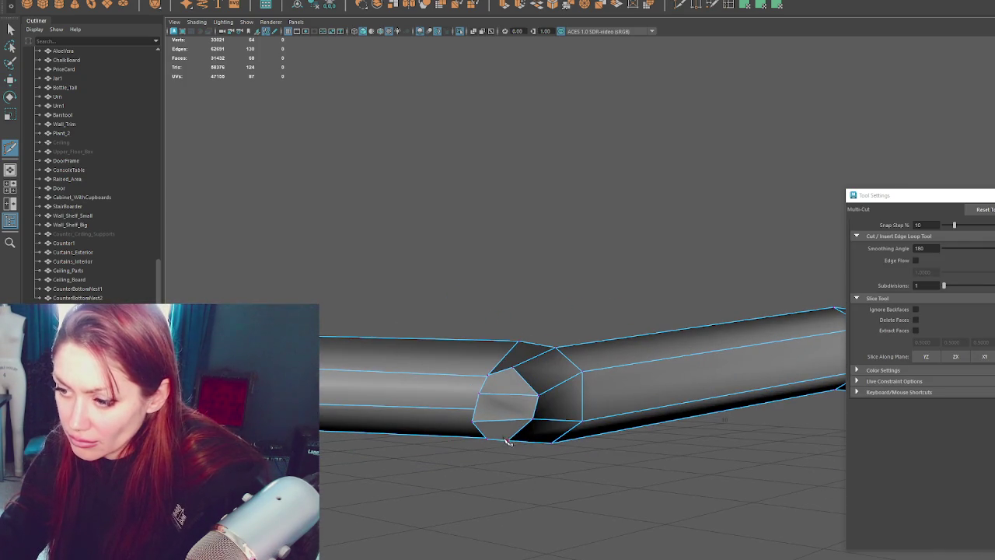
pyautogui.rightClick(632, 247)
pyautogui.press('q')
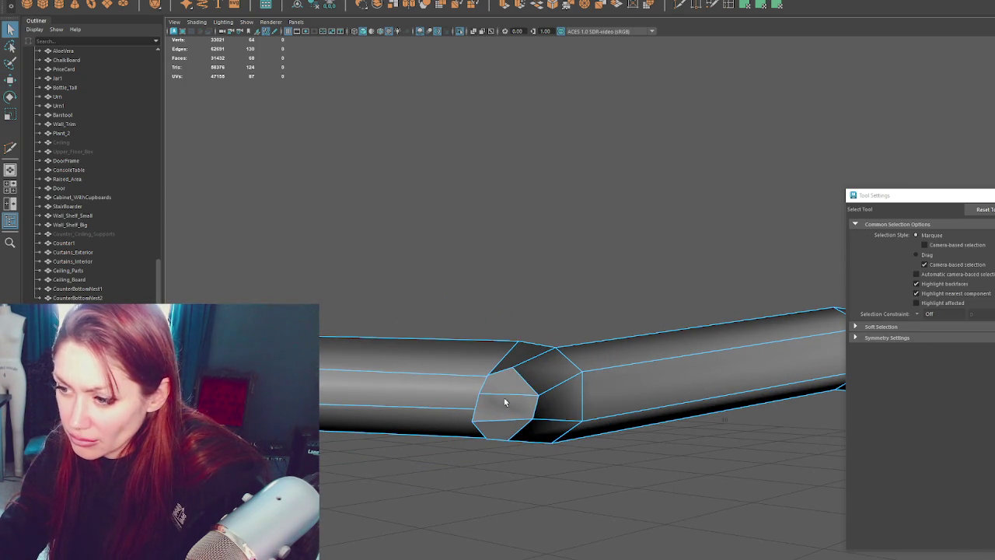
pyautogui.press('Delete')
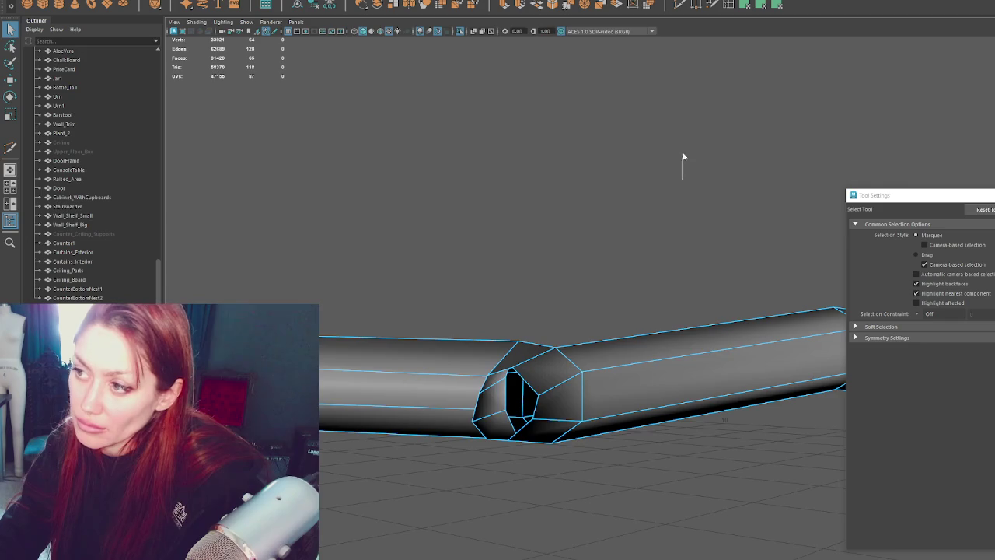
pyautogui.keyDown('alt'); pyautogui.moveTo(684, 158); pyautogui.dragTo(659, 246); pyautogui.keyUp('alt')
pyautogui.keyDown('alt'); pyautogui.moveTo(525, 384); pyautogui.dragTo(640, 360); pyautogui.keyUp('alt')
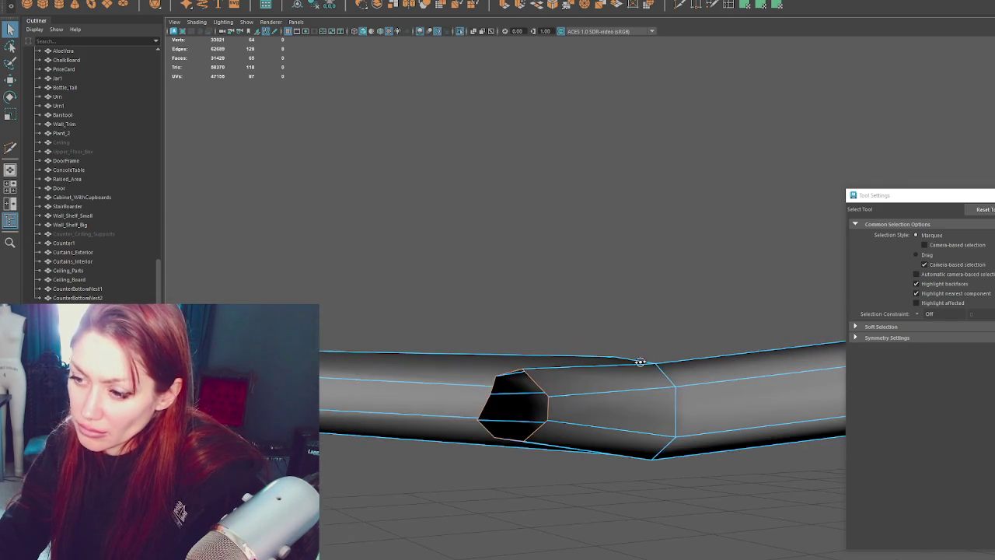
# - Extrude the hole's border edges and Merge to Center into a pointed twig tip
pyautogui.click(505, 5)
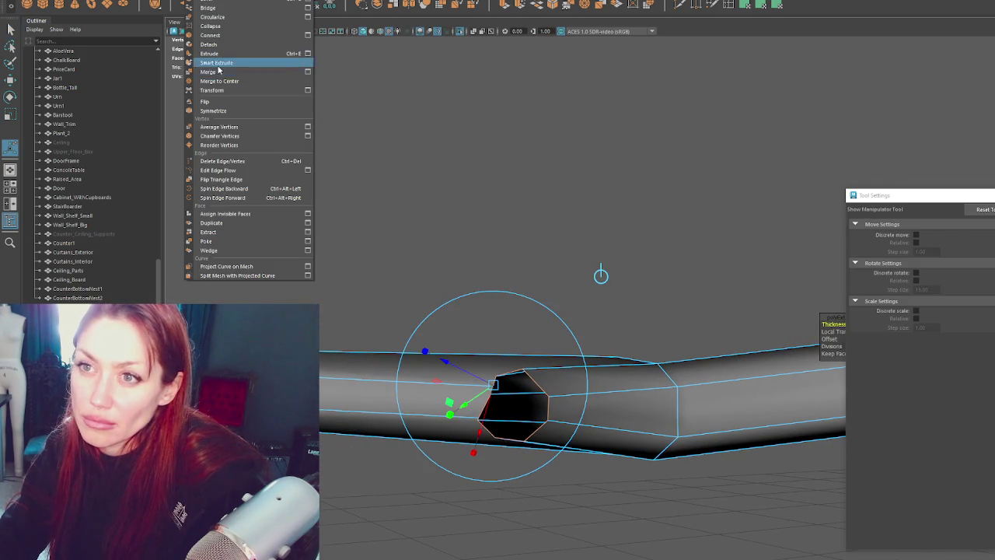
pyautogui.click(241, 62)
pyautogui.moveTo(487, 303)
pyautogui.keyDown('alt'); pyautogui.mouseDown()
pyautogui.moveTo(599, 366)
pyautogui.moveTo(571, 398)
pyautogui.mouseUp(); pyautogui.keyUp('alt')
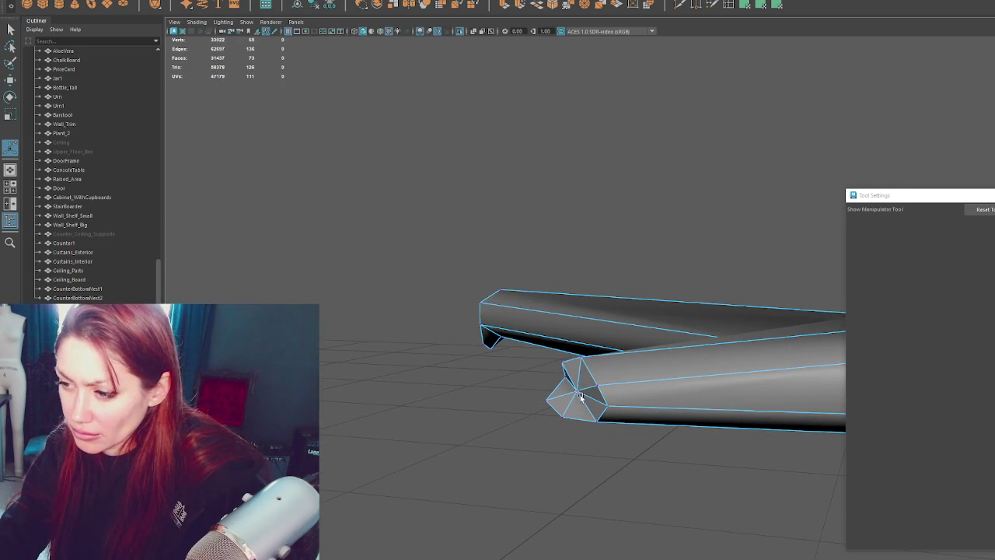
pyautogui.press('w')
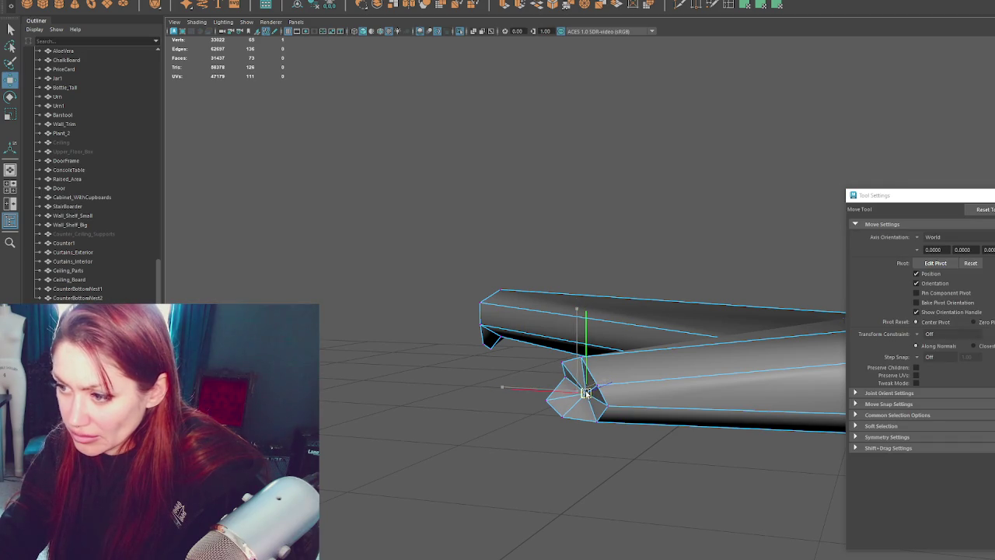
# - Return to Object Mode and select the whole branch, orbiting it across the view
pyautogui.rightClick(629, 245)
pyautogui.click(673, 230)
pyautogui.moveTo(673, 230)
pyautogui.keyDown('alt'); pyautogui.mouseDown()
pyautogui.moveTo(524, 337)
pyautogui.moveTo(704, 346)
pyautogui.moveTo(519, 351)
pyautogui.moveTo(582, 349)
pyautogui.mouseUp(); pyautogui.keyUp('alt')
pyautogui.click(582, 349)
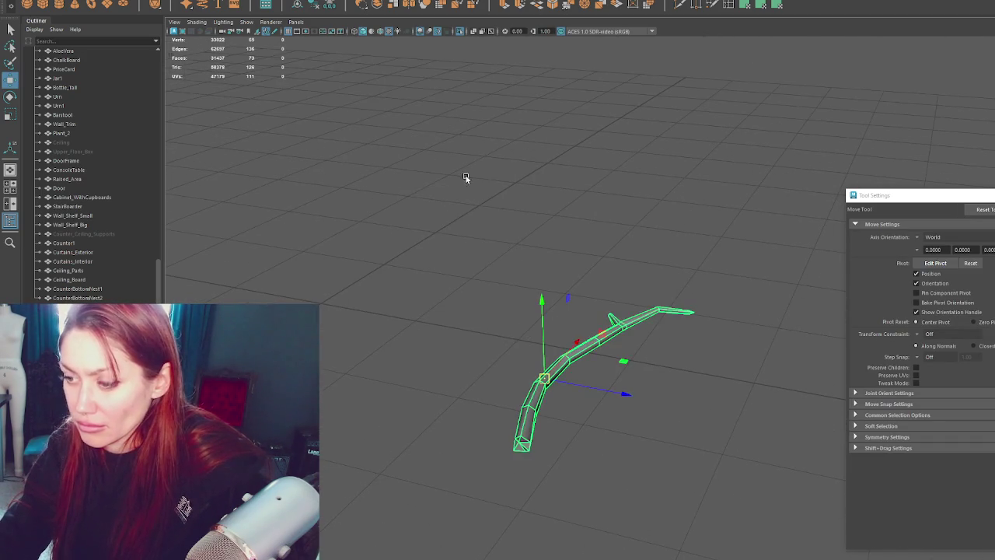
pyautogui.keyDown('shift'); pyautogui.rightClick(466, 177); pyautogui.keyUp('shift')
pyautogui.click(467, 172)
pyautogui.moveTo(466, 173)
pyautogui.keyDown('alt'); pyautogui.mouseDown()
pyautogui.moveTo(557, 211)
pyautogui.moveTo(668, 223)
pyautogui.moveTo(553, 183)
pyautogui.mouseUp(); pyautogui.keyUp('alt')
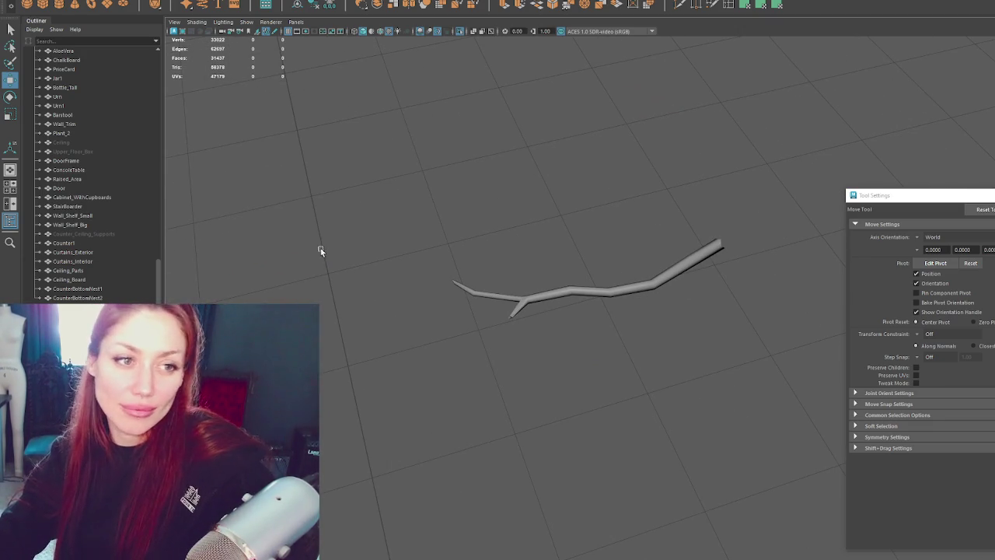
# - Exit the isolated view to show the whole bar scene and reselect the new branch
pyautogui.scroll(-3, 319, 249)
pyautogui.click(591, 296)
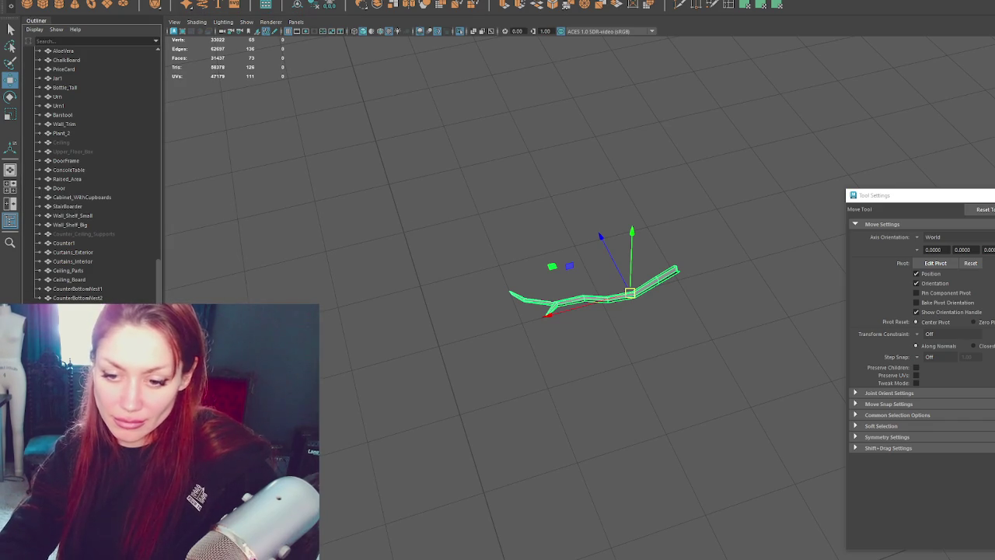
pyautogui.click(367, 220)
pyautogui.hotkey('ctrl', '1')
pyautogui.click(593, 300)
# - Hide the old twig by the counter and move the new branch toward the counter's base
pyautogui.click(598, 276)
pyautogui.press('Delete')
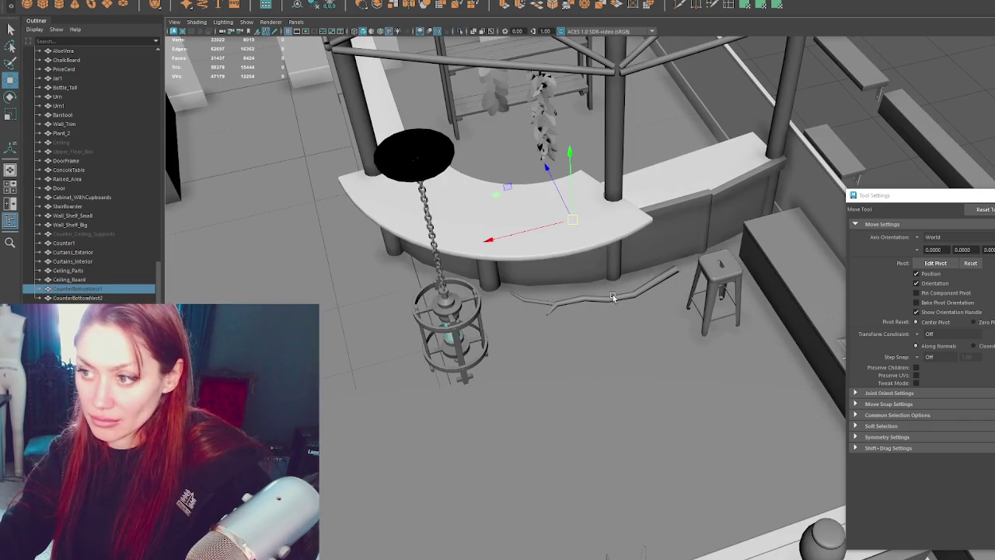
pyautogui.click(614, 297)
pyautogui.moveTo(629, 293); pyautogui.dragTo(597, 284)
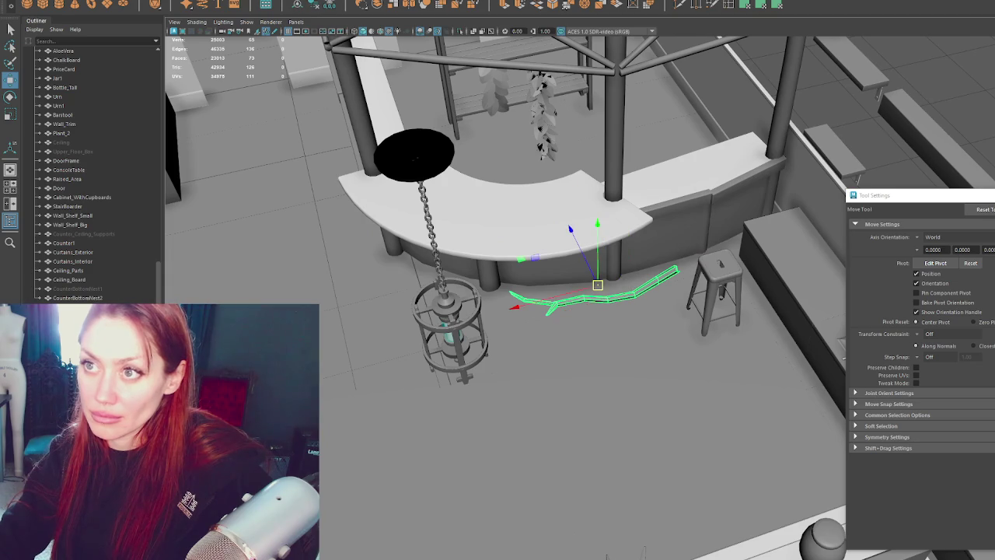
# - Cancel the UV mapping options and return the whole branch to object selection
pyautogui.click(373, 2)
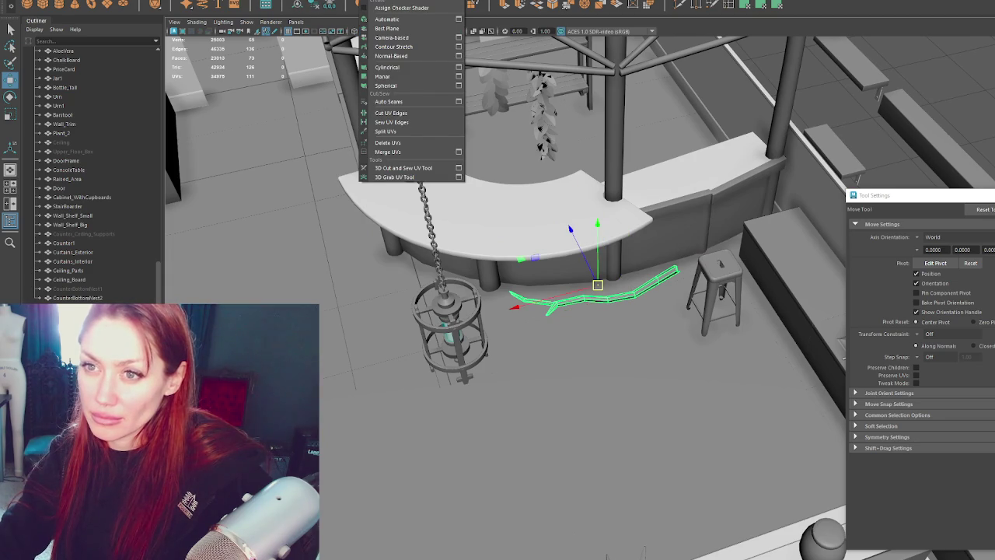
pyautogui.press('Escape')
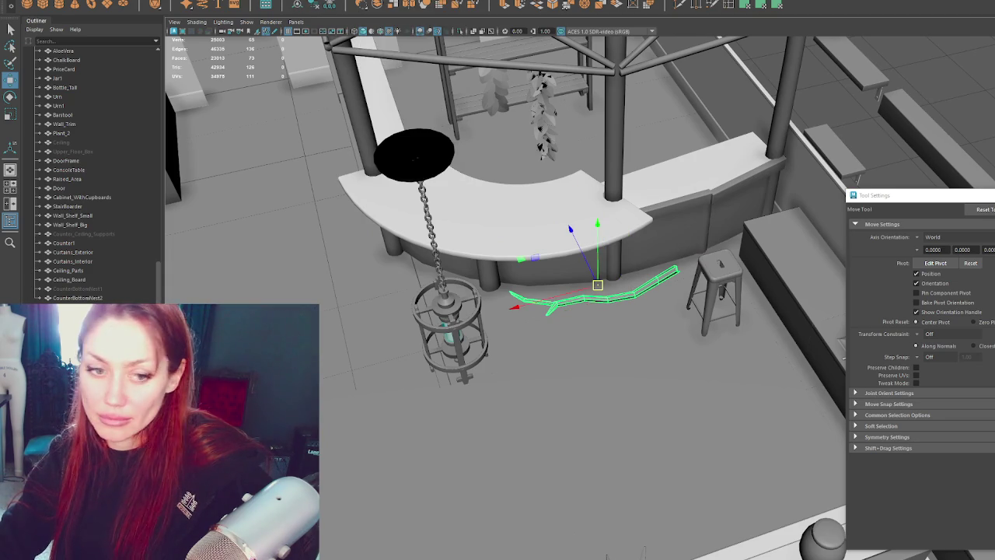
pyautogui.press('F12')
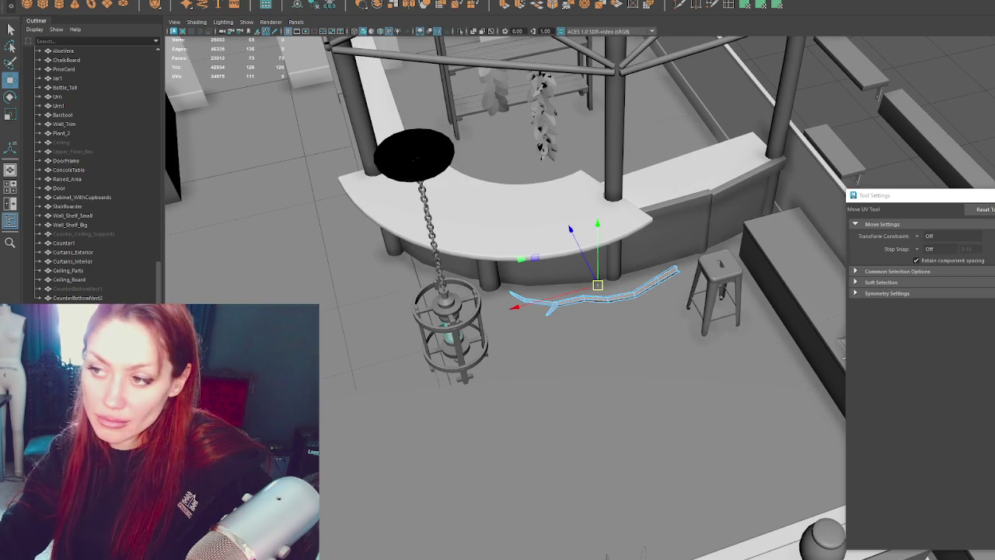
pyautogui.press('w')
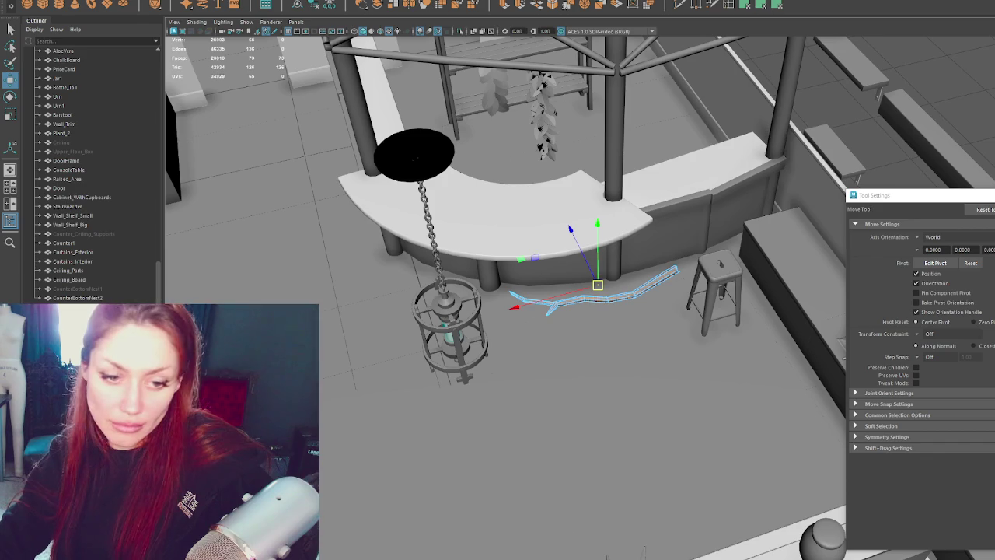
pyautogui.moveTo(663, 258); pyautogui.dragTo(519, 356)
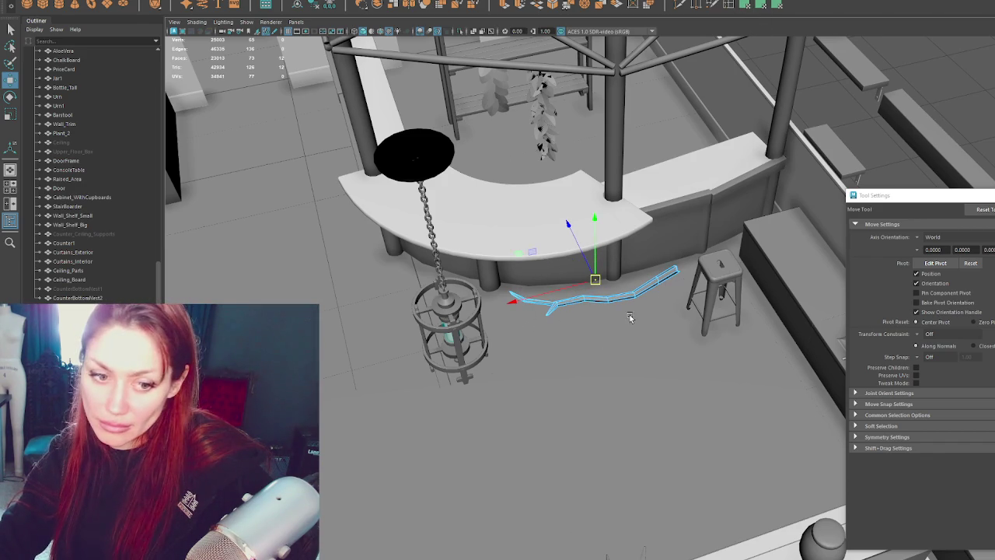
pyautogui.press('q')
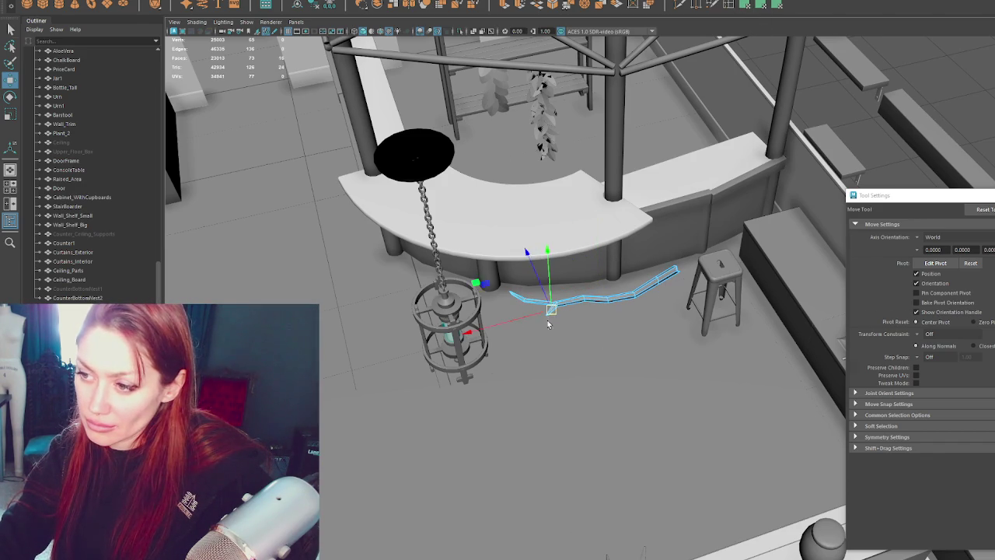
pyautogui.scroll(1, 572, 416)
pyautogui.scroll(4, 543, 329)
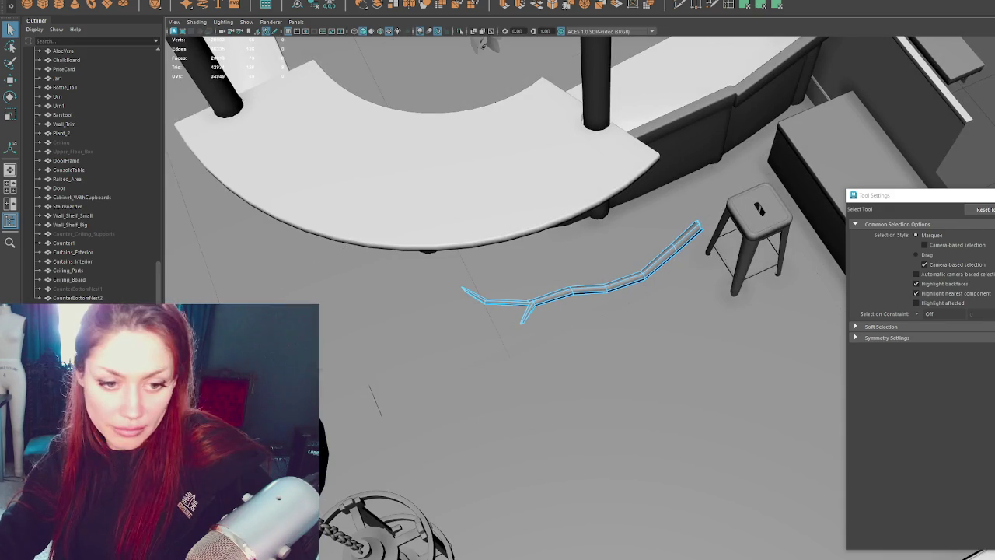
# - Return the branch to object selection and orbit low to view it beside the stool
pyautogui.click(760, 7)
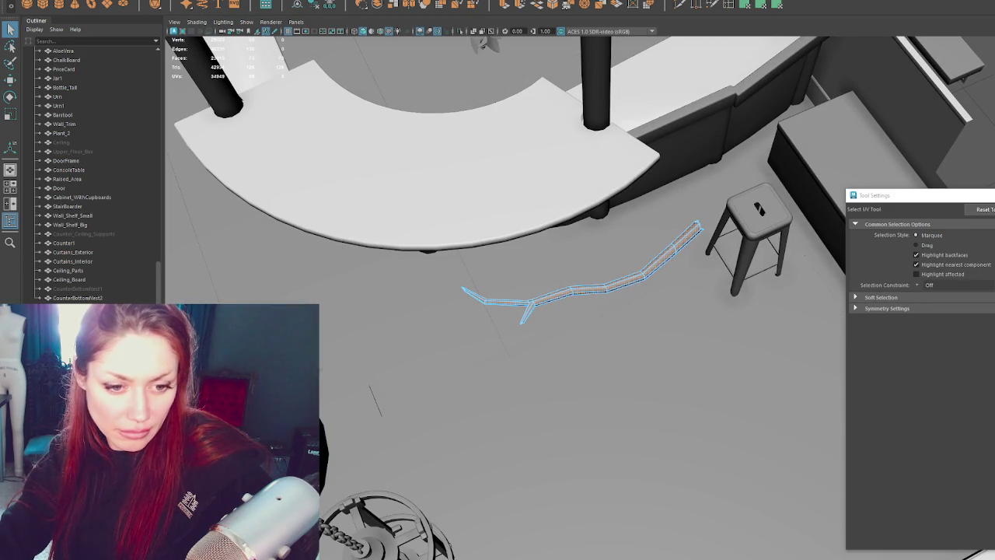
pyautogui.scroll(3, 543, 282)
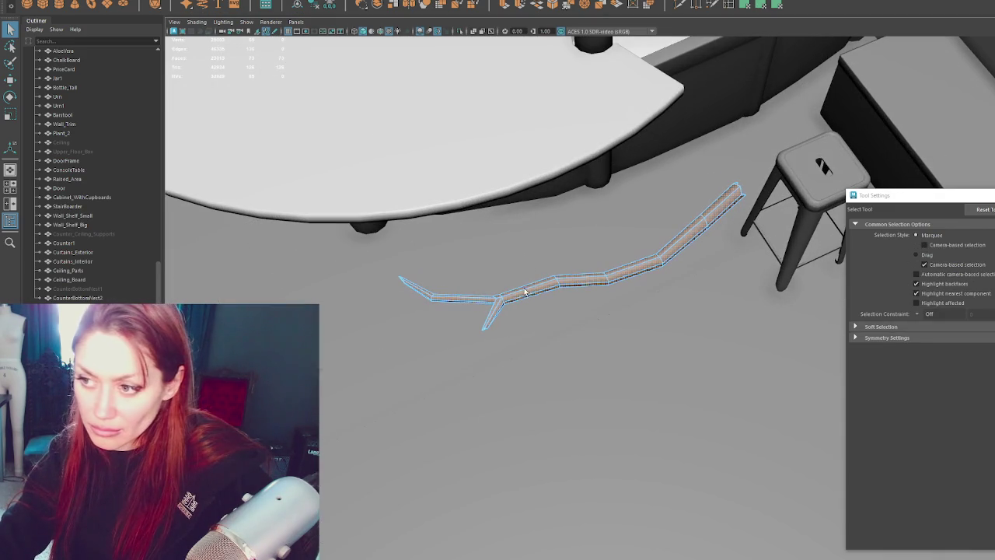
pyautogui.moveTo(538, 284); pyautogui.dragTo(509, 298, button='right')
pyautogui.scroll(3, 578, 223)
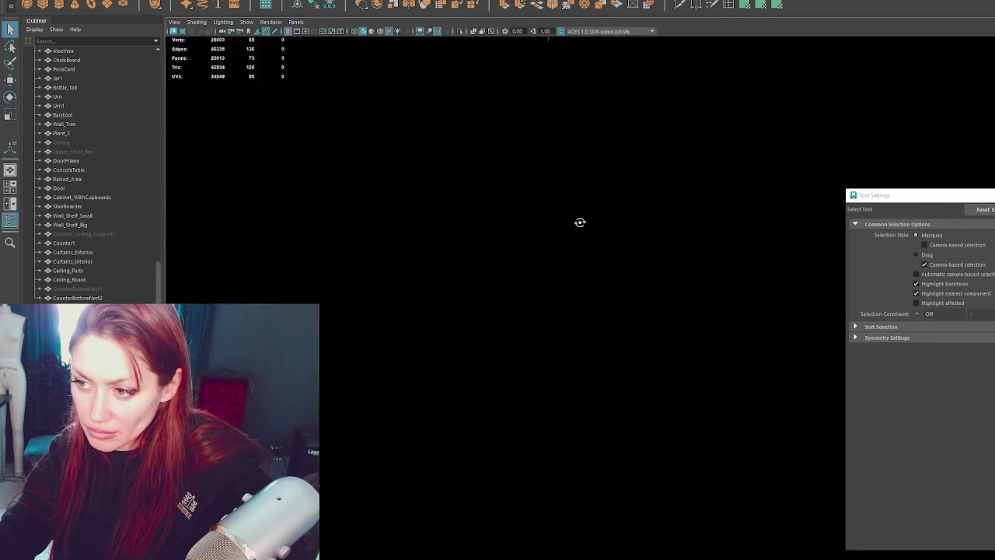
pyautogui.moveTo(644, 311)
pyautogui.keyDown('alt'); pyautogui.mouseDown()
pyautogui.moveTo(533, 360)
pyautogui.moveTo(504, 389)
pyautogui.mouseUp(); pyautogui.keyUp('alt')
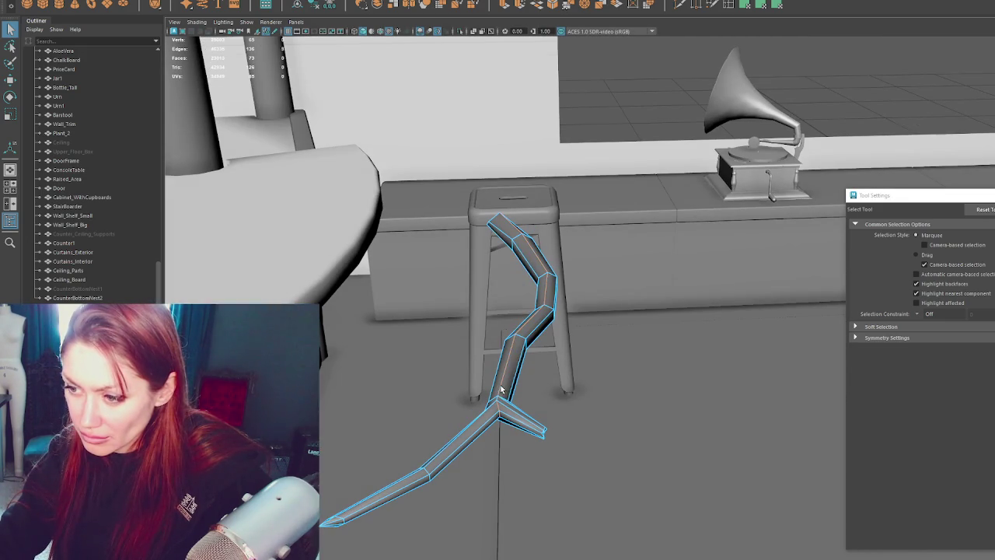
pyautogui.scroll(5, 525, 397)
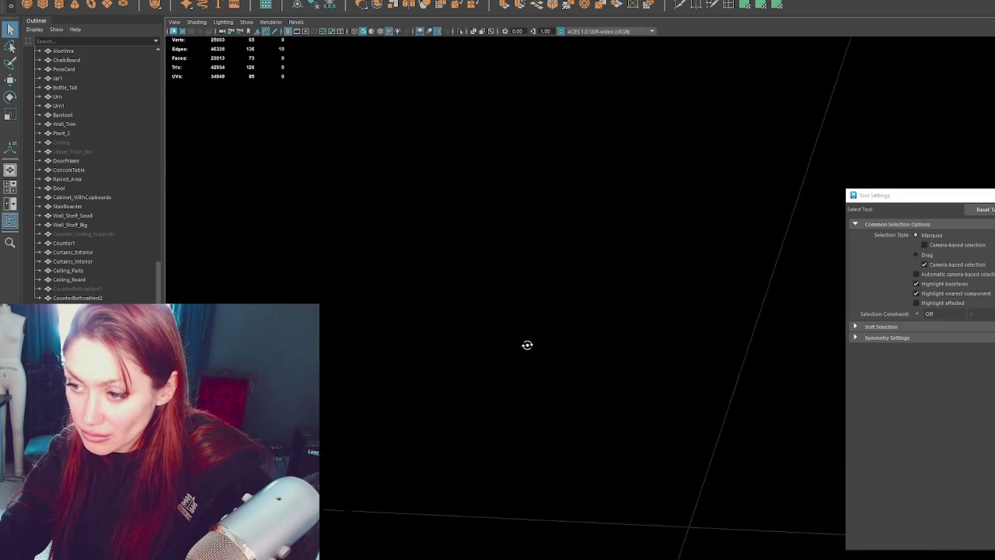
pyautogui.keyDown('alt'); pyautogui.moveTo(527, 345); pyautogui.dragTo(513, 397); pyautogui.keyUp('alt')
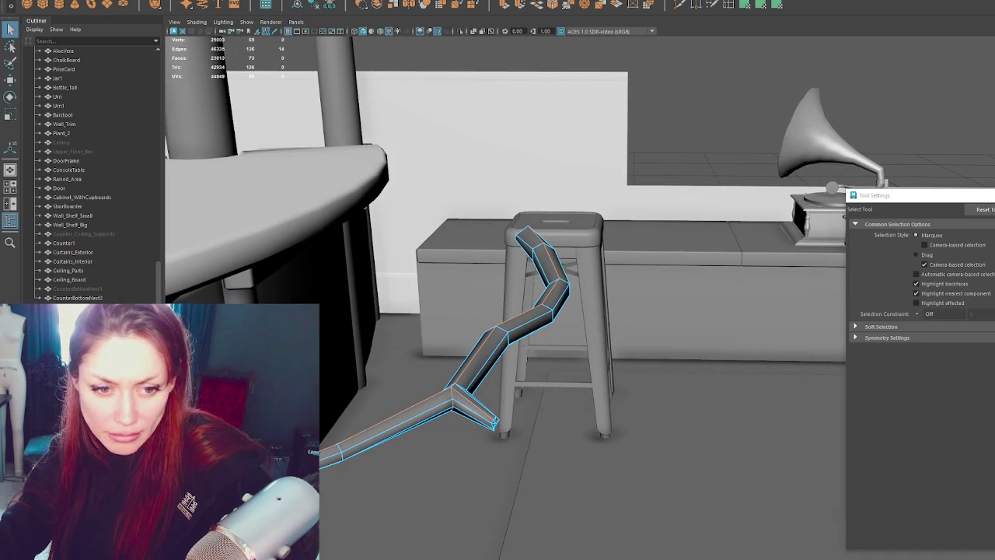
# - Switch the branch back to object mode, isolate it with Ctrl+1, and look down on it
pyautogui.click(456, 408)
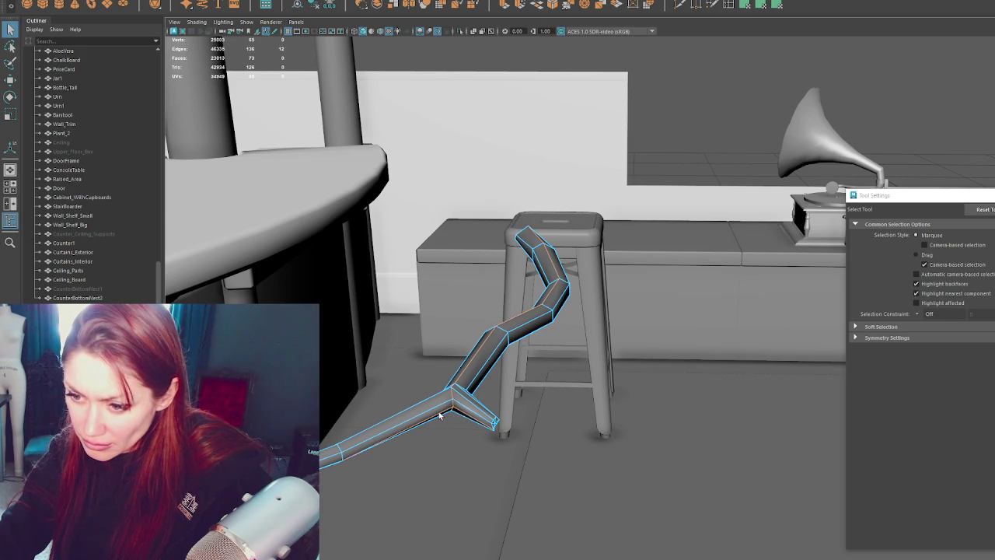
pyautogui.press('F12')
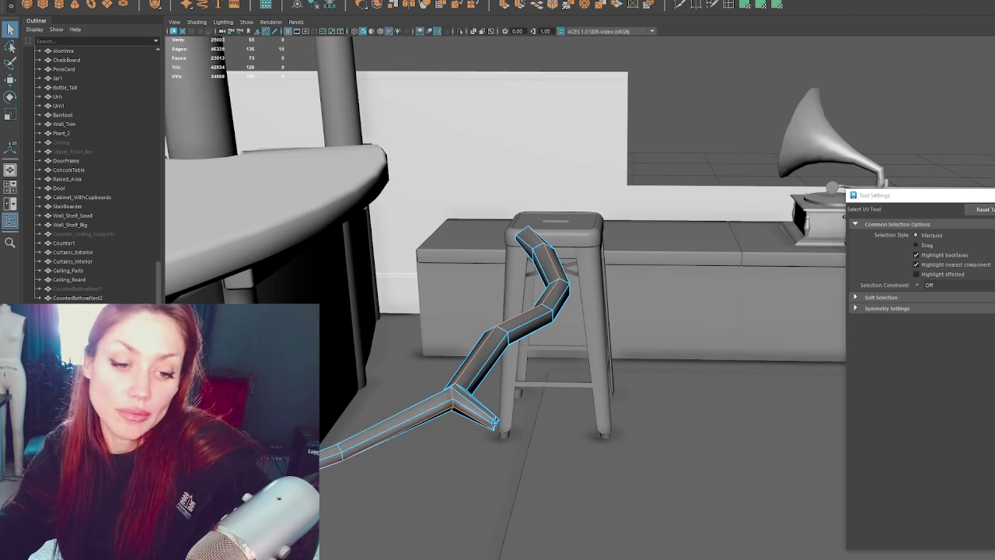
pyautogui.hotkey('ctrl', 'F11')
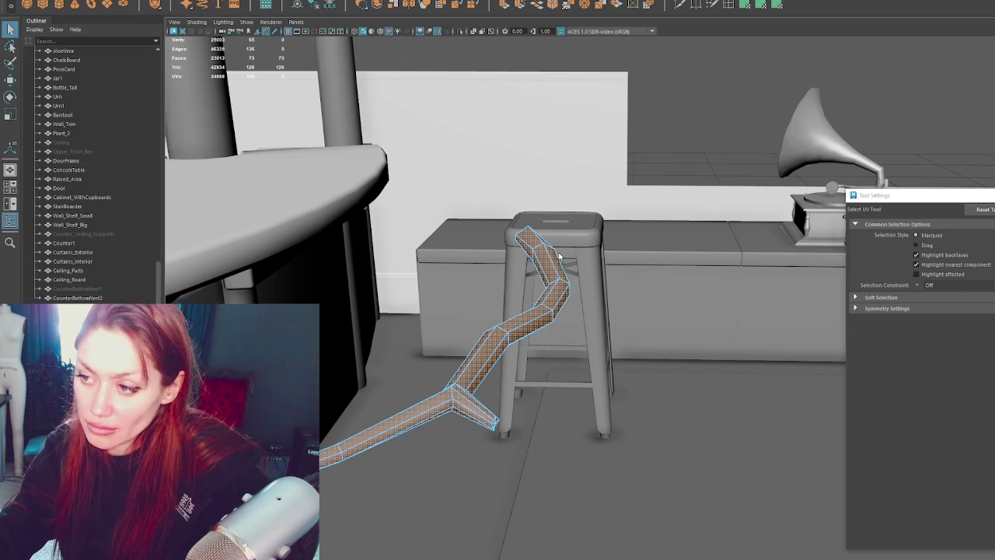
pyautogui.press('F8')
pyautogui.hotkey('ctrl', '1')
pyautogui.keyDown('alt'); pyautogui.moveTo(489, 215); pyautogui.dragTo(483, 336); pyautogui.keyUp('alt')
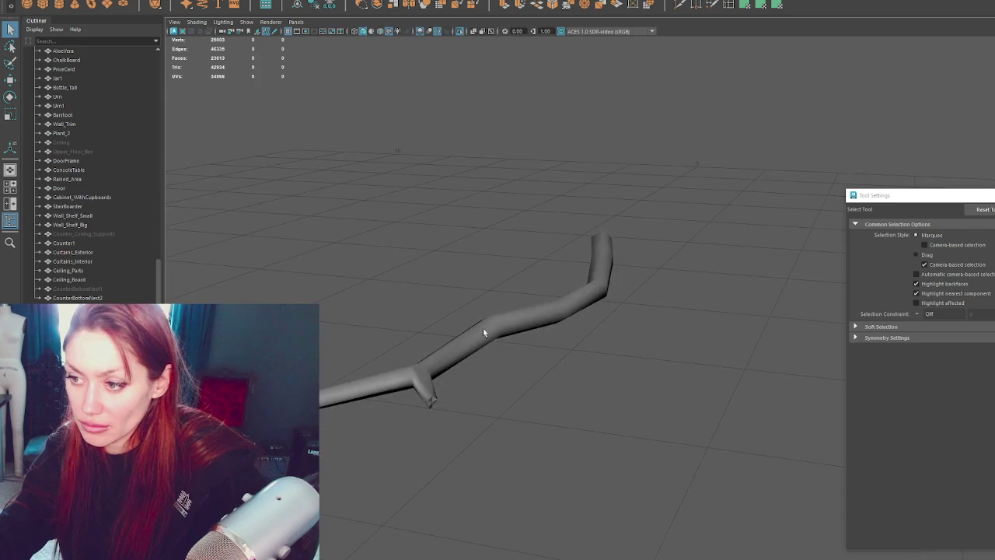
# - Orbit the isolated branch so it lies across the view, toggling the UV checker display
pyautogui.moveTo(483, 336); pyautogui.dragTo(478, 258, button='right')
pyautogui.keyDown('alt'); pyautogui.moveTo(444, 349); pyautogui.dragTo(504, 354); pyautogui.keyUp('alt')
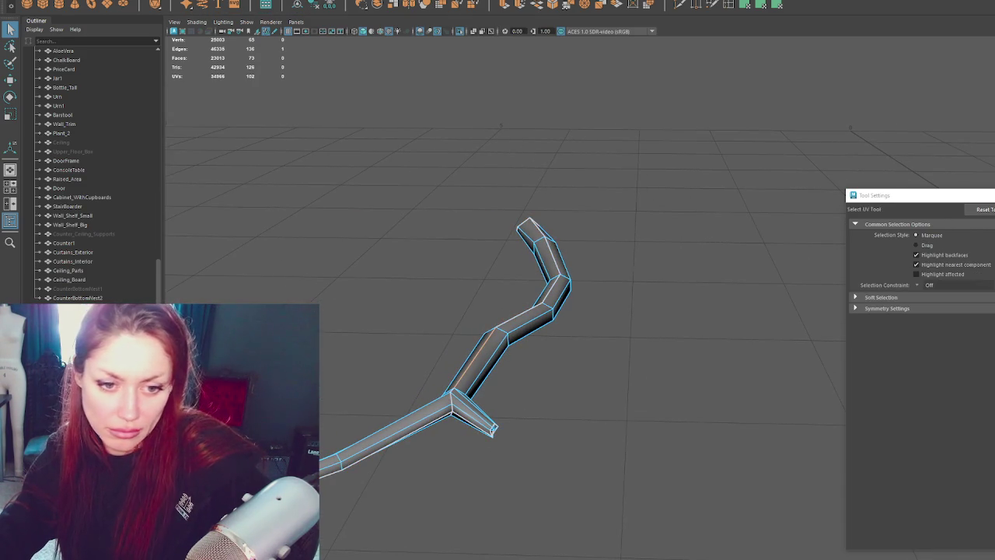
pyautogui.keyDown('alt'); pyautogui.moveTo(413, 286); pyautogui.dragTo(391, 283); pyautogui.keyUp('alt')
pyautogui.moveTo(450, 372)
pyautogui.keyDown('alt'); pyautogui.mouseDown()
pyautogui.moveTo(603, 390)
pyautogui.moveTo(560, 437)
pyautogui.moveTo(653, 407)
pyautogui.moveTo(640, 389)
pyautogui.moveTo(607, 380)
pyautogui.moveTo(605, 365)
pyautogui.mouseUp(); pyautogui.keyUp('alt')
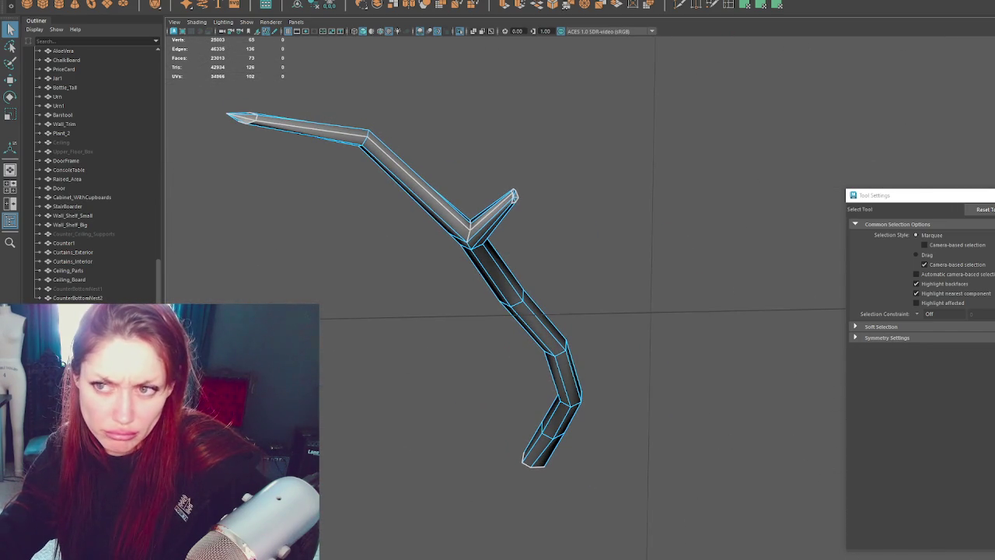
pyautogui.press('F12')
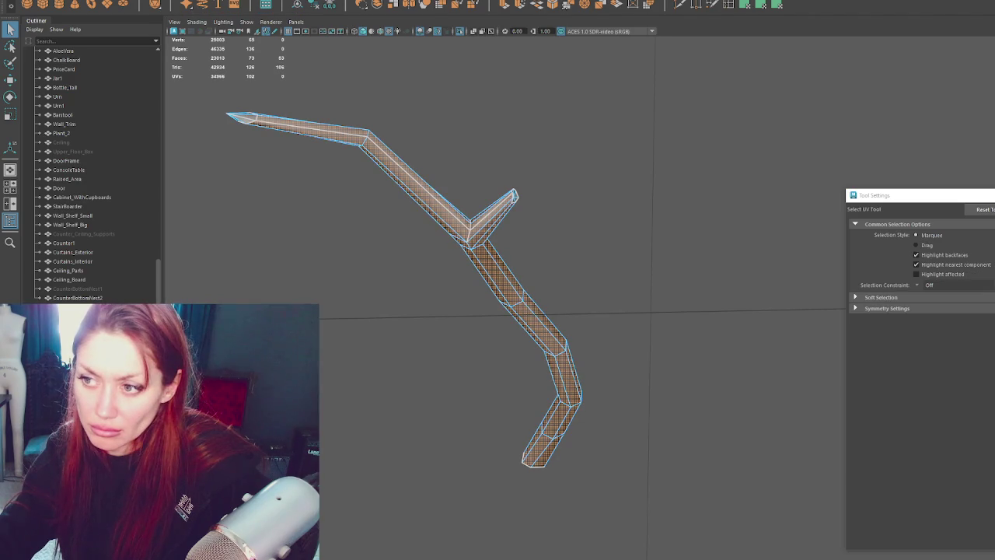
pyautogui.press('5')
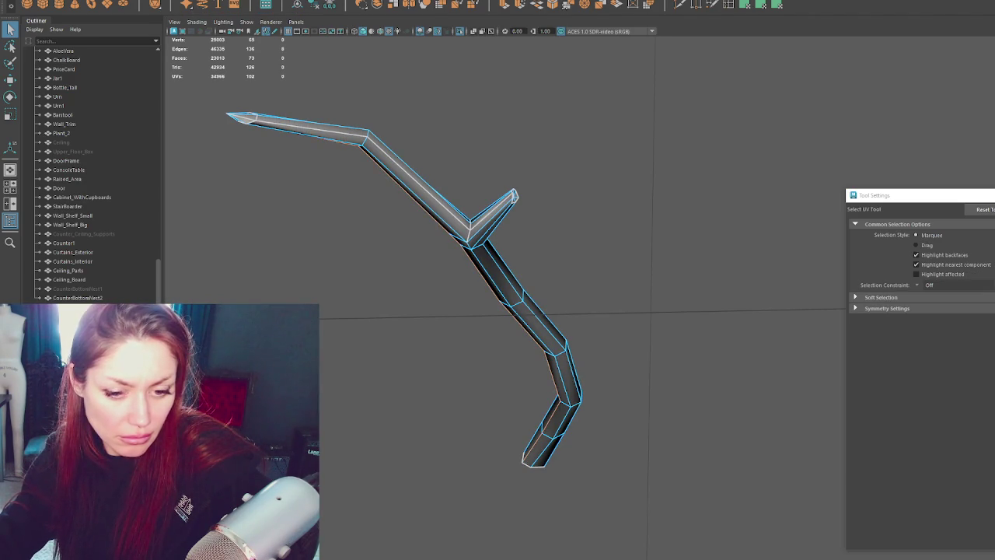
# - Select the face loops along the main strip and the side shoot
pyautogui.click(420, 179)
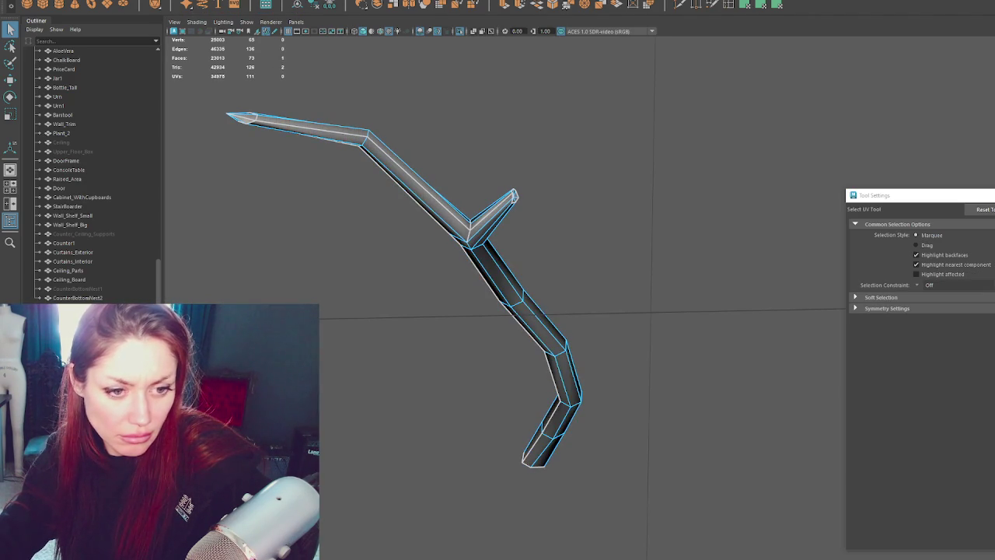
pyautogui.doubleClick(420, 179)
pyautogui.keyDown('shift'); pyautogui.doubleClick(311, 127); pyautogui.keyUp('shift')
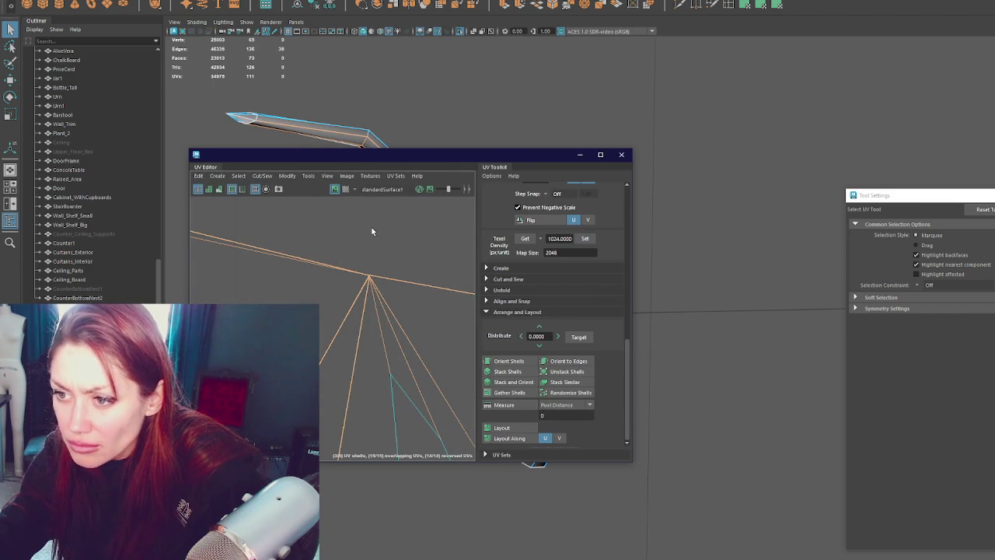
# - Cut the narrow-strip UV edges and sew the shared edge between the branch's shells
pyautogui.moveTo(346, 233); pyautogui.dragTo(354, 250, button='right')
pyautogui.moveTo(325, 242); pyautogui.dragTo(325, 319)
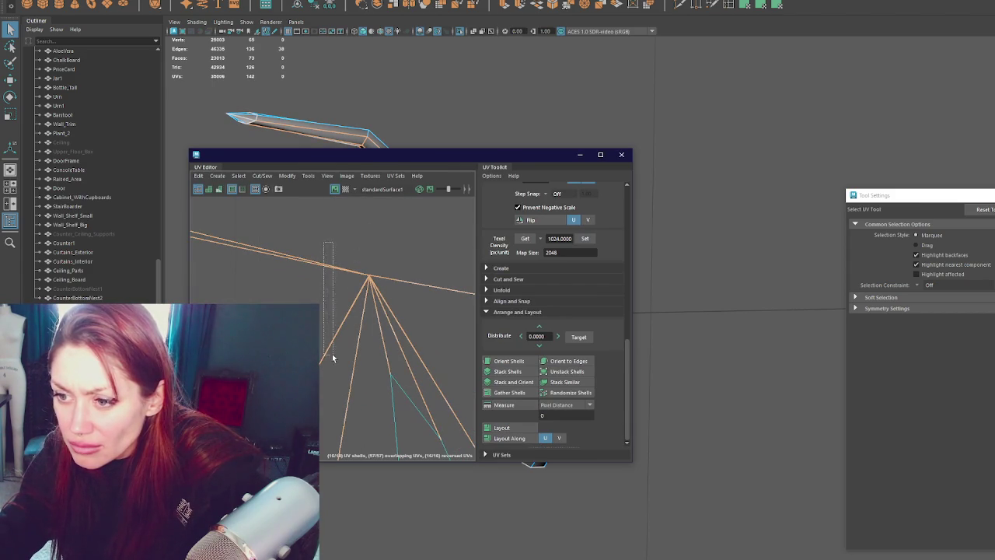
pyautogui.moveTo(332, 358); pyautogui.dragTo(332, 357)
pyautogui.moveTo(358, 230)
pyautogui.mouseDown(button='right')
pyautogui.moveTo(413, 231)
pyautogui.moveTo(398, 297)
pyautogui.mouseUp(button='right')
pyautogui.click(281, 264)
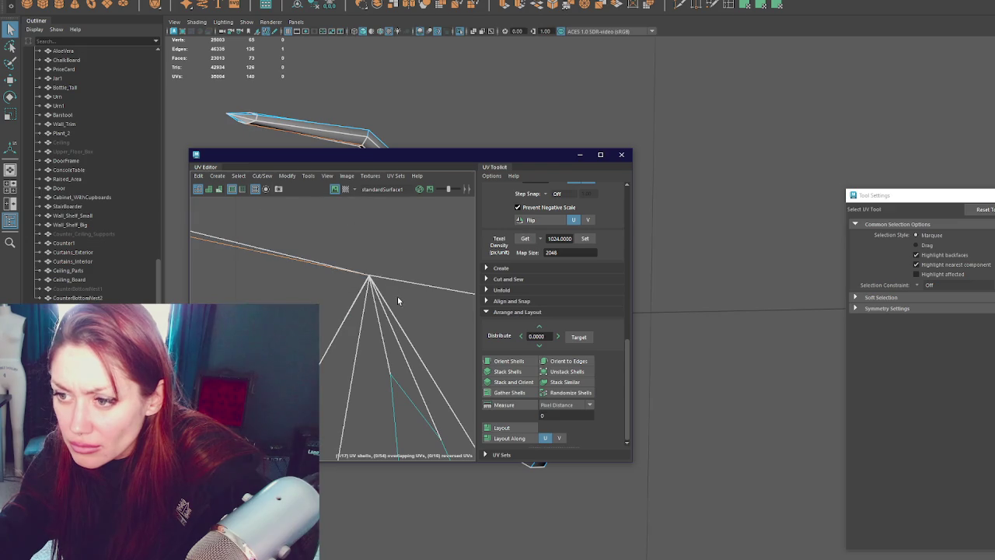
pyautogui.moveTo(404, 247)
pyautogui.keyDown('shift'); pyautogui.mouseDown(button='right')
pyautogui.moveTo(413, 259)
pyautogui.moveTo(423, 251)
pyautogui.mouseUp(button='right'); pyautogui.keyUp('shift')
pyautogui.press('w')
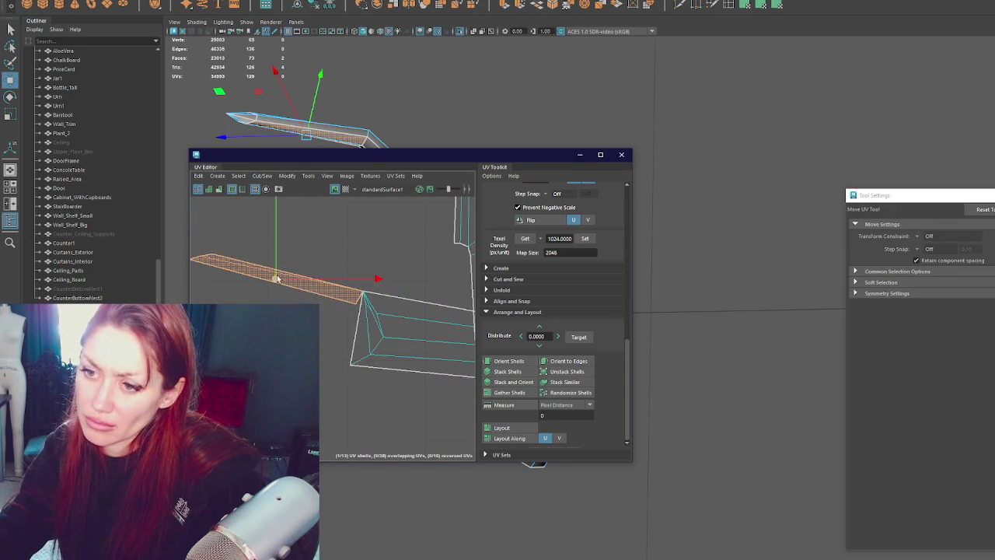
pyautogui.hotkey('ctrl', 'z')
pyautogui.hotkey('ctrl', 'z')
pyautogui.keyDown('shift'); pyautogui.moveTo(330, 270); pyautogui.dragTo(335, 279, button='right'); pyautogui.keyUp('shift')
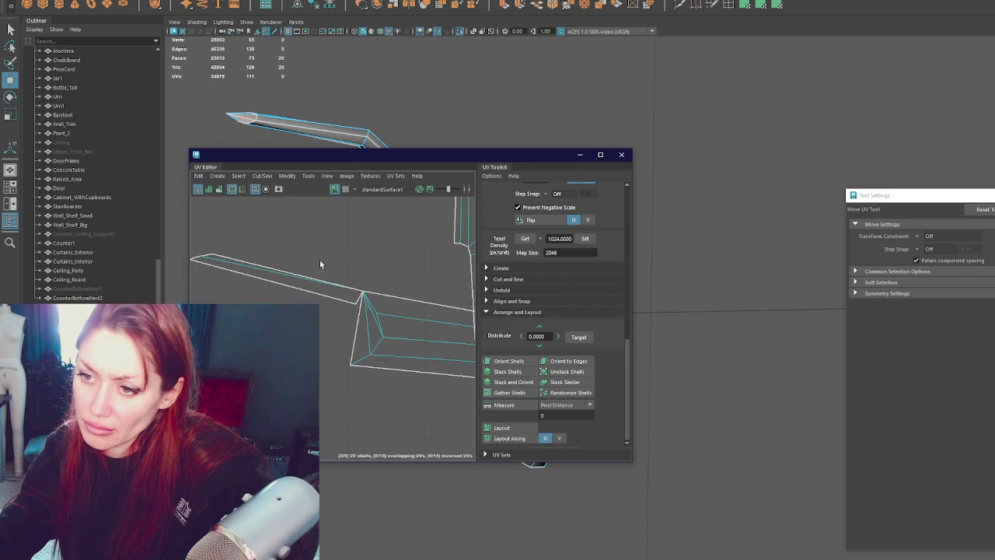
# - Select the stem and strip shells, apply the set texel density, and maximize the UV Editor
pyautogui.click(320, 278)
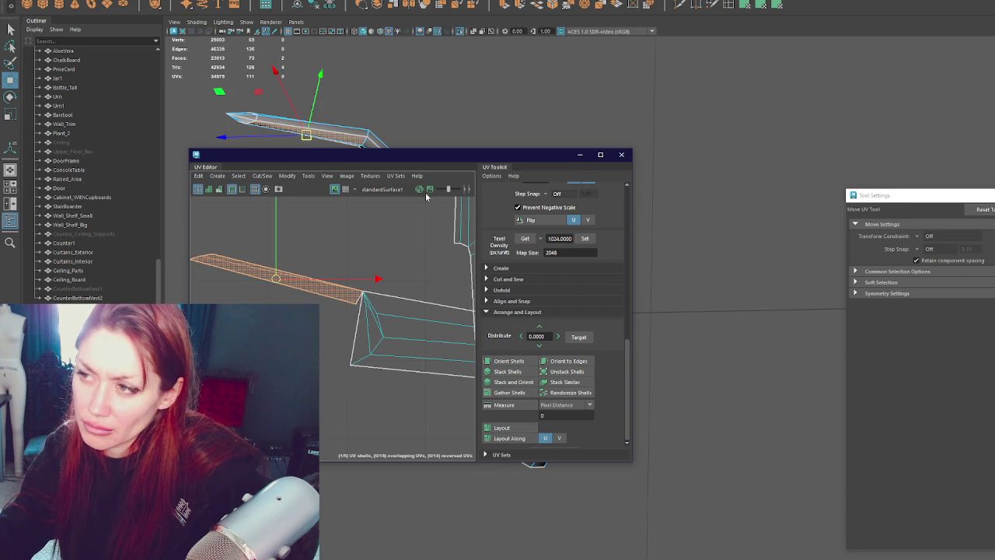
pyautogui.click(757, 11)
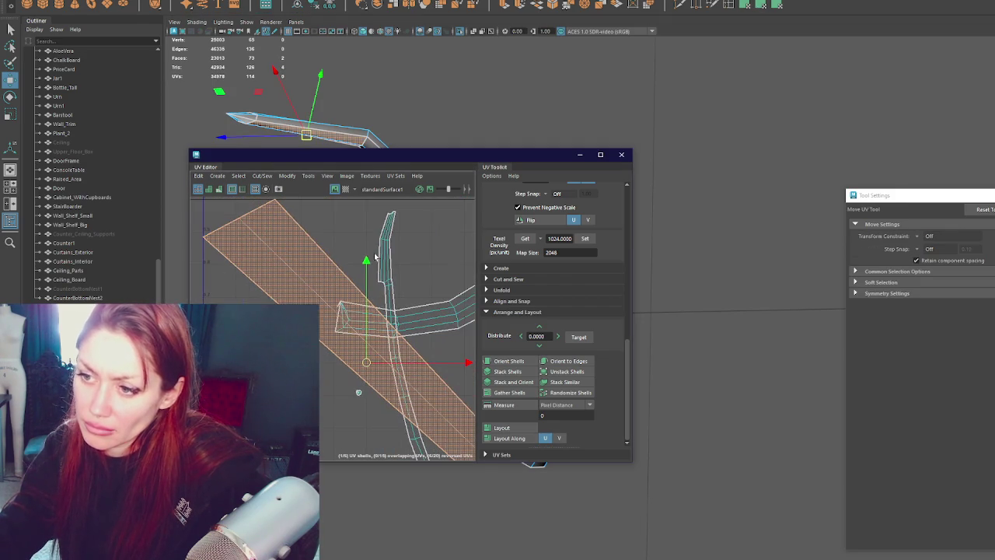
pyautogui.click(385, 266)
pyautogui.moveTo(384, 266); pyautogui.dragTo(321, 247, button='right')
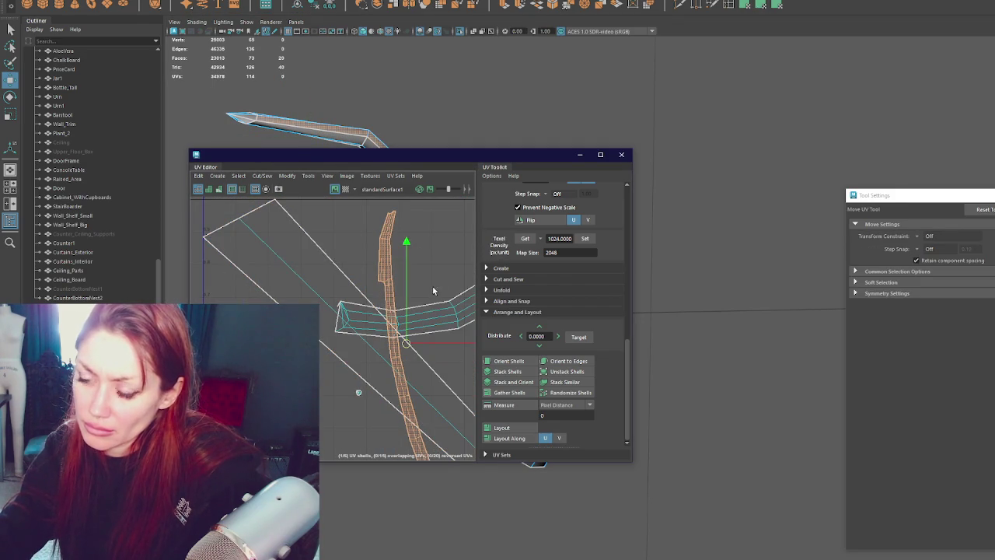
pyautogui.click(447, 305)
pyautogui.click(584, 238)
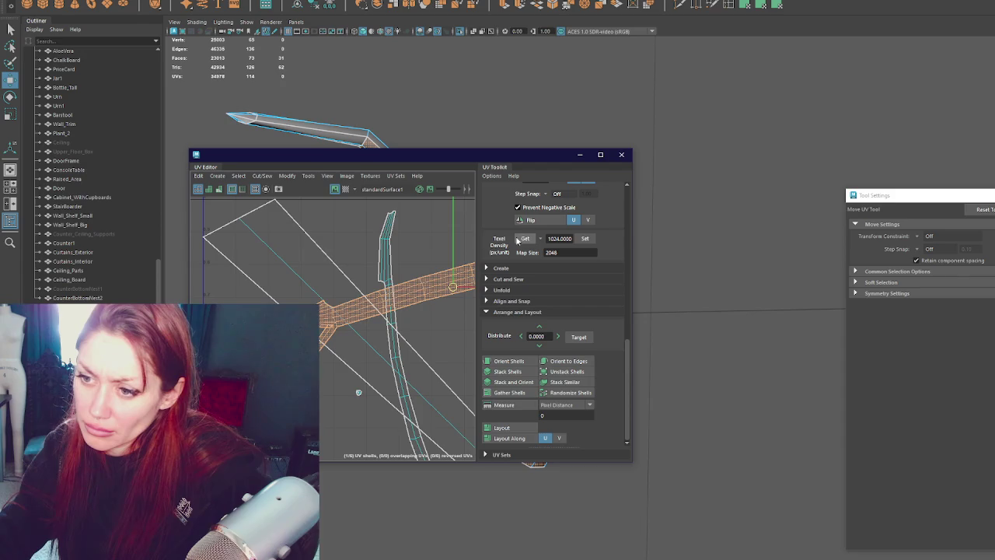
pyautogui.click(600, 154)
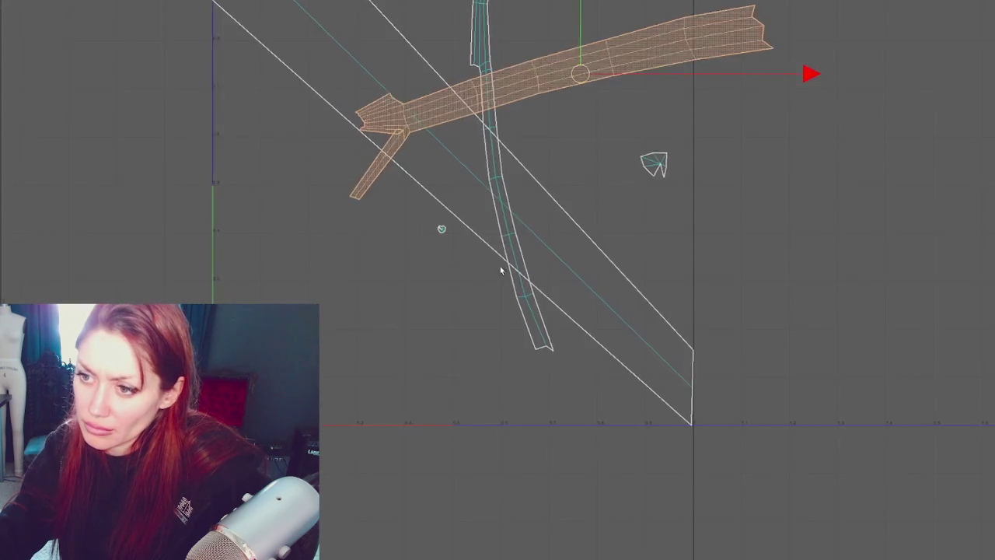
# - Rotate the strip shell upright and move the small leftover UV pieces down and left
pyautogui.press('e')
pyautogui.moveTo(631, 31); pyautogui.dragTo(760, 352)
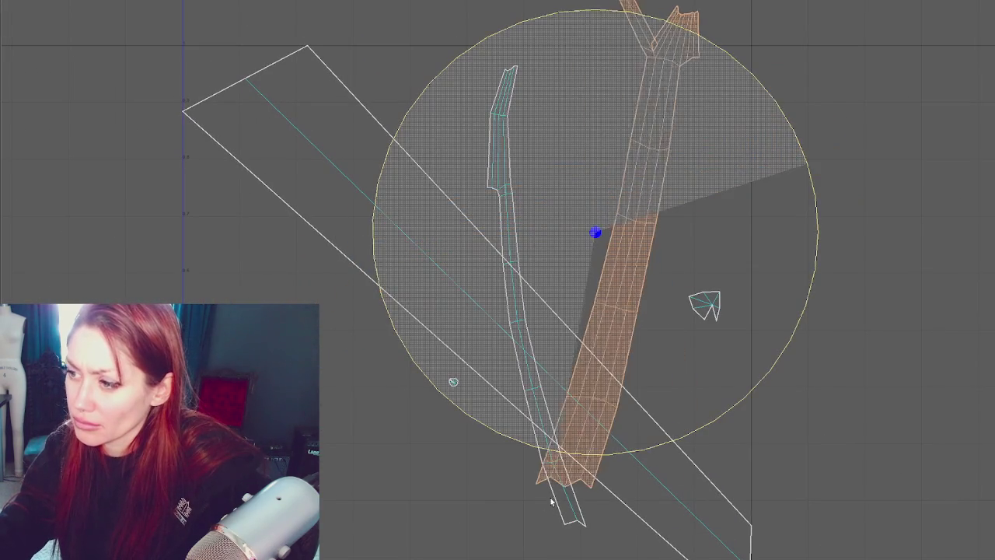
pyautogui.click(713, 314)
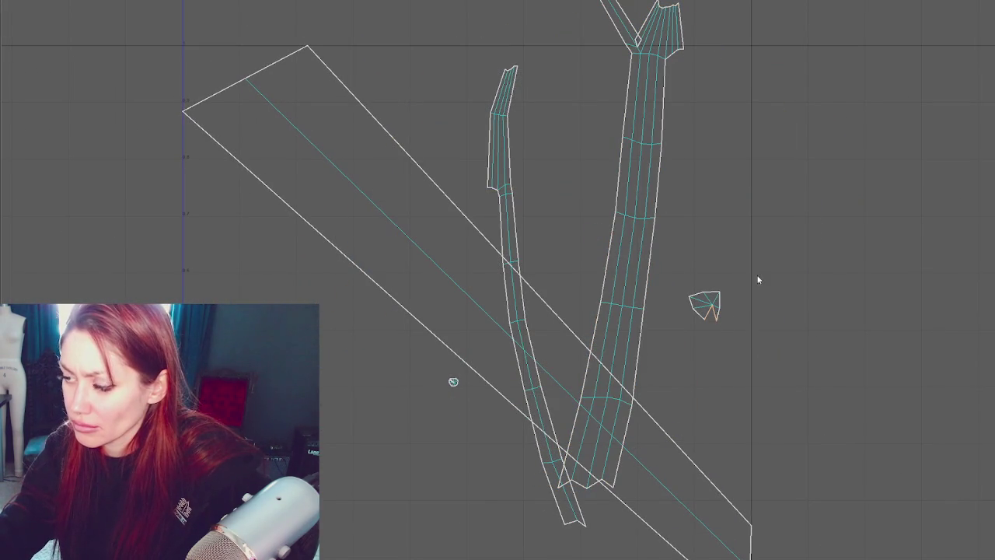
pyautogui.moveTo(456, 399)
pyautogui.mouseDown(button='right')
pyautogui.moveTo(358, 376)
pyautogui.moveTo(350, 418)
pyautogui.mouseUp(button='right')
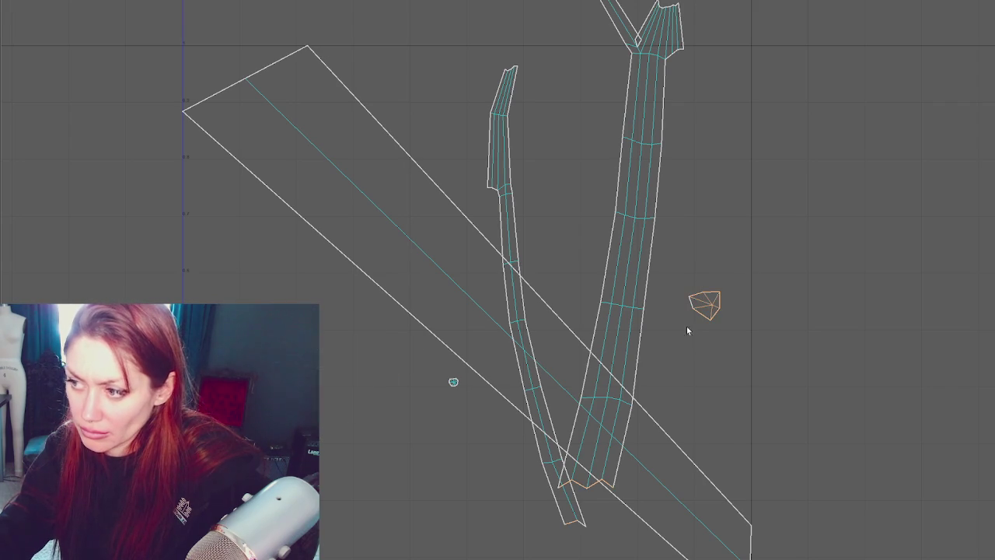
pyautogui.click(703, 307)
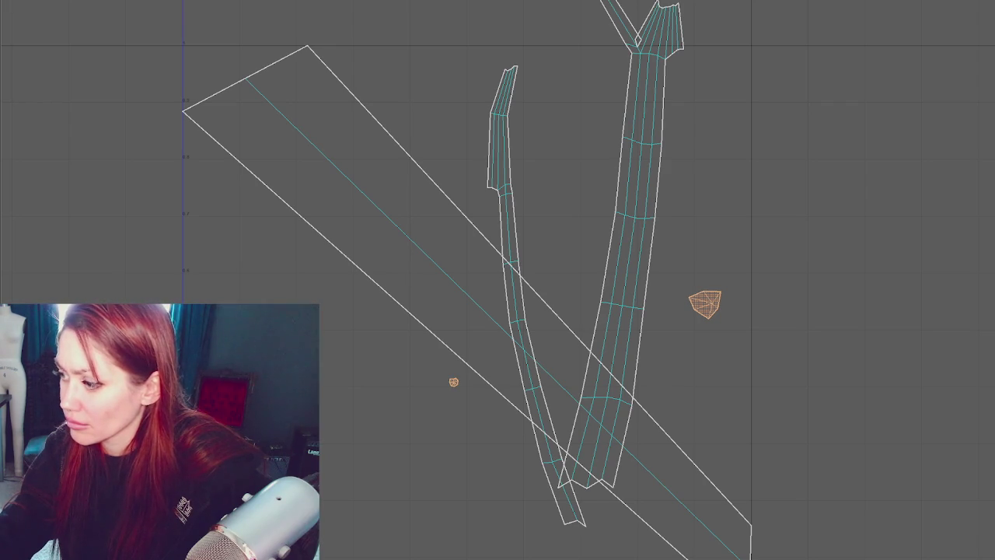
pyautogui.moveTo(520, 430)
pyautogui.mouseDown()
pyautogui.moveTo(420, 365)
pyautogui.moveTo(433, 366)
pyautogui.mouseUp()
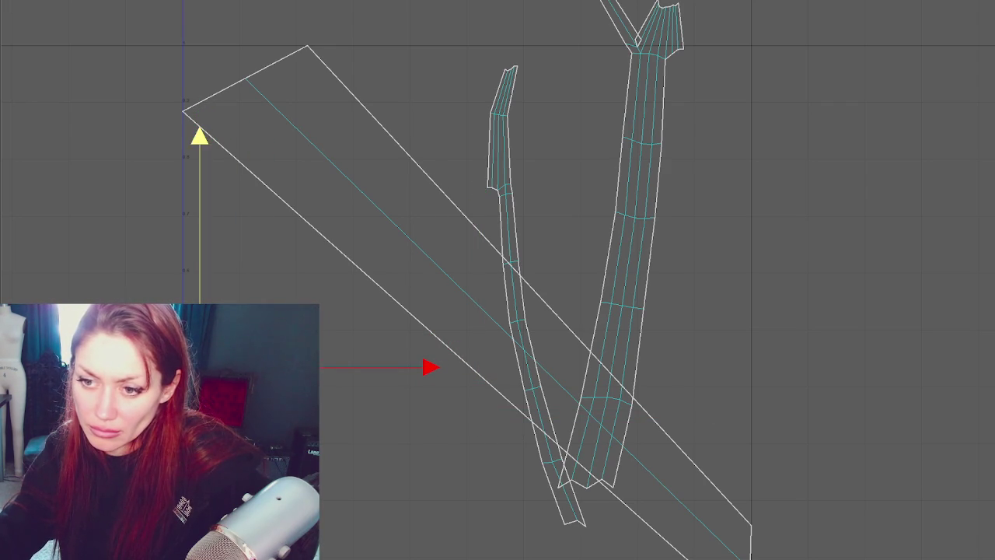
pyautogui.moveTo(199, 367); pyautogui.dragTo(206, 352)
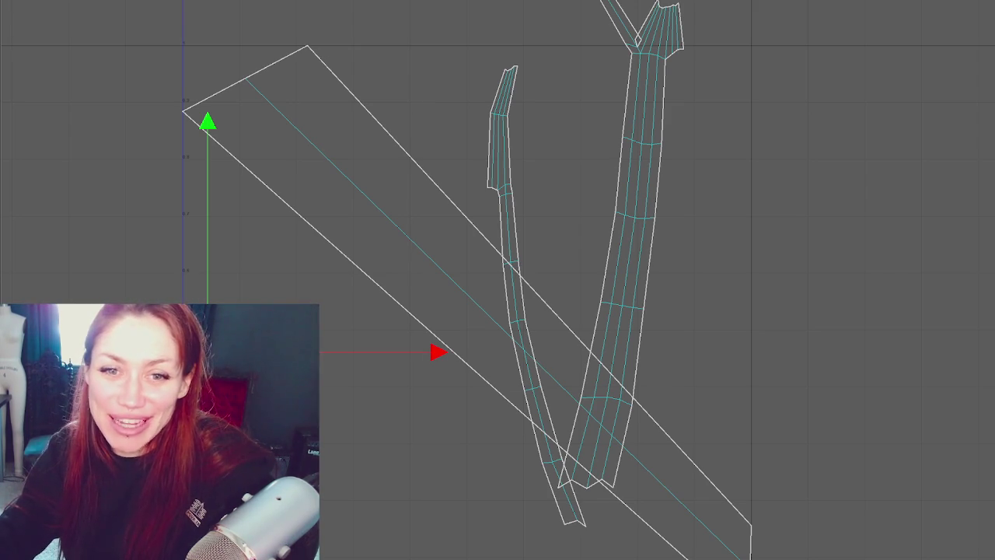
# - Switch to edge selection and move the main stem shell right, clear of the side shoot
pyautogui.scroll(-1, 576, 280)
pyautogui.keyDown('alt'); pyautogui.moveTo(510, 228); pyautogui.dragTo(513, 275, button='middle'); pyautogui.keyUp('alt')
pyautogui.moveTo(562, 260); pyautogui.dragTo(561, 234, button='right')
pyautogui.moveTo(595, 194); pyautogui.dragTo(596, 220, button='right')
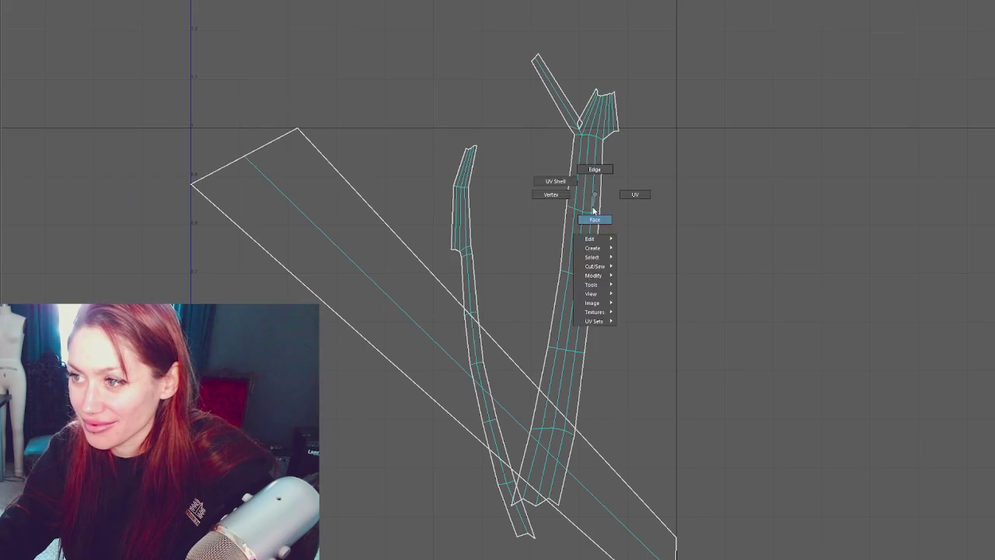
pyautogui.click(607, 266)
pyautogui.moveTo(638, 146); pyautogui.dragTo(632, 120, button='right')
pyautogui.scroll(1, 577, 129)
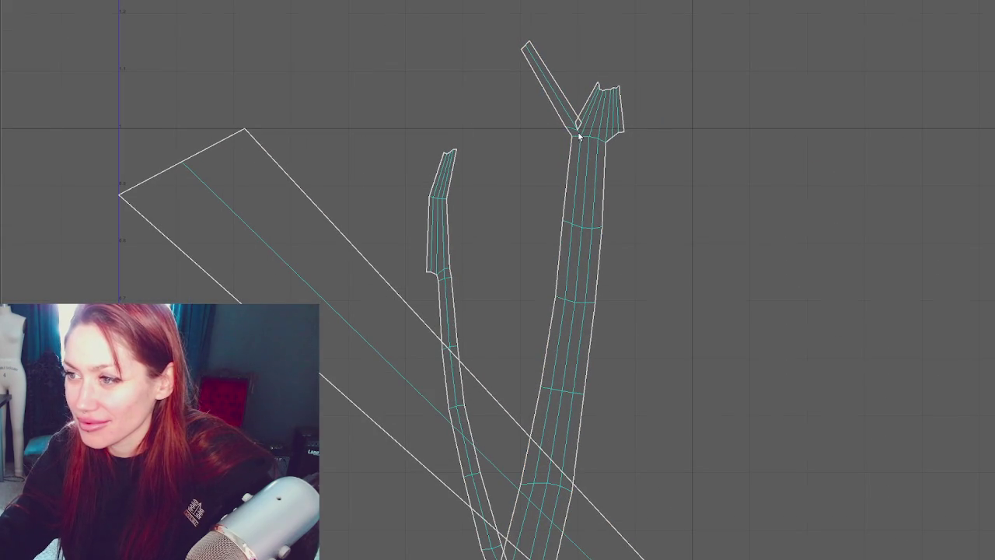
pyautogui.click(603, 230)
pyautogui.moveTo(567, 336); pyautogui.dragTo(659, 330)
pyautogui.moveTo(695, 178)
pyautogui.mouseDown(button='right')
pyautogui.moveTo(793, 187)
pyautogui.moveTo(750, 167)
pyautogui.mouseUp(button='right')
pyautogui.click(677, 130)
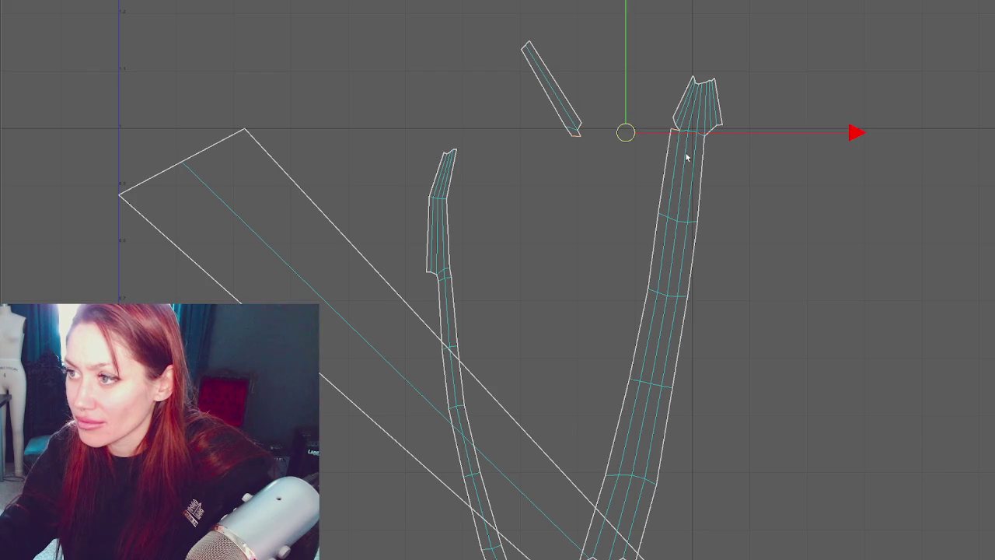
# - Select the side shoot's joining edges and sew it back onto the stem
pyautogui.click(702, 157)
pyautogui.click(709, 137)
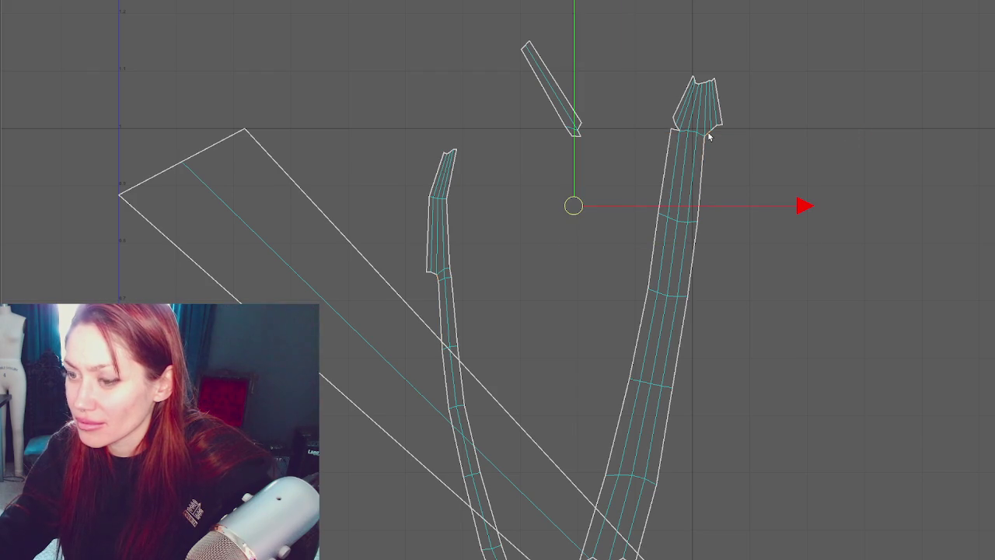
pyautogui.moveTo(784, 111)
pyautogui.mouseDown(button='right')
pyautogui.moveTo(824, 127)
pyautogui.moveTo(795, 119)
pyautogui.mouseUp(button='right')
pyautogui.click(681, 159)
# - Select and unfold the joined UV shell, then undo the layout change
pyautogui.doubleClick(681, 159)
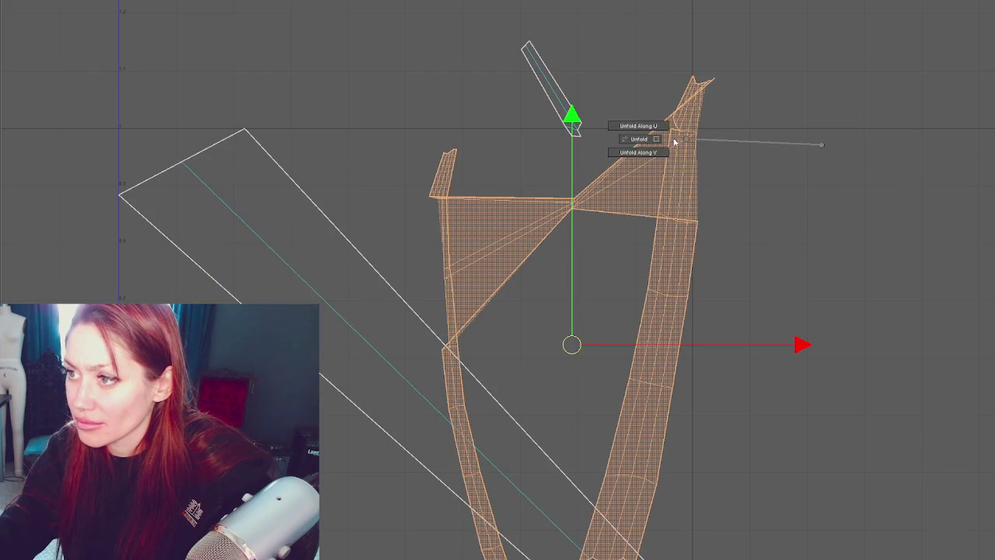
pyautogui.moveTo(677, 138); pyautogui.dragTo(822, 147, button='right')
pyautogui.keyDown('alt'); pyautogui.moveTo(680, 205); pyautogui.dragTo(677, 129, button='middle'); pyautogui.keyUp('alt')
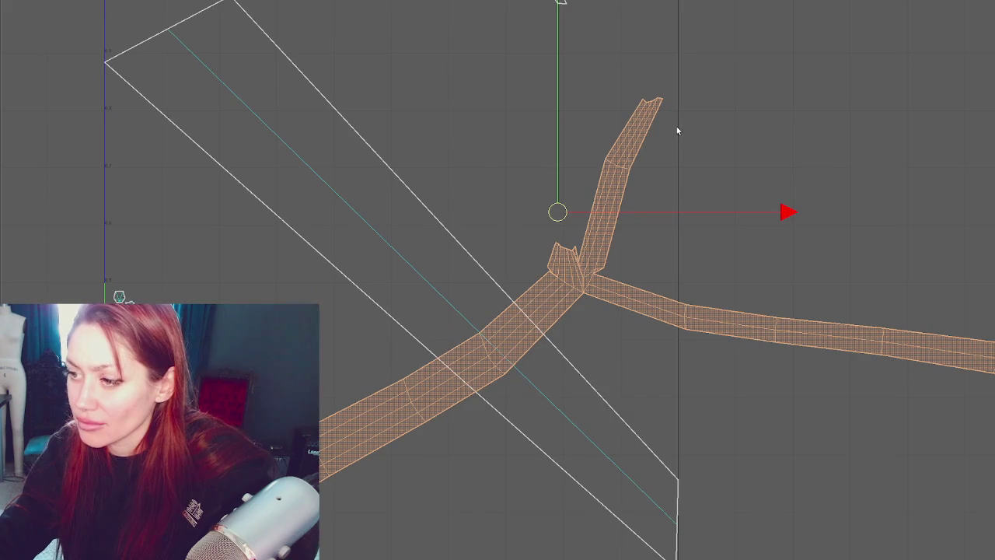
pyautogui.press('f')
pyautogui.hotkey('ctrl', 'z')
pyautogui.hotkey('ctrl', 'z')
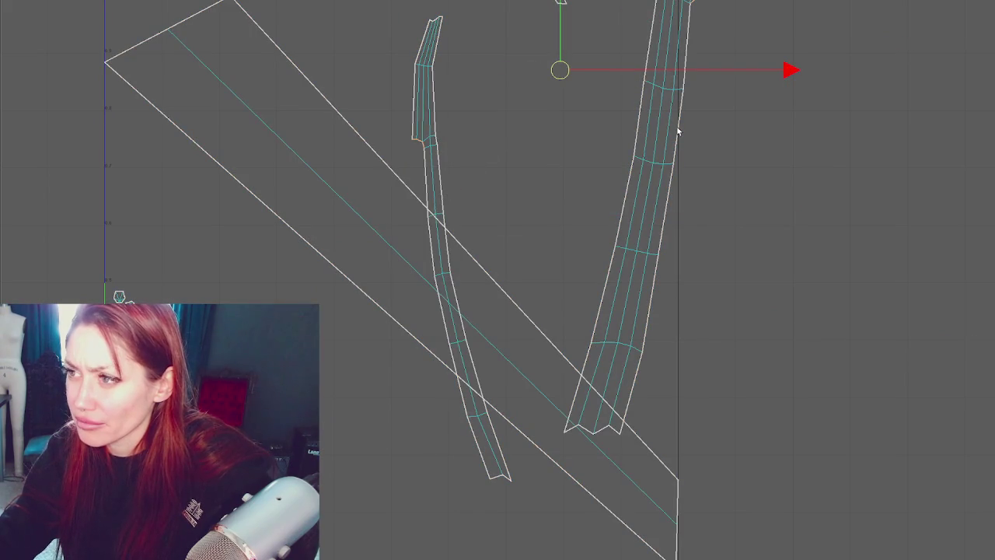
pyautogui.keyDown('alt'); pyautogui.moveTo(668, 93); pyautogui.dragTo(671, 185, button='middle'); pyautogui.keyUp('alt')
# - Select the stem shell's border edges and sew them together
pyautogui.click(686, 157)
pyautogui.moveTo(656, 138); pyautogui.dragTo(653, 151, button='right')
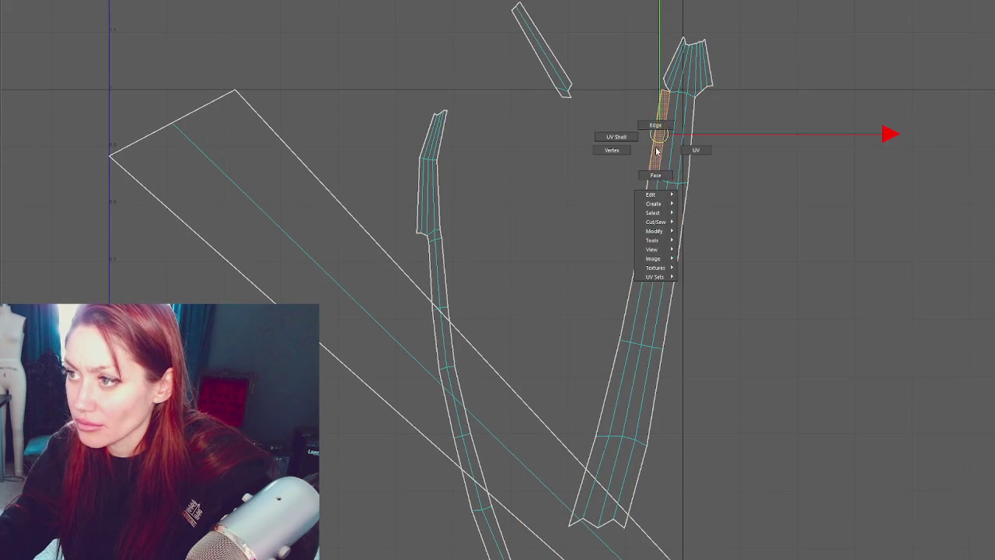
pyautogui.press('q')
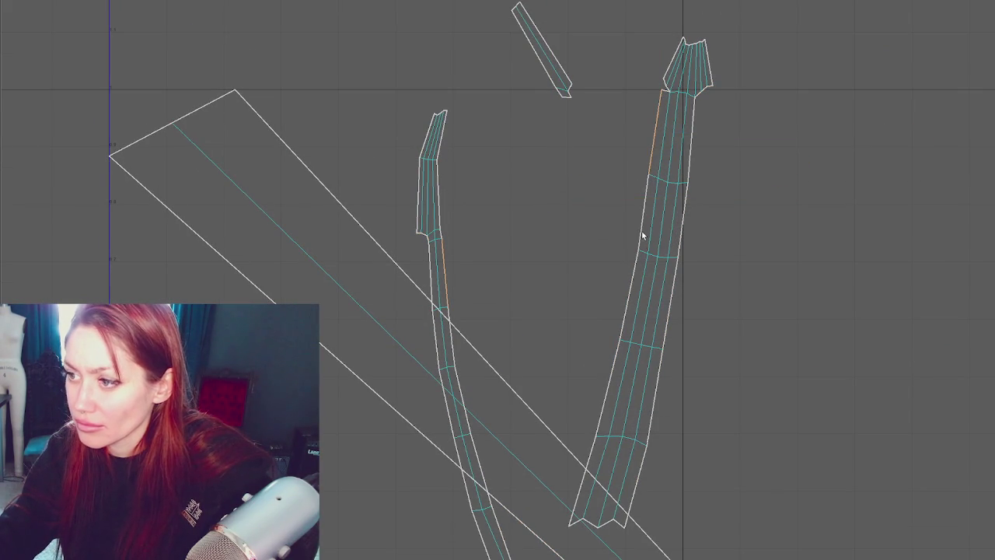
pyautogui.keyDown('shift'); pyautogui.rightClick(691, 260); pyautogui.keyUp('shift')
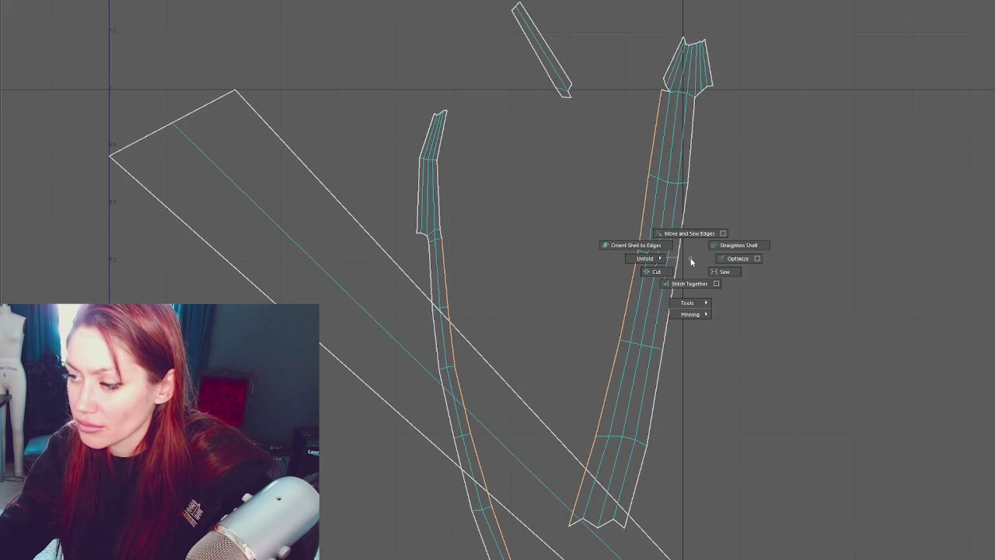
pyautogui.click(740, 272)
# - Unfold the joined shell into a long strip and move it to the right
pyautogui.moveTo(737, 155)
pyautogui.keyDown('ctrl'); pyautogui.mouseDown(button='right')
pyautogui.moveTo(728, 183)
pyautogui.moveTo(657, 180)
pyautogui.mouseUp(button='right'); pyautogui.keyUp('ctrl')
pyautogui.scroll(-1, 540, 169)
pyautogui.press('w')
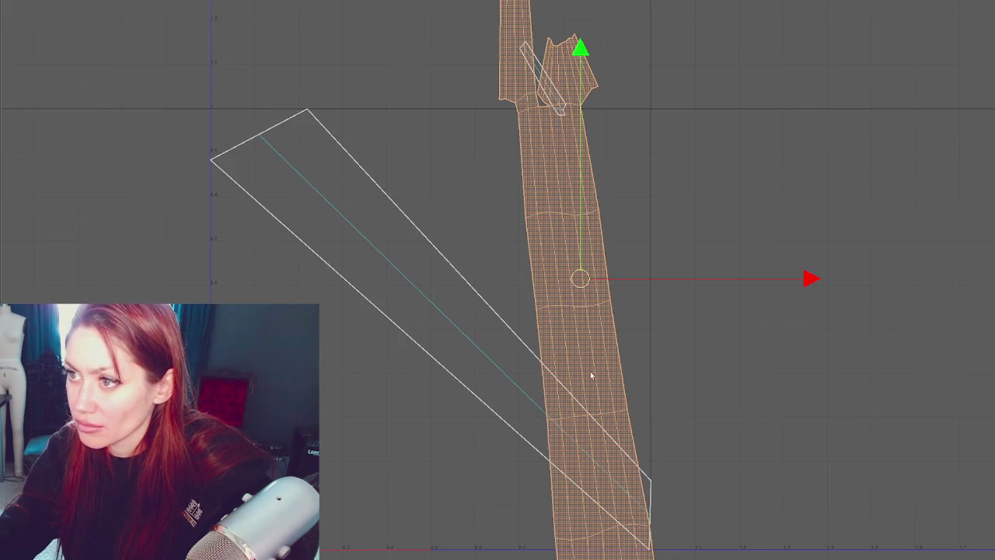
pyautogui.moveTo(583, 278); pyautogui.dragTo(768, 267)
# - Unfold the small UV shell into a narrow strip
pyautogui.click(562, 105)
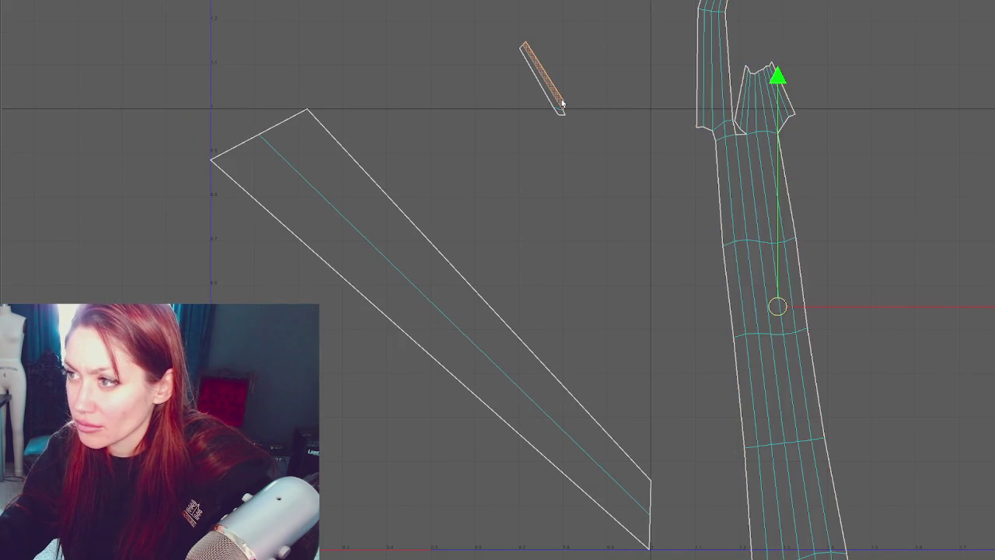
pyautogui.keyDown('alt'); pyautogui.moveTo(605, 40); pyautogui.dragTo(628, 134, button='middle'); pyautogui.keyUp('alt')
pyautogui.scroll(-2, 632, 170)
pyautogui.scroll(-2, 628, 171)
pyautogui.rightClick(552, 152)
pyautogui.moveTo(552, 152); pyautogui.dragTo(528, 151, button='right')
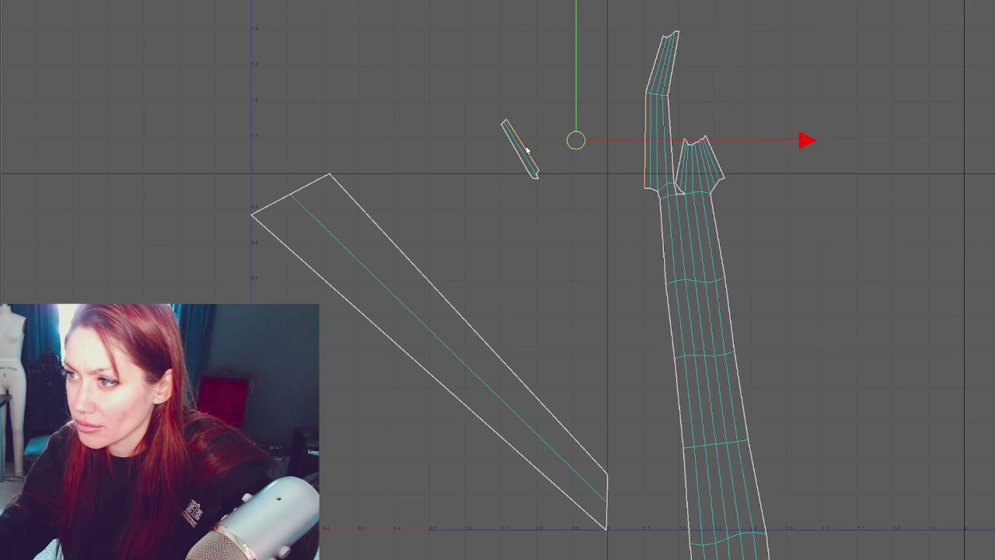
pyautogui.keyDown('shift'); pyautogui.moveTo(536, 130); pyautogui.dragTo(547, 144, button='right'); pyautogui.keyUp('shift')
pyautogui.keyDown('shift'); pyautogui.moveTo(488, 63); pyautogui.dragTo(332, 67, button='right'); pyautogui.keyUp('shift')
pyautogui.click(397, 254)
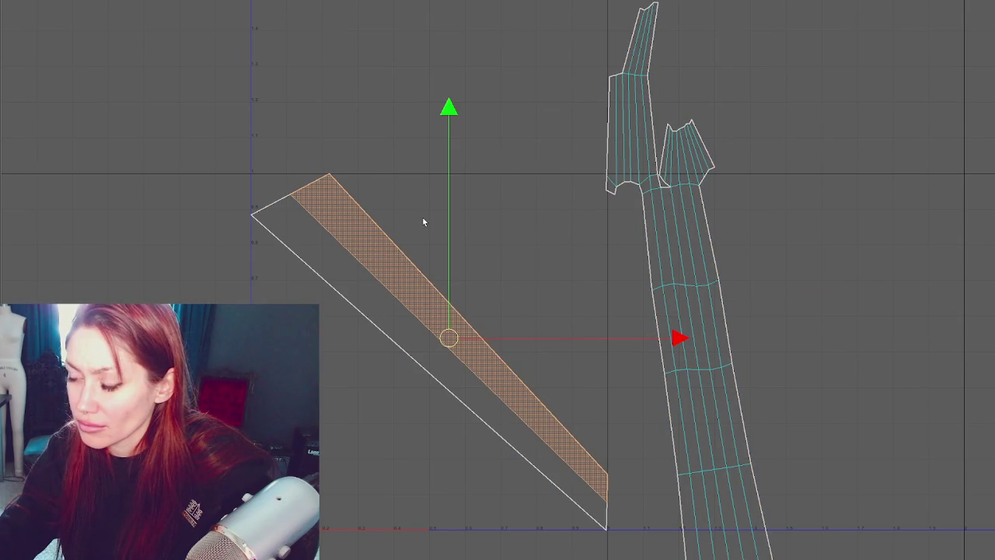
# - Unfold the large triangle shell and lay it out beside the strip
pyautogui.click(408, 220)
pyautogui.click(389, 260)
pyautogui.keyDown('shift'); pyautogui.moveTo(430, 117); pyautogui.dragTo(527, 114, button='right'); pyautogui.keyUp('shift')
pyautogui.click(616, 77)
pyautogui.hotkey('ctrl', 'shift', 'a')
pyautogui.keyDown('shift'); pyautogui.moveTo(378, 88); pyautogui.dragTo(156, 98, button='right'); pyautogui.keyUp('shift')
# - Shrink all the shells and move them up inside the 0–1 UV square
pyautogui.scroll(-3, 368, 111)
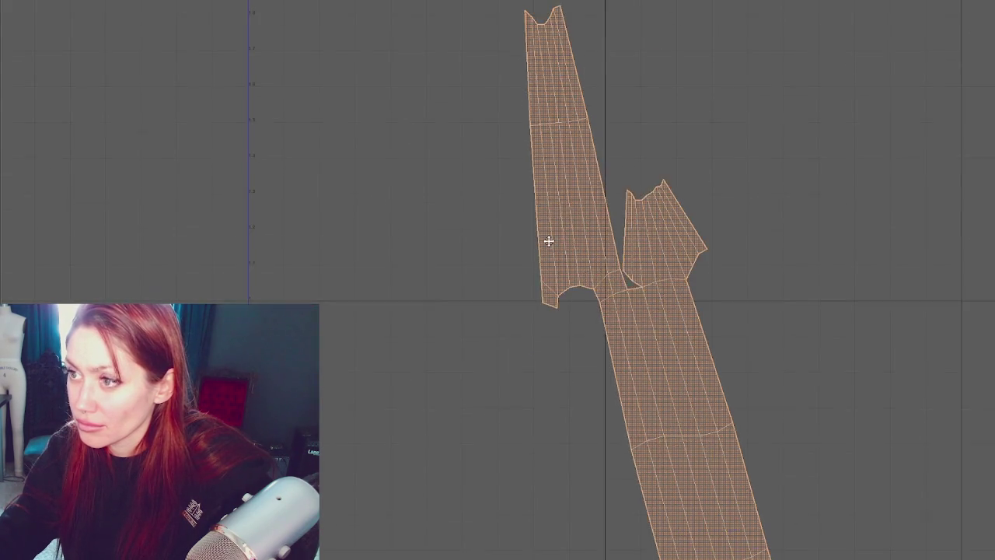
pyautogui.scroll(-1, 570, 131)
pyautogui.press('e')
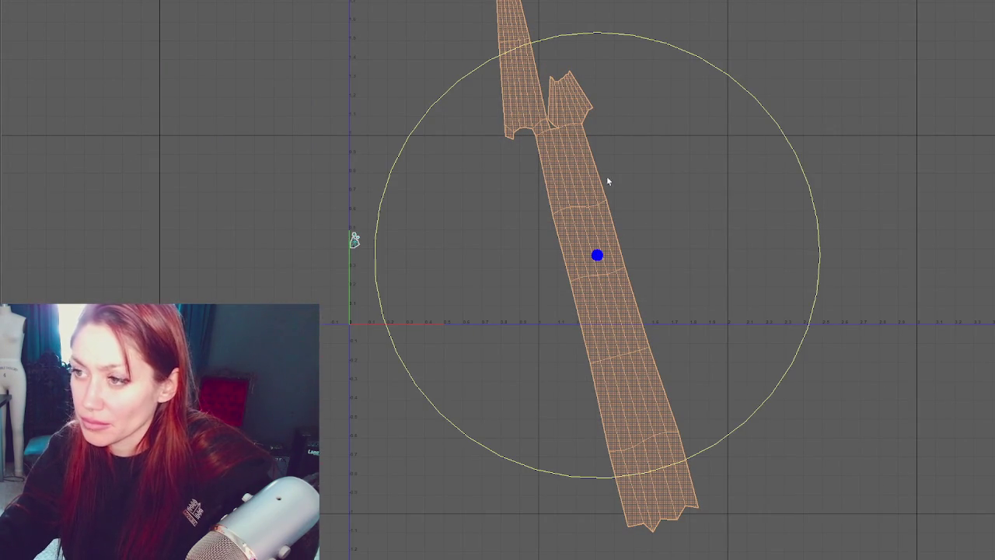
pyautogui.hotkey('ctrl', 'z')
pyautogui.press('w')
pyautogui.moveTo(595, 255); pyautogui.dragTo(503, 230)
pyautogui.click(354, 240)
pyautogui.moveTo(351, 238); pyautogui.dragTo(488, 158)
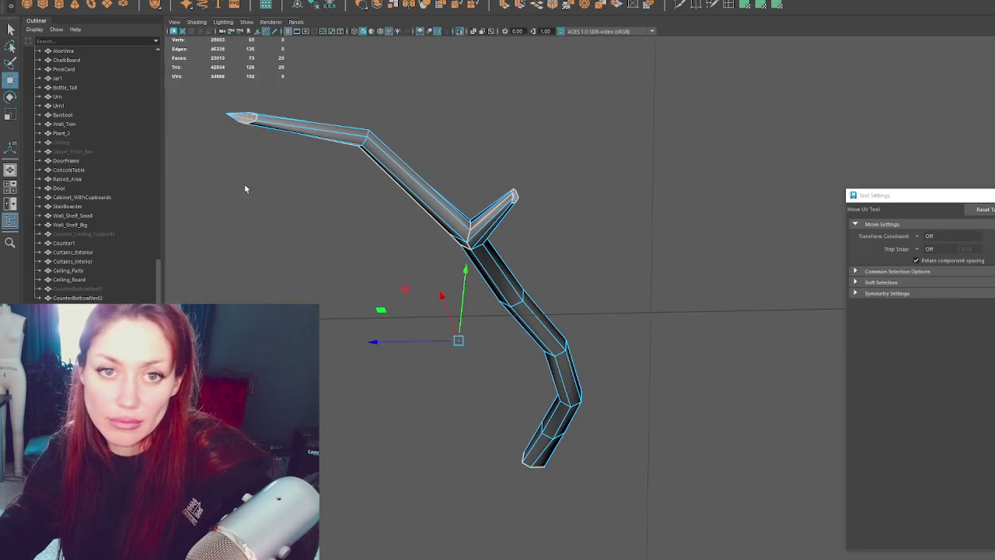
# - Leave UV editing and orbit the branch to view it lengthwise and its side twig
pyautogui.press('q')
pyautogui.keyDown('alt'); pyautogui.moveTo(464, 156); pyautogui.dragTo(499, 169); pyautogui.keyUp('alt')
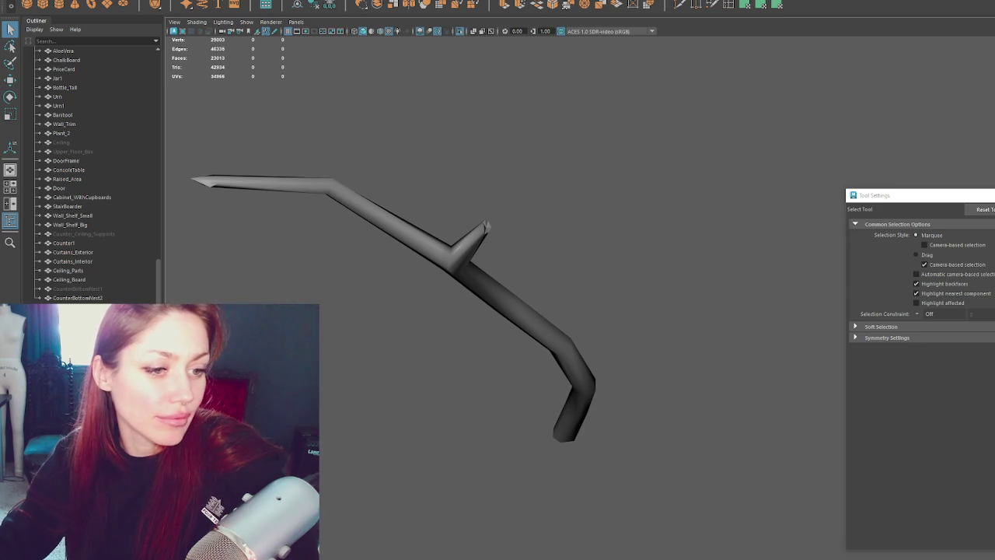
pyautogui.keyDown('alt'); pyautogui.moveTo(506, 209); pyautogui.dragTo(576, 147); pyautogui.keyUp('alt')
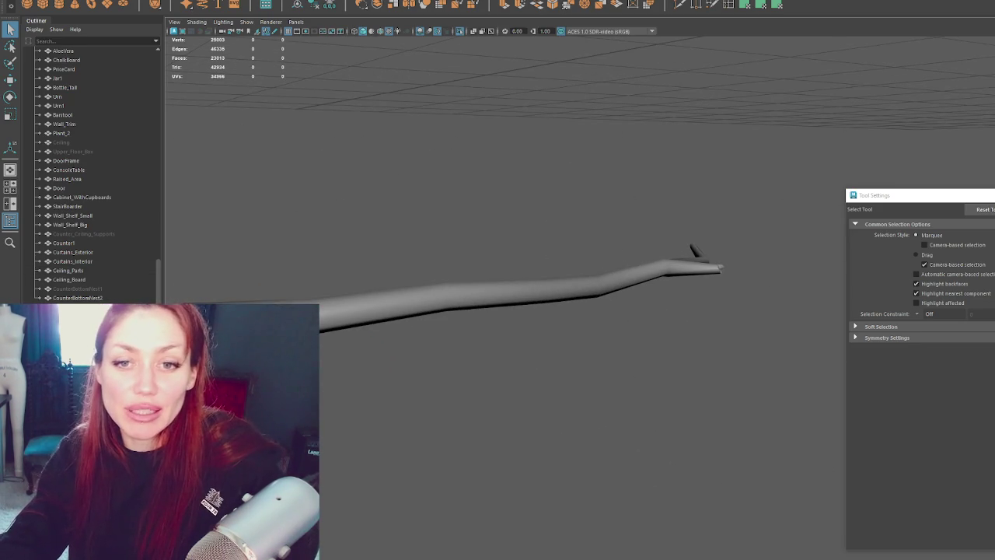
pyautogui.click(661, 272)
pyautogui.moveTo(590, 295)
pyautogui.keyDown('alt'); pyautogui.mouseDown()
pyautogui.moveTo(629, 318)
pyautogui.moveTo(565, 234)
pyautogui.moveTo(526, 240)
pyautogui.moveTo(487, 284)
pyautogui.moveTo(504, 326)
pyautogui.moveTo(489, 283)
pyautogui.moveTo(614, 167)
pyautogui.mouseUp(); pyautogui.keyUp('alt')
# - Inspect the vertex where the side twig joins, then clear the selection
pyautogui.moveTo(614, 168); pyautogui.dragTo(632, 196, button='right')
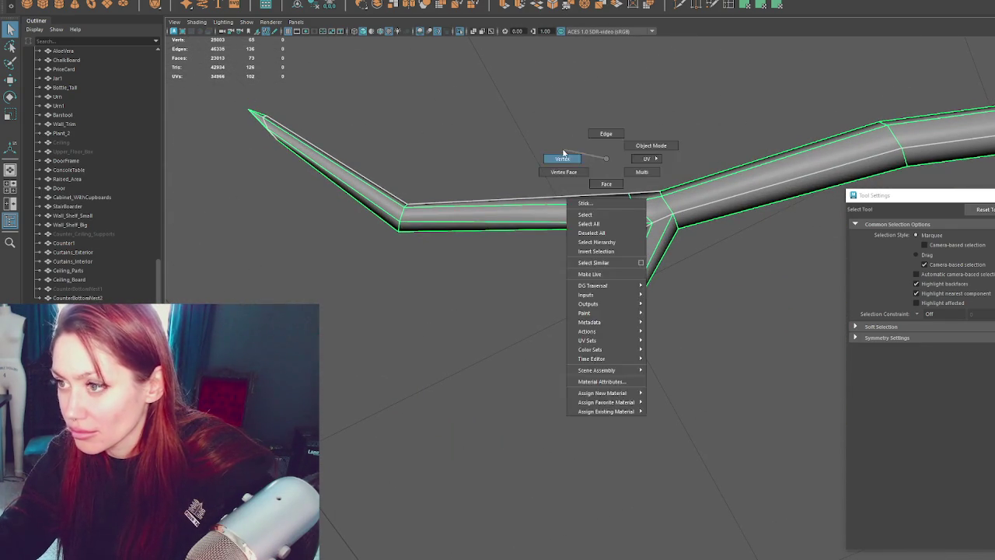
pyautogui.click(632, 197)
pyautogui.press('w')
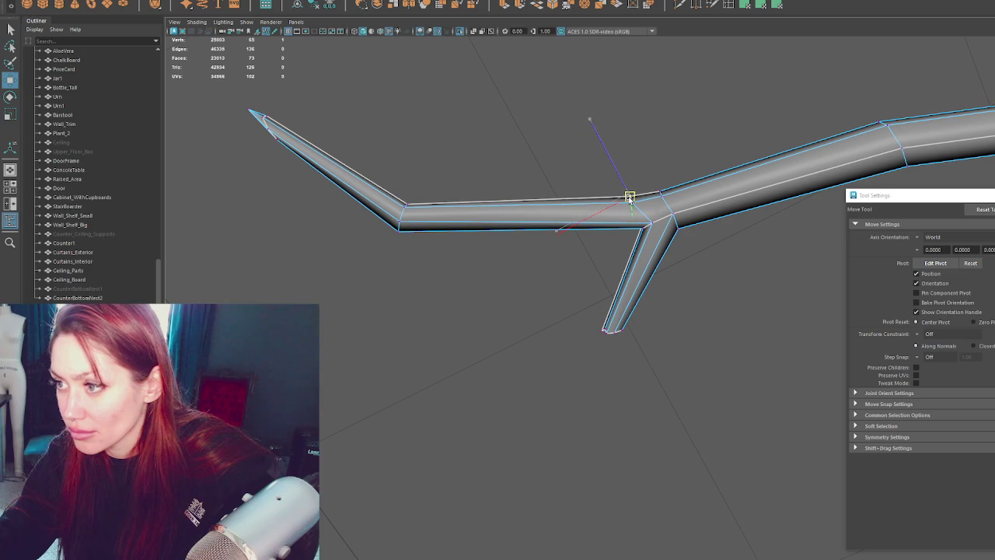
pyautogui.click(804, 99)
pyautogui.moveTo(804, 100)
pyautogui.keyDown('alt'); pyautogui.mouseDown()
pyautogui.moveTo(650, 167)
pyautogui.moveTo(660, 265)
pyautogui.moveTo(642, 255)
pyautogui.moveTo(662, 244)
pyautogui.moveTo(711, 337)
pyautogui.moveTo(622, 326)
pyautogui.moveTo(755, 277)
pyautogui.moveTo(746, 275)
pyautogui.moveTo(782, 293)
pyautogui.moveTo(814, 360)
pyautogui.moveTo(601, 343)
pyautogui.moveTo(589, 287)
pyautogui.mouseUp(); pyautogui.keyUp('alt')
# - Pull the camera back to see the branch among the counter and stools
pyautogui.click(711, 337)
pyautogui.click(697, 297)
pyautogui.scroll(-5, 707, 316)
pyautogui.keyDown('alt'); pyautogui.moveTo(706, 316); pyautogui.dragTo(708, 257); pyautogui.keyUp('alt')
pyautogui.hotkey('alt', 'b')
pyautogui.moveTo(660, 329)
pyautogui.keyDown('alt'); pyautogui.mouseDown()
pyautogui.moveTo(769, 298)
pyautogui.moveTo(790, 280)
pyautogui.mouseUp(); pyautogui.keyUp('alt')
pyautogui.hotkey('ctrl', 'z')
# - Select the thin branch under the counter and slide it onto the front panel
pyautogui.press('f')
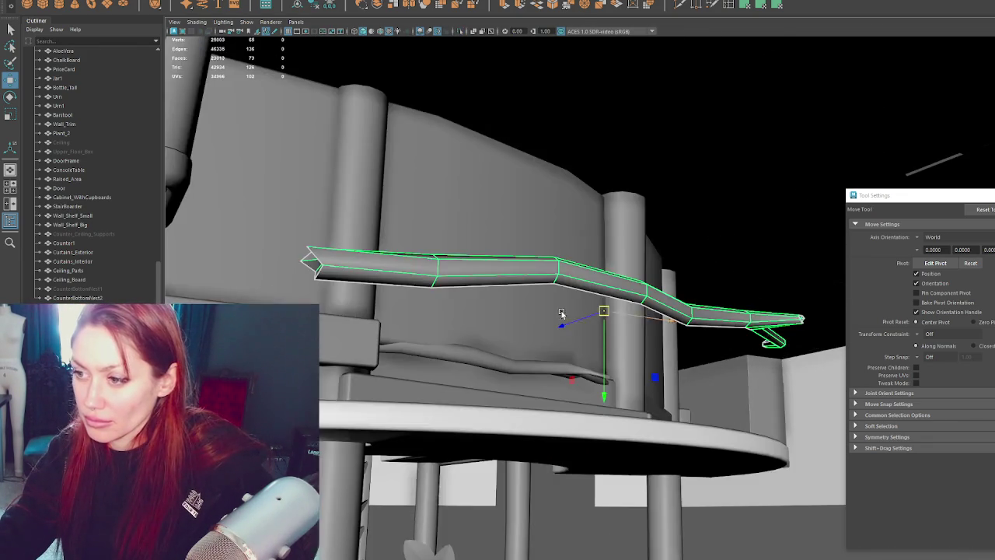
pyautogui.hotkey('alt', 'b')
pyautogui.moveTo(665, 275)
pyautogui.keyDown('alt'); pyautogui.mouseDown()
pyautogui.moveTo(711, 274)
pyautogui.moveTo(459, 314)
pyautogui.mouseUp(); pyautogui.keyUp('alt')
pyautogui.scroll(-3, 700, 272)
pyautogui.click(460, 311)
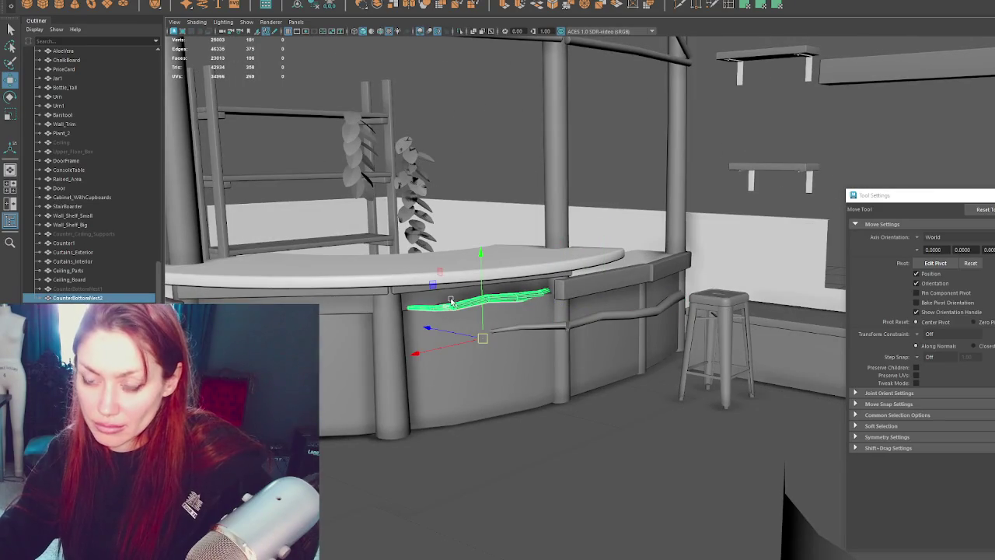
pyautogui.keyDown('shift'); pyautogui.click(449, 300); pyautogui.keyUp('shift')
pyautogui.click(492, 327)
pyautogui.moveTo(594, 319)
pyautogui.mouseDown()
pyautogui.moveTo(475, 292)
pyautogui.moveTo(493, 278)
pyautogui.moveTo(572, 285)
pyautogui.mouseUp()
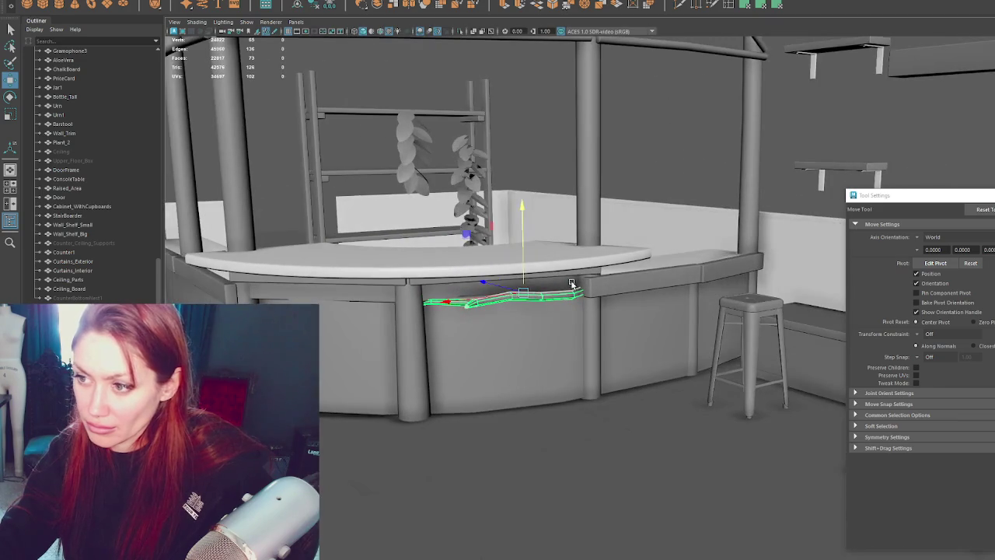
pyautogui.moveTo(519, 266); pyautogui.dragTo(519, 278)
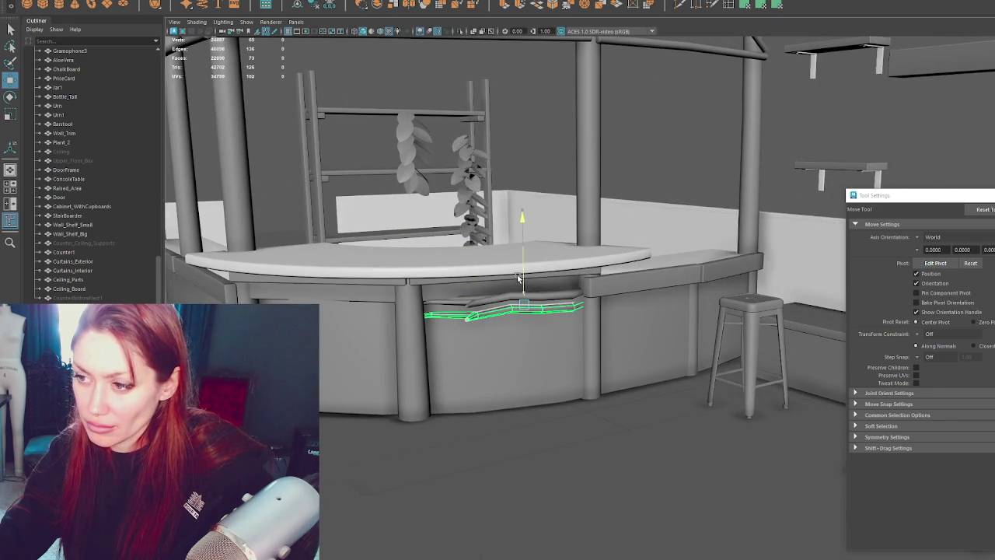
pyautogui.moveTo(519, 278)
pyautogui.mouseDown()
pyautogui.moveTo(525, 327)
pyautogui.moveTo(526, 309)
pyautogui.mouseUp()
# - Tilt the branch the other way across the front panel
pyautogui.press('e')
pyautogui.press('w')
pyautogui.press('e')
pyautogui.moveTo(603, 284)
pyautogui.mouseDown()
pyautogui.moveTo(615, 309)
pyautogui.moveTo(611, 302)
pyautogui.mouseUp()
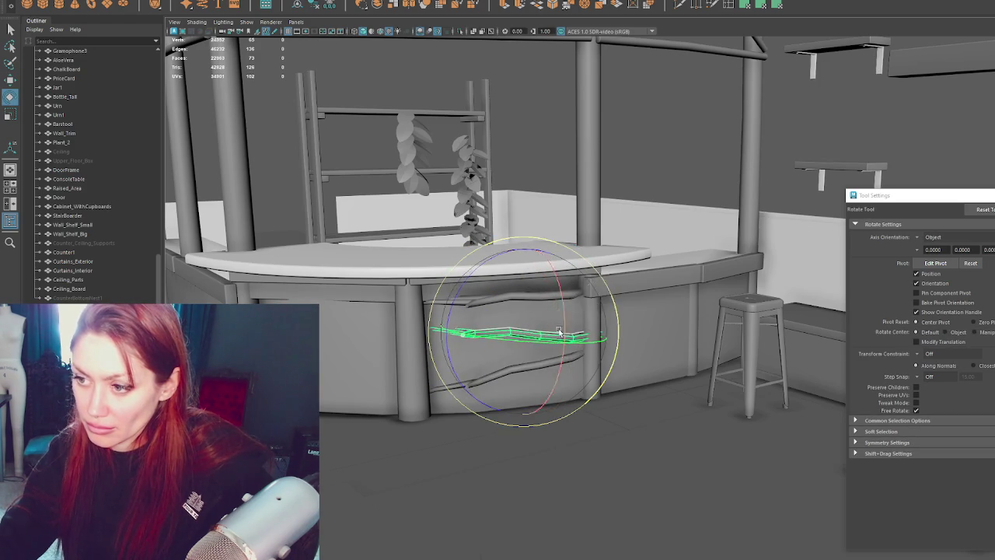
pyautogui.press('r')
pyautogui.press('e')
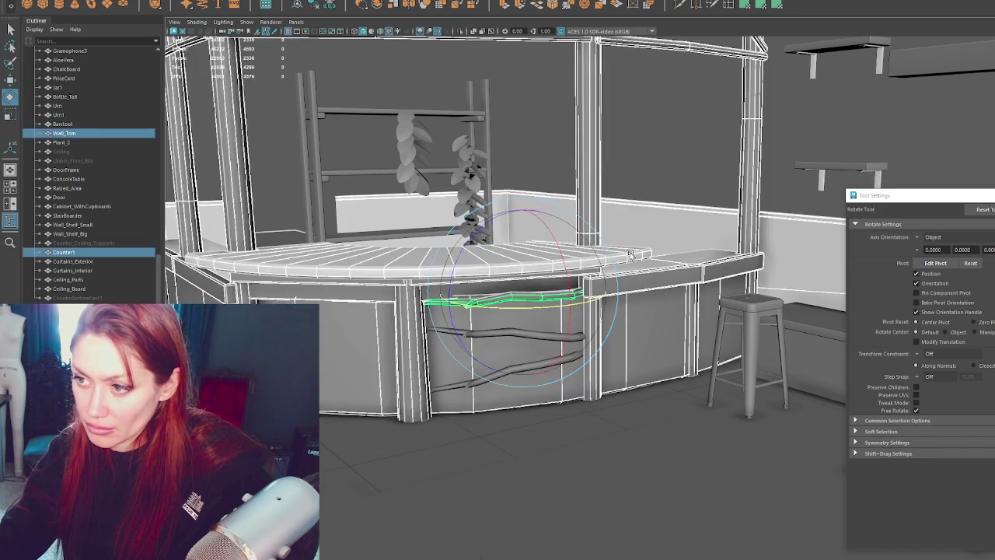
pyautogui.press('q')
pyautogui.press('e')
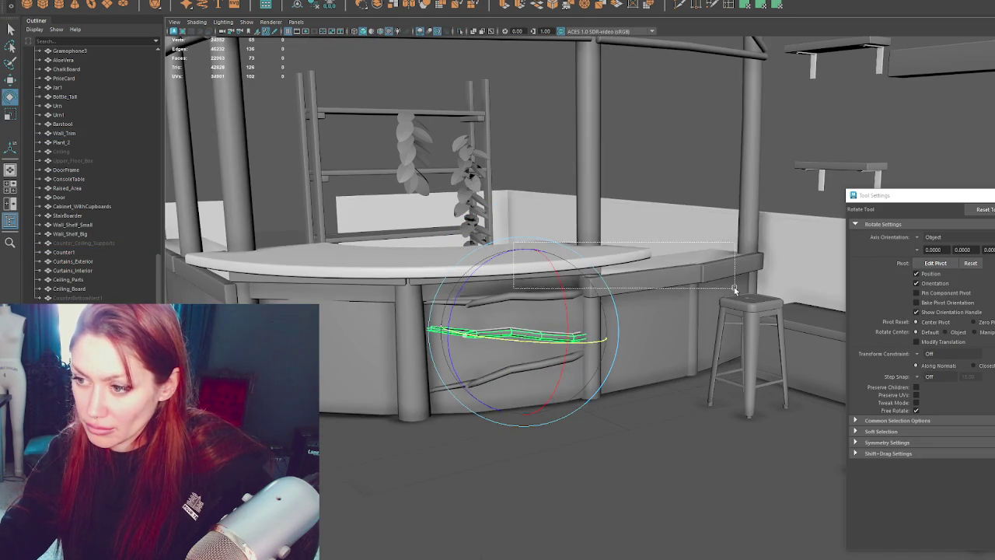
# - Select the middle branch rail and tilt it diagonally across the panel
pyautogui.click(525, 336)
pyautogui.press('q')
pyautogui.click(525, 335)
pyautogui.press('w')
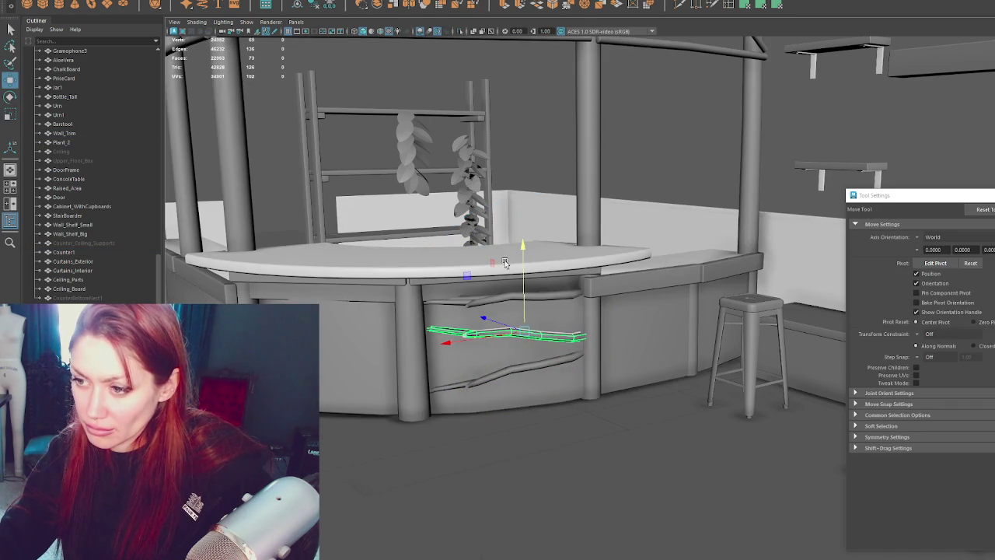
pyautogui.press('e')
pyautogui.moveTo(505, 262)
pyautogui.mouseDown()
pyautogui.moveTo(628, 287)
pyautogui.moveTo(573, 345)
pyautogui.moveTo(591, 342)
pyautogui.mouseUp()
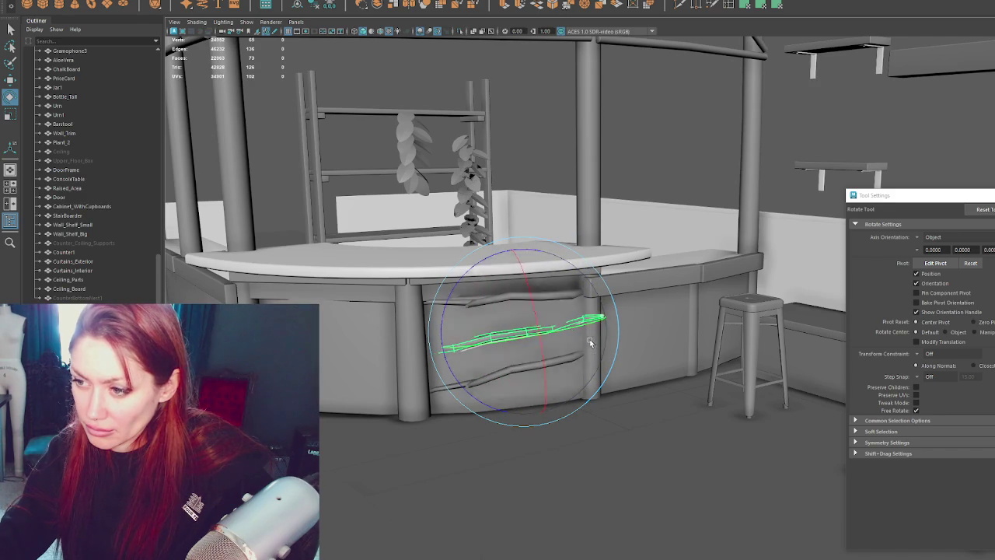
# - Move the middle rail lower on the counter front
pyautogui.press('w')
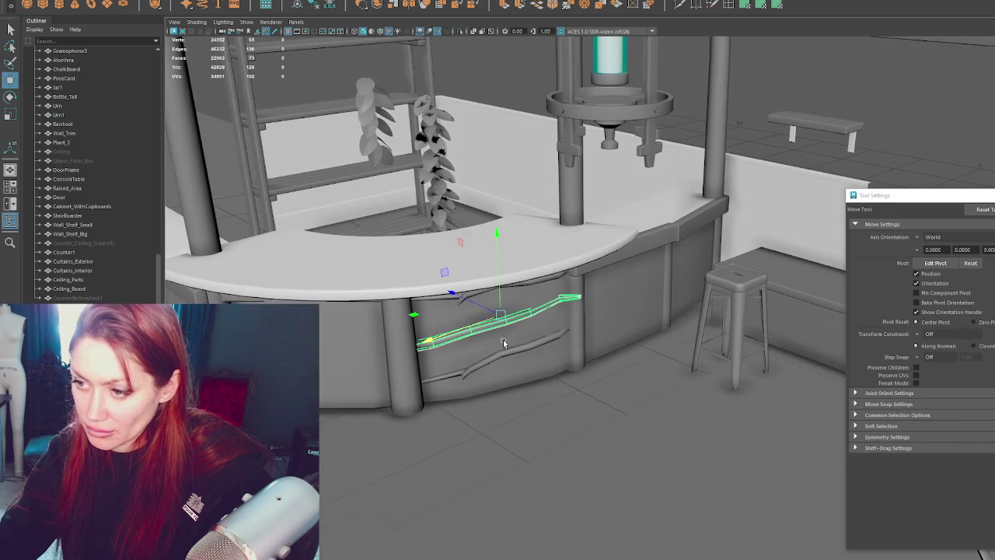
pyautogui.moveTo(499, 340)
pyautogui.keyDown('alt'); pyautogui.mouseDown()
pyautogui.moveTo(491, 312)
pyautogui.moveTo(514, 334)
pyautogui.moveTo(494, 318)
pyautogui.moveTo(504, 343)
pyautogui.moveTo(494, 311)
pyautogui.mouseUp(); pyautogui.keyUp('alt')
pyautogui.press('e')
pyautogui.press('w')
pyautogui.press('e')
pyautogui.press('w')
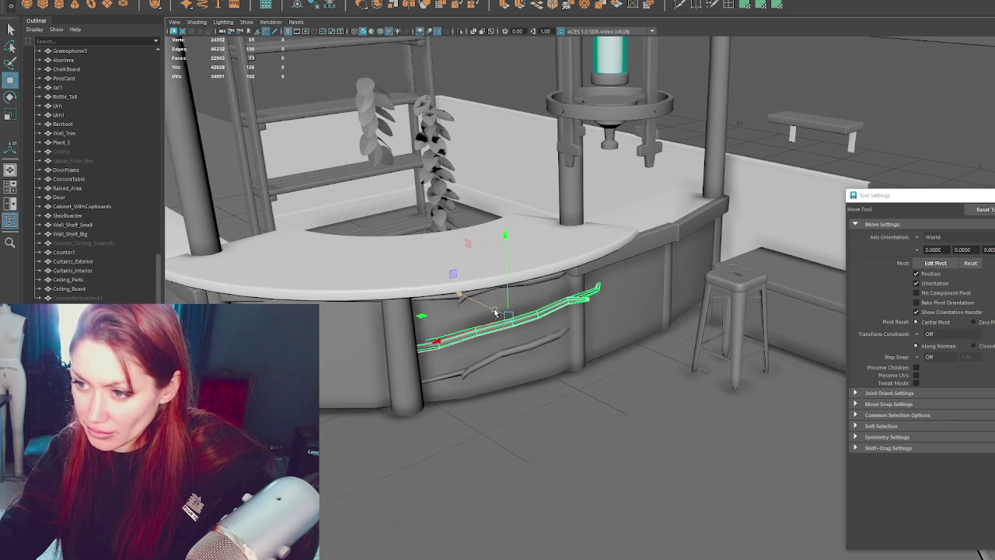
pyautogui.moveTo(582, 315)
pyautogui.keyDown('alt'); pyautogui.mouseDown()
pyautogui.moveTo(567, 350)
pyautogui.moveTo(555, 325)
pyautogui.moveTo(536, 354)
pyautogui.moveTo(542, 262)
pyautogui.moveTo(546, 289)
pyautogui.moveTo(561, 281)
pyautogui.mouseUp(); pyautogui.keyUp('alt')
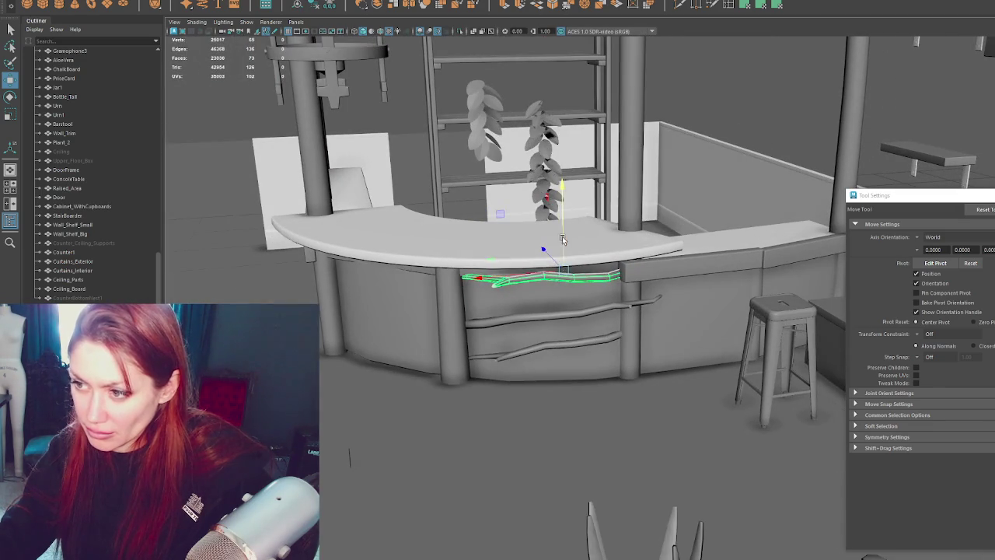
# - Move the branch down to the lower rail and tilt its right end downward
pyautogui.moveTo(563, 240); pyautogui.dragTo(565, 324)
pyautogui.press('e')
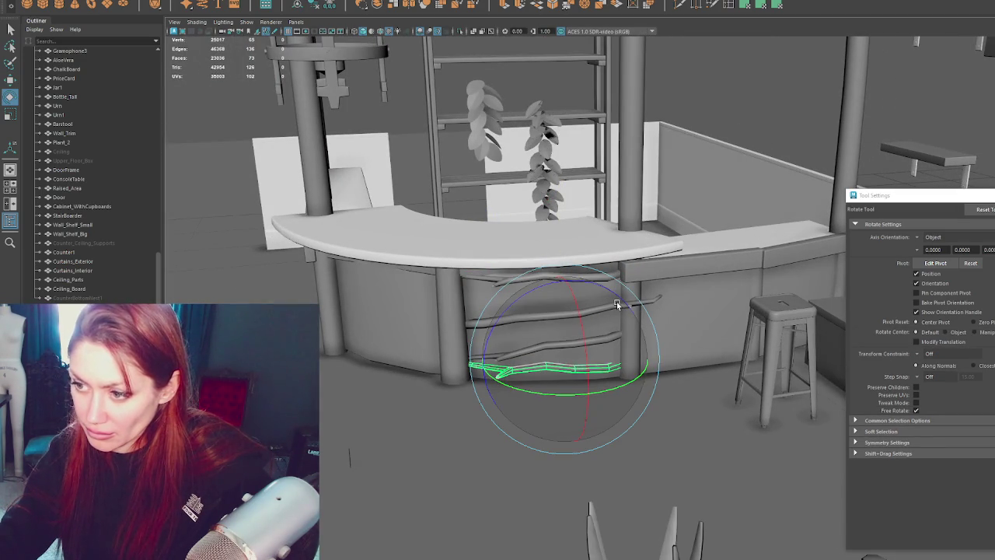
pyautogui.press('q')
pyautogui.press('e')
pyautogui.moveTo(589, 380); pyautogui.dragTo(589, 368)
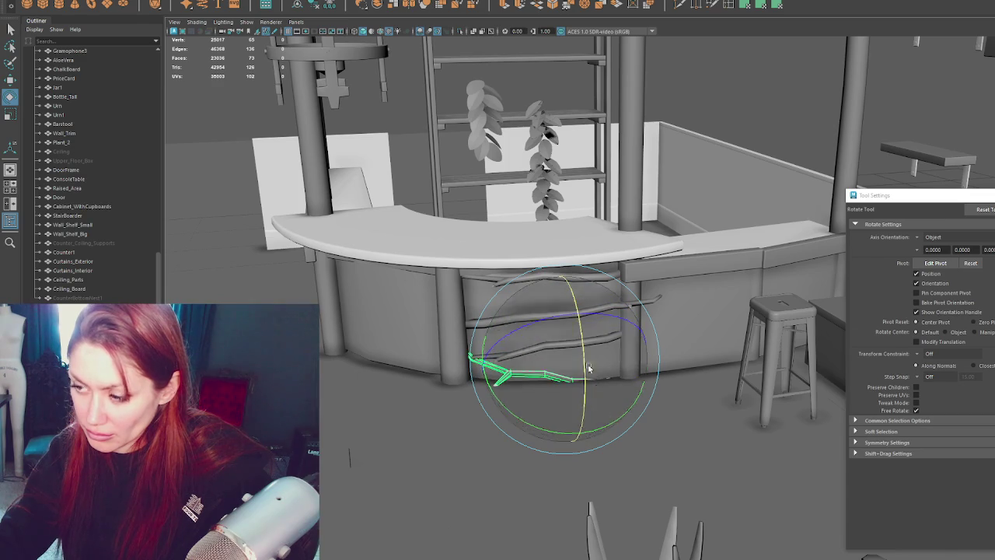
# - Rotate the lower branch to follow the panel, raise its right end, then enter Edge mode
pyautogui.press('w')
pyautogui.moveTo(568, 311); pyautogui.dragTo(568, 303)
pyautogui.press('e')
pyautogui.moveTo(660, 410)
pyautogui.mouseDown()
pyautogui.moveTo(635, 405)
pyautogui.moveTo(655, 407)
pyautogui.moveTo(638, 311)
pyautogui.moveTo(619, 326)
pyautogui.mouseUp()
pyautogui.press('w')
pyautogui.moveTo(563, 347); pyautogui.dragTo(561, 343)
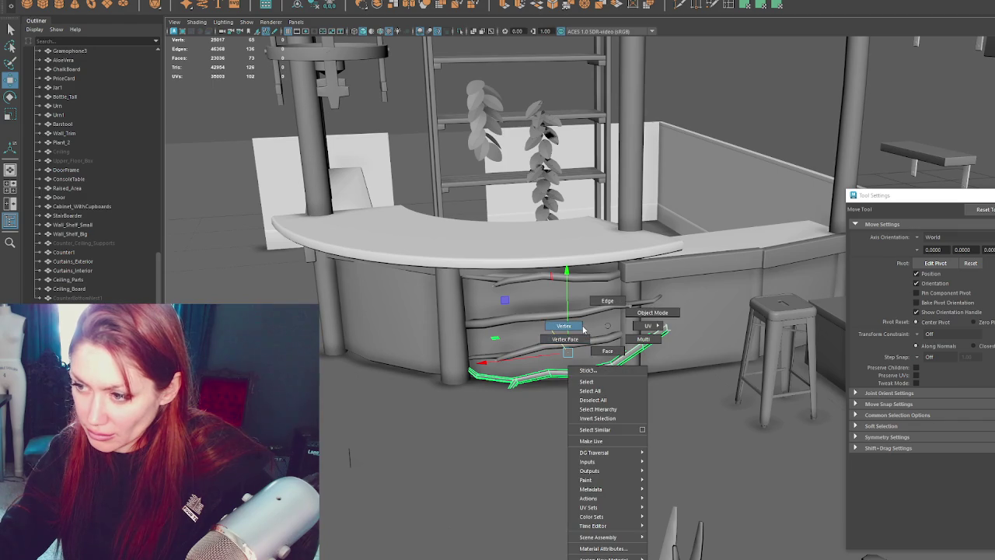
pyautogui.moveTo(610, 368)
pyautogui.mouseDown(button='right')
pyautogui.moveTo(680, 317)
pyautogui.moveTo(652, 342)
pyautogui.mouseUp(button='right')
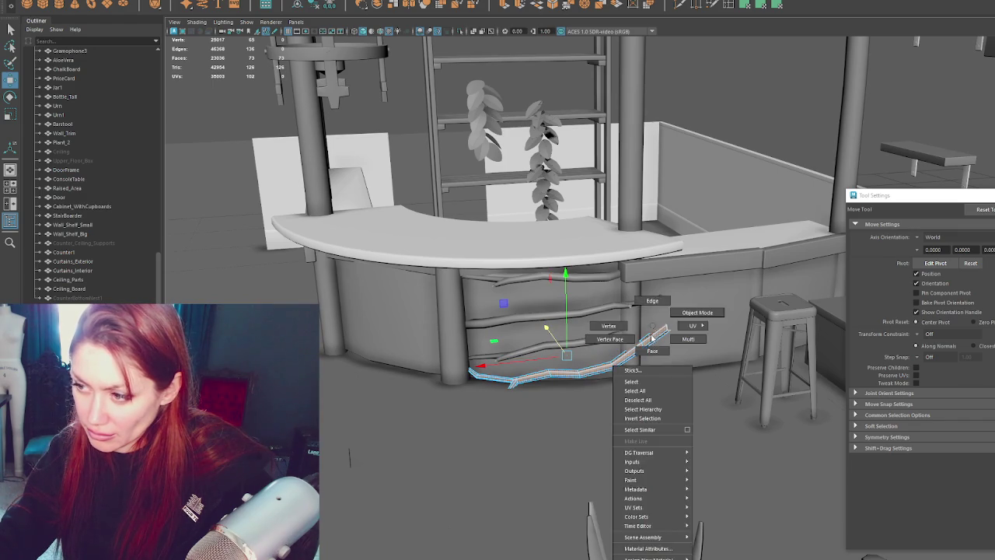
pyautogui.scroll(2, 644, 350)
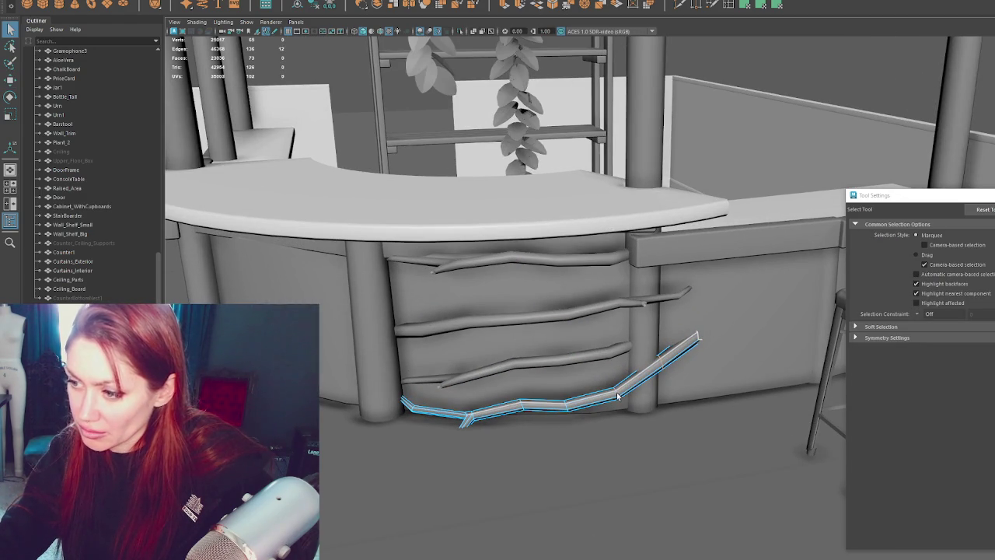
# - Delete the branch edges where the branch crosses the column
pyautogui.press('Delete')
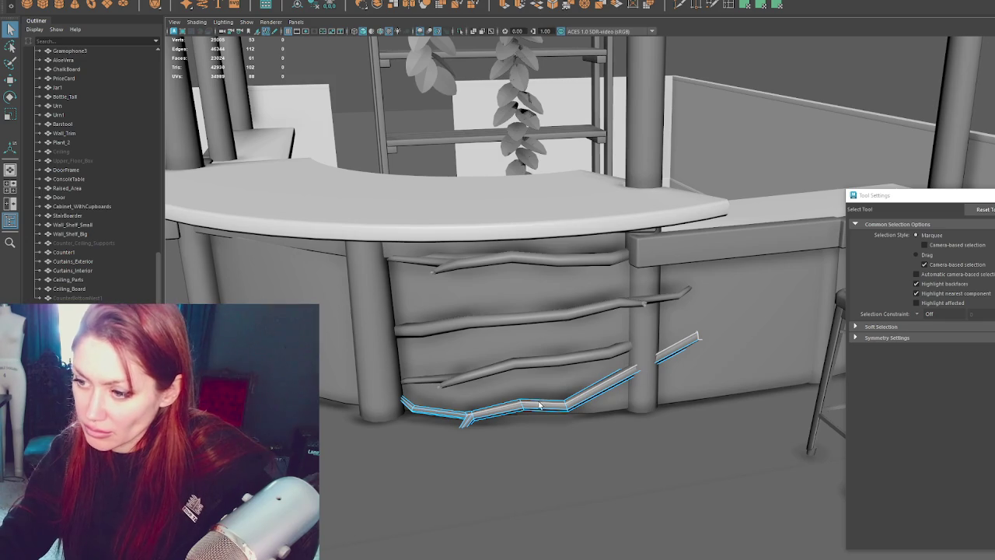
pyautogui.moveTo(533, 330); pyautogui.dragTo(533, 303, button='right')
pyautogui.press('e')
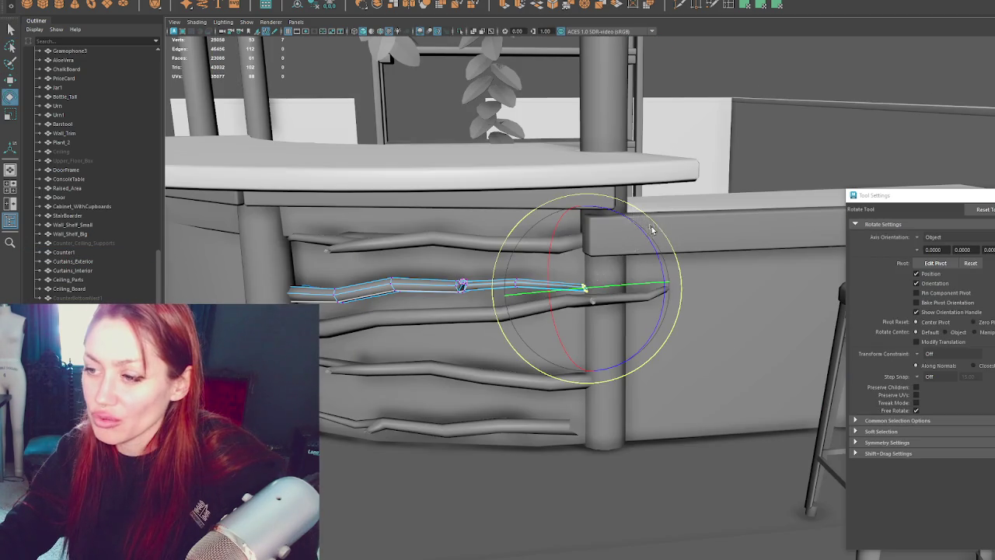
pyautogui.press('q')
pyautogui.keyDown('alt'); pyautogui.moveTo(507, 262); pyautogui.dragTo(560, 246); pyautogui.keyUp('alt')
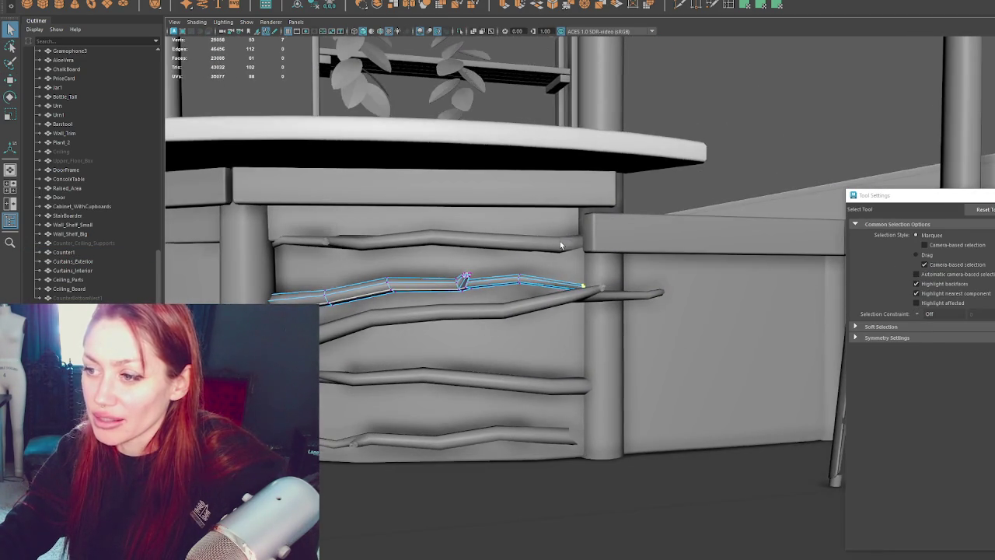
# - In vertex mode, lower the right-end vertices and rotate the middle ones to bend the branch
pyautogui.press('w')
pyautogui.press('q')
pyautogui.moveTo(435, 241); pyautogui.dragTo(544, 327)
pyautogui.press('w')
pyautogui.moveTo(465, 283); pyautogui.dragTo(464, 290)
pyautogui.moveTo(419, 254); pyautogui.dragTo(382, 295)
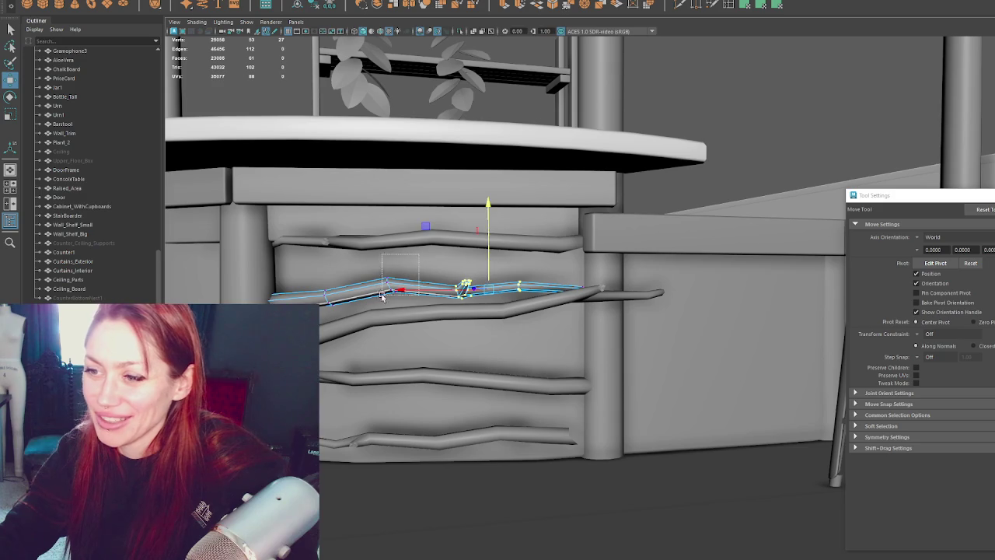
pyautogui.press('e')
pyautogui.moveTo(430, 231); pyautogui.dragTo(456, 247)
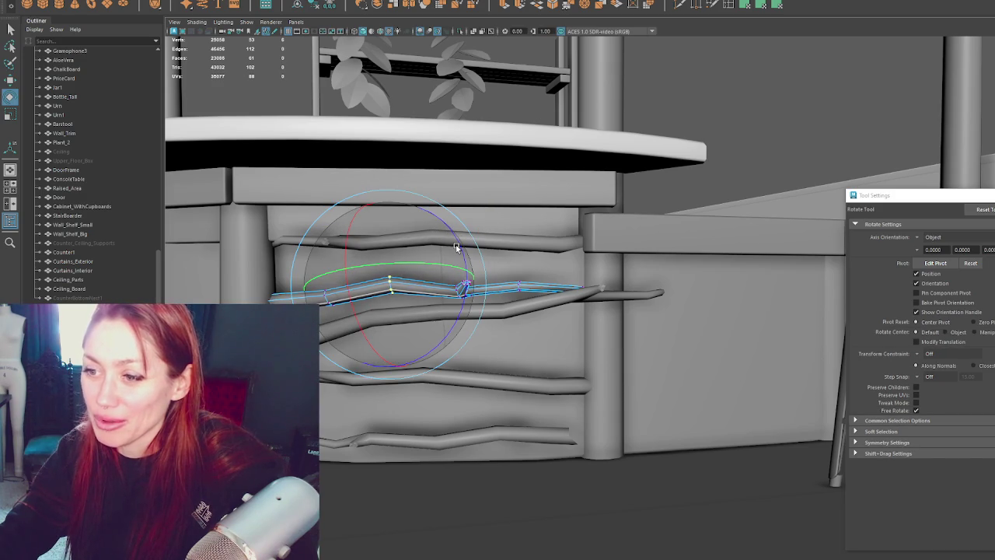
pyautogui.press('q')
pyautogui.press('w')
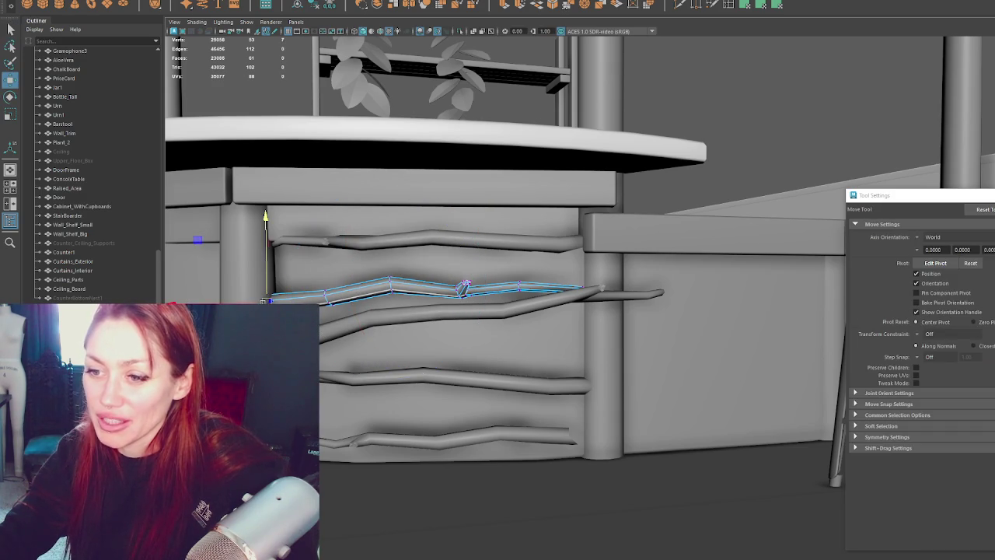
pyautogui.press('q')
# - Tilt, scale and lower the branch piece beside the column to the panel bottom
pyautogui.keyDown('alt'); pyautogui.moveTo(437, 326); pyautogui.dragTo(445, 323); pyautogui.keyUp('alt')
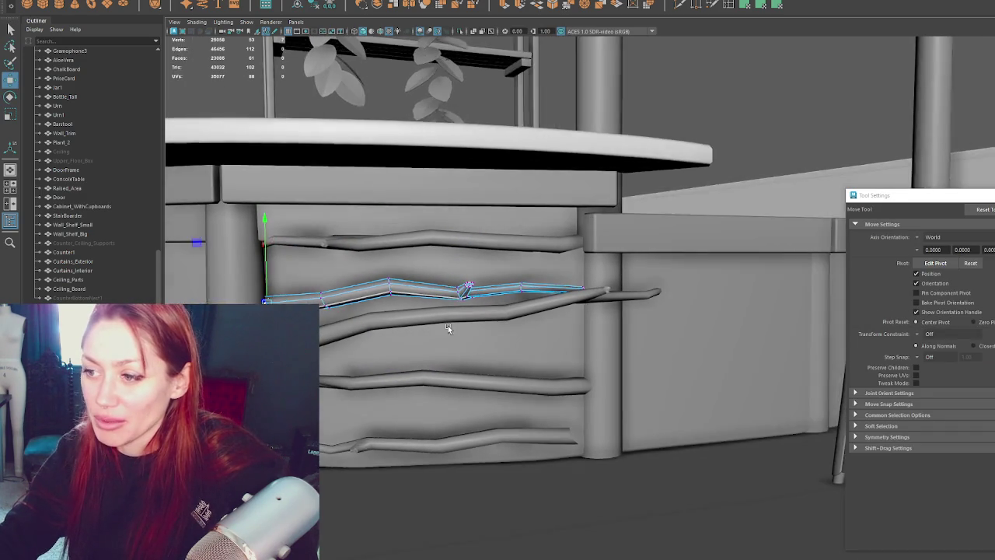
pyautogui.click(499, 289)
pyautogui.press('e')
pyautogui.moveTo(462, 289)
pyautogui.mouseDown()
pyautogui.moveTo(568, 301)
pyautogui.moveTo(604, 280)
pyautogui.mouseUp()
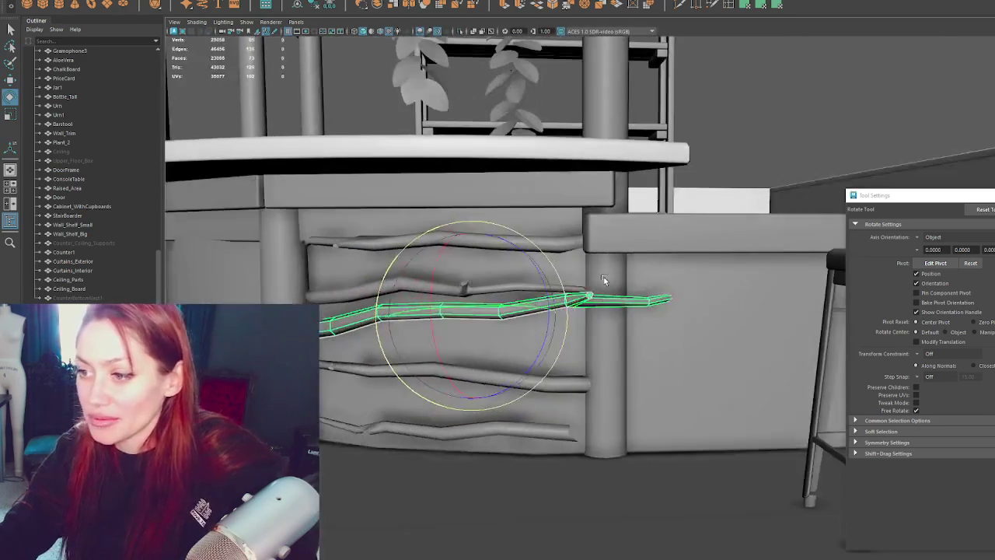
pyautogui.press('w')
pyautogui.moveTo(603, 280)
pyautogui.keyDown('alt'); pyautogui.mouseDown()
pyautogui.moveTo(519, 262)
pyautogui.moveTo(541, 333)
pyautogui.mouseUp(); pyautogui.keyUp('alt')
pyautogui.moveTo(541, 333); pyautogui.dragTo(537, 386, button='middle')
pyautogui.press('r')
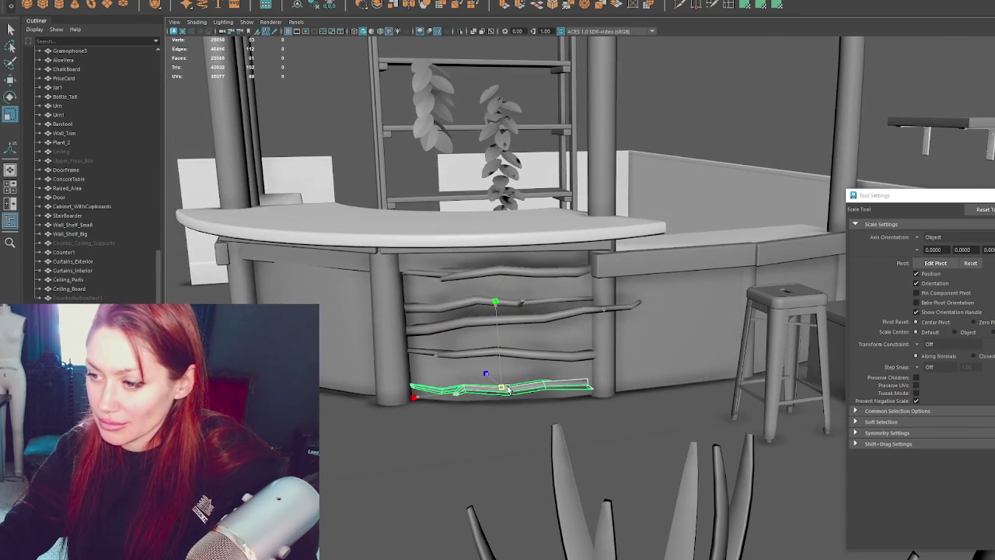
pyautogui.press('w')
pyautogui.keyDown('alt'); pyautogui.moveTo(509, 389); pyautogui.dragTo(511, 399); pyautogui.keyUp('alt')
pyautogui.moveTo(513, 354); pyautogui.dragTo(520, 348, button='middle')
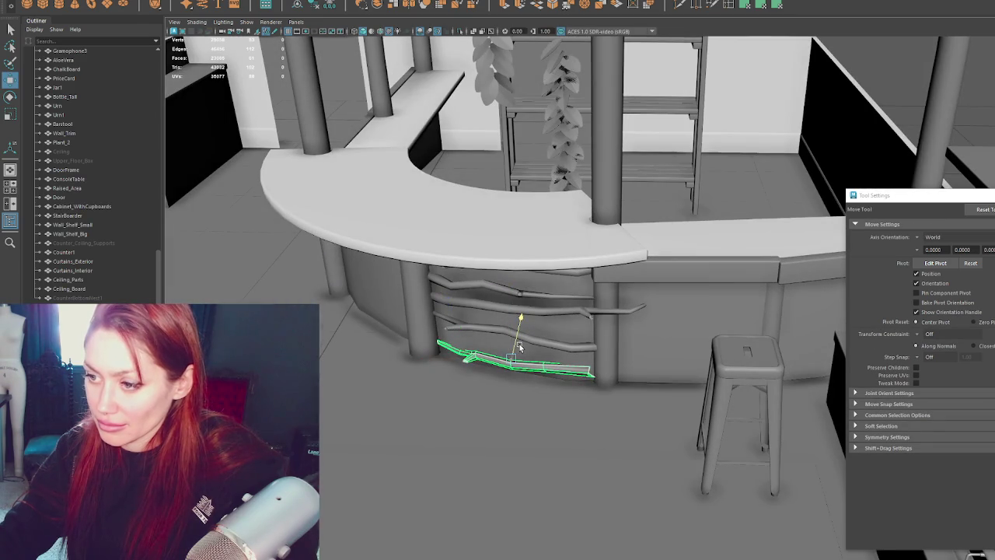
# - Orbit around the bar to inspect the rails from the other side
pyautogui.moveTo(554, 342)
pyautogui.keyDown('alt'); pyautogui.mouseDown()
pyautogui.moveTo(640, 322)
pyautogui.moveTo(596, 332)
pyautogui.mouseUp(); pyautogui.keyUp('alt')
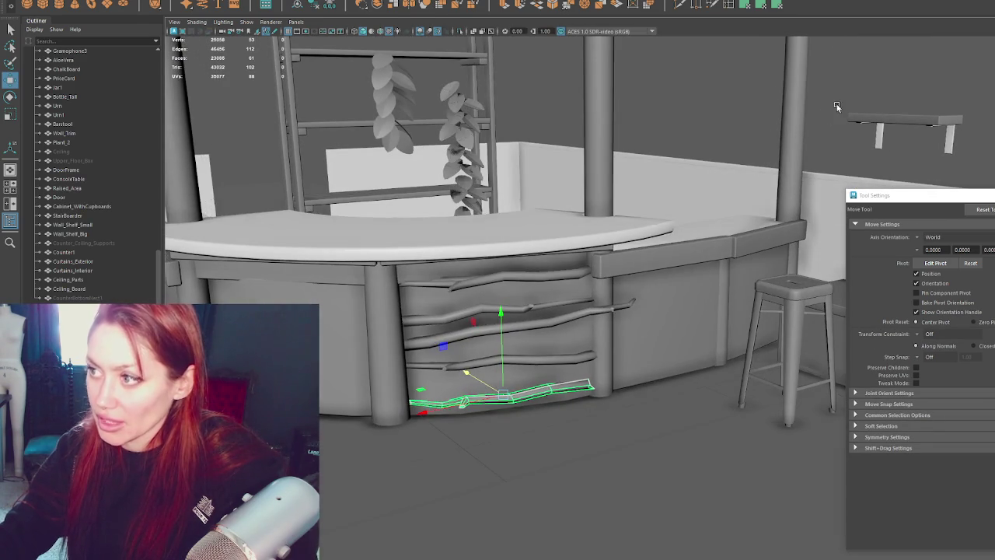
pyautogui.scroll(-5, 837, 106)
pyautogui.keyDown('alt'); pyautogui.moveTo(802, 103); pyautogui.dragTo(809, 96); pyautogui.keyUp('alt')
pyautogui.scroll(3, 809, 96)
pyautogui.moveTo(724, 136)
pyautogui.keyDown('alt'); pyautogui.mouseDown()
pyautogui.moveTo(685, 140)
pyautogui.moveTo(479, 267)
pyautogui.moveTo(406, 278)
pyautogui.mouseUp(); pyautogui.keyUp('alt')
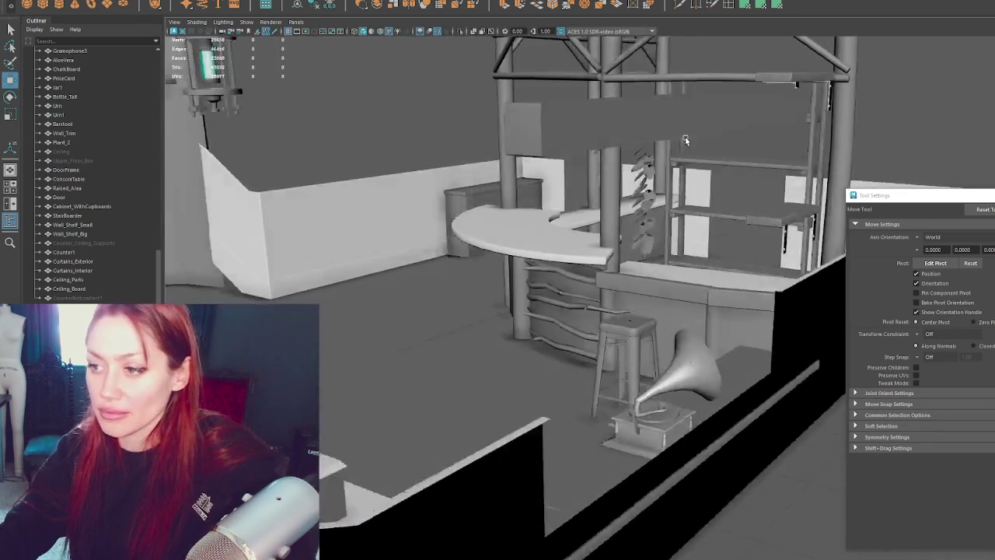
pyautogui.scroll(3, 479, 267)
pyautogui.scroll(3, 471, 266)
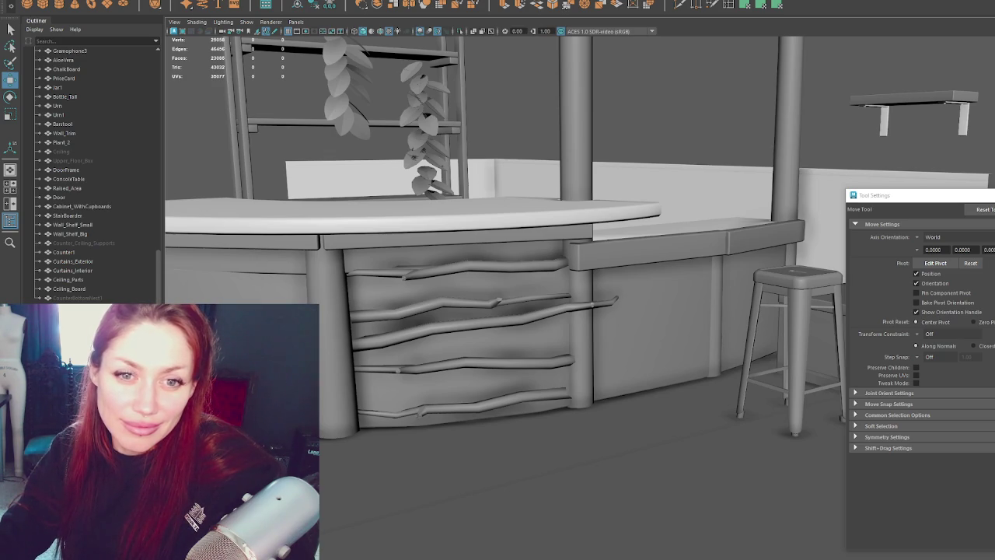
pyautogui.click(475, 294)
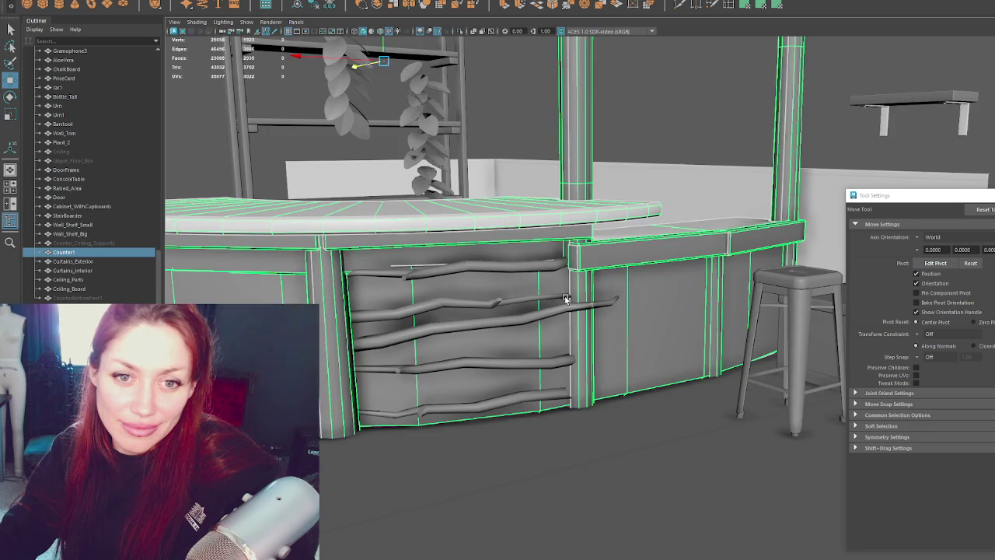
# - Select the long middle branch rail and rotate it to sweep past the column
pyautogui.keyDown('alt'); pyautogui.moveTo(475, 293); pyautogui.dragTo(444, 320); pyautogui.keyUp('alt')
pyautogui.click(445, 323)
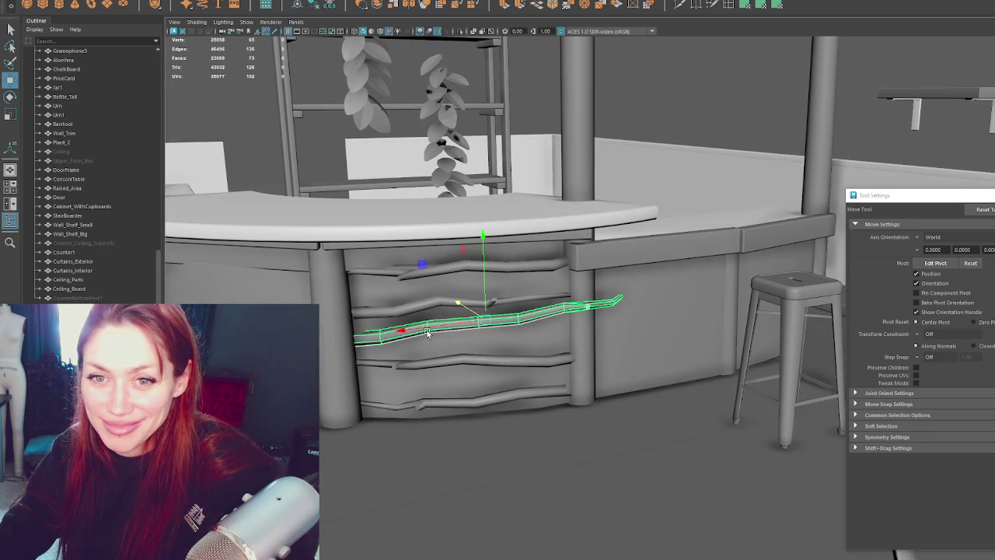
pyautogui.keyDown('alt'); pyautogui.moveTo(427, 332); pyautogui.dragTo(493, 328); pyautogui.keyUp('alt')
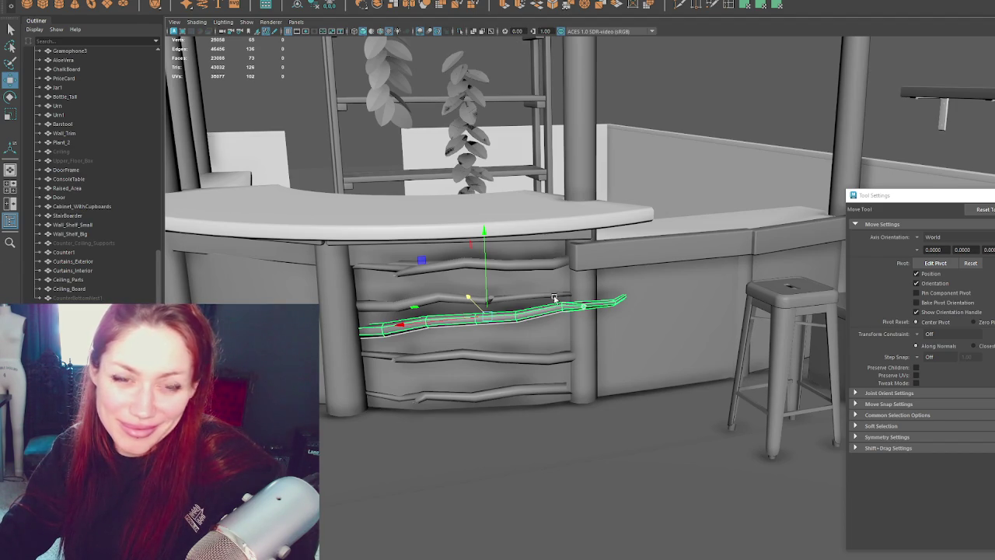
pyautogui.keyDown('alt'); pyautogui.moveTo(569, 315); pyautogui.dragTo(613, 315); pyautogui.keyUp('alt')
pyautogui.moveTo(680, 303)
pyautogui.keyDown('alt'); pyautogui.mouseDown()
pyautogui.moveTo(512, 327)
pyautogui.moveTo(544, 261)
pyautogui.moveTo(622, 261)
pyautogui.mouseUp(); pyautogui.keyUp('alt')
pyautogui.moveTo(534, 270)
pyautogui.keyDown('alt'); pyautogui.mouseDown()
pyautogui.moveTo(639, 273)
pyautogui.moveTo(640, 262)
pyautogui.moveTo(666, 271)
pyautogui.moveTo(622, 317)
pyautogui.mouseUp(); pyautogui.keyUp('alt')
pyautogui.press('e')
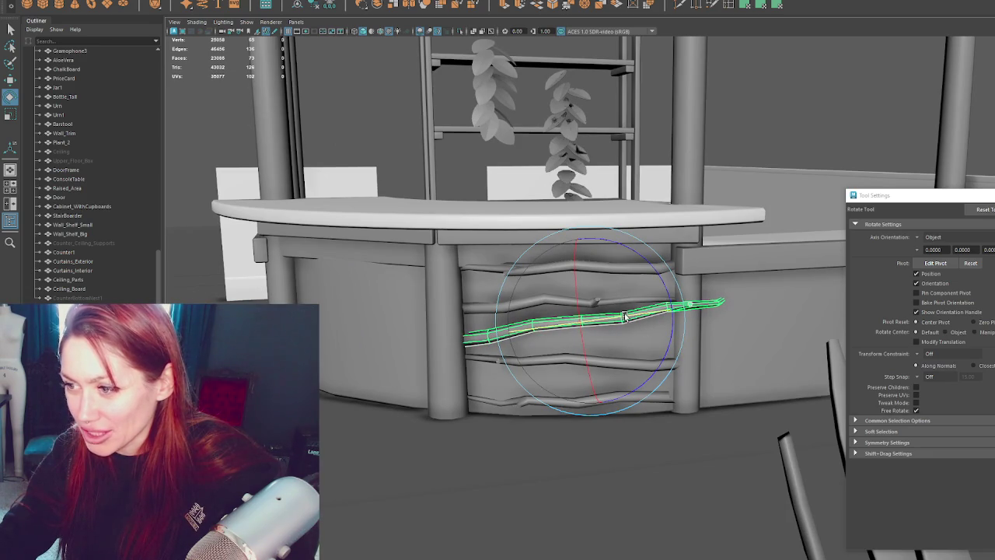
pyautogui.press('w')
# - Pick the lower rail, then select the top four rails across the panel
pyautogui.click(581, 362)
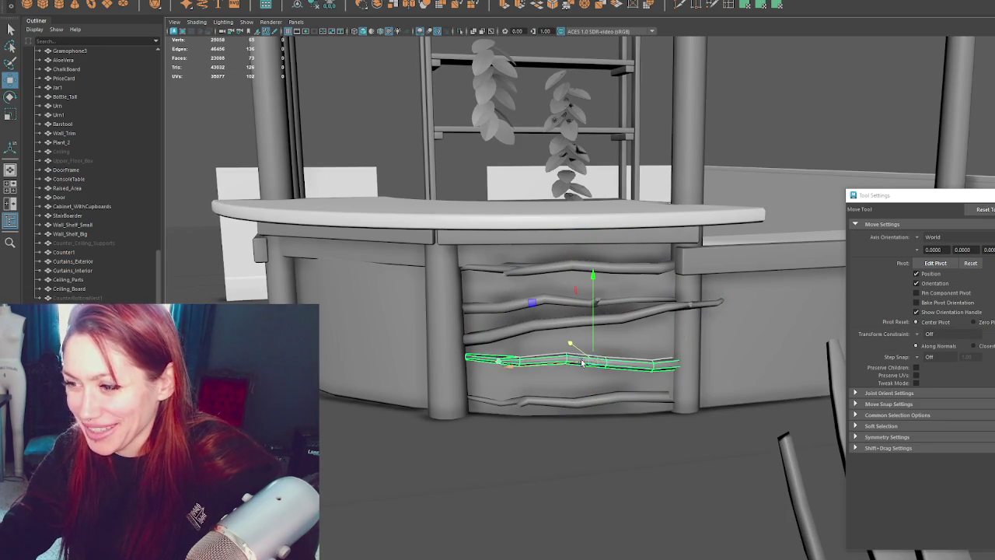
pyautogui.press('q')
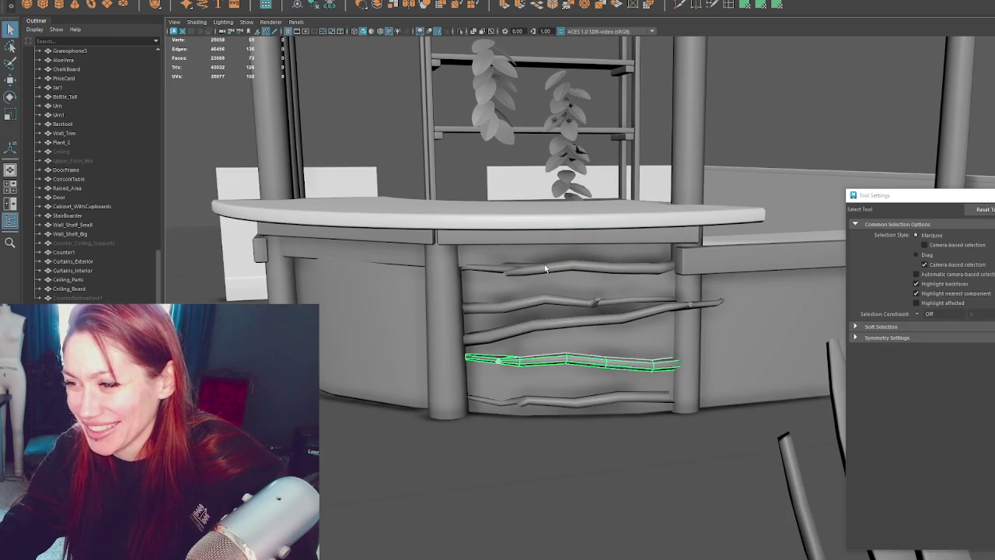
pyautogui.click(548, 269)
pyautogui.keyDown('shift'); pyautogui.click(538, 304); pyautogui.keyUp('shift')
pyautogui.keyDown('shift'); pyautogui.click(543, 335); pyautogui.keyUp('shift')
pyautogui.keyDown('shift'); pyautogui.click(554, 362); pyautogui.keyUp('shift')
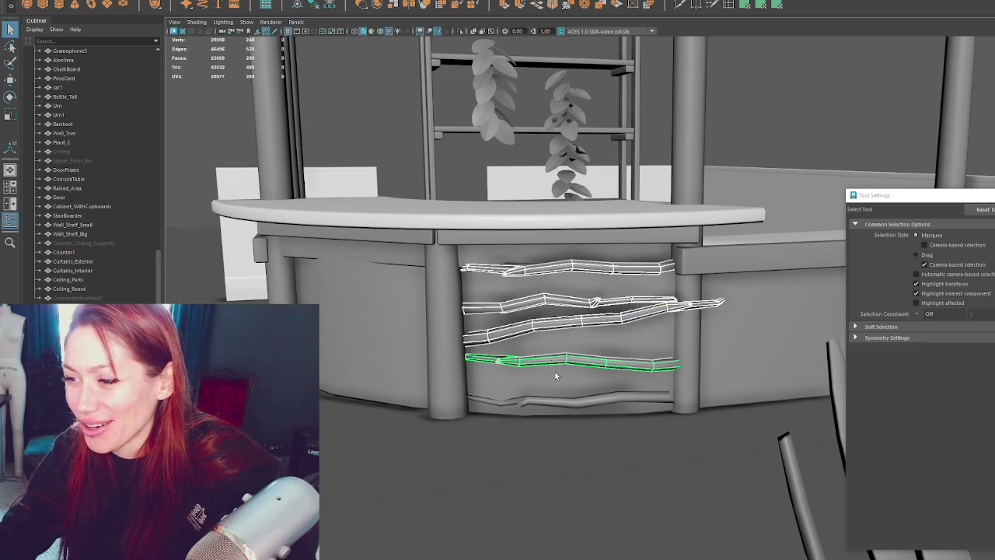
# - Add the fifth rail and combine all five rails into one mesh
pyautogui.keyDown('shift'); pyautogui.click(574, 401); pyautogui.keyUp('shift')
pyautogui.moveTo(573, 404)
pyautogui.keyDown('alt'); pyautogui.mouseDown()
pyautogui.moveTo(612, 397)
pyautogui.moveTo(529, 405)
pyautogui.moveTo(593, 407)
pyautogui.mouseUp(); pyautogui.keyUp('alt')
pyautogui.keyDown('alt'); pyautogui.moveTo(565, 253); pyautogui.dragTo(562, 208); pyautogui.keyUp('alt')
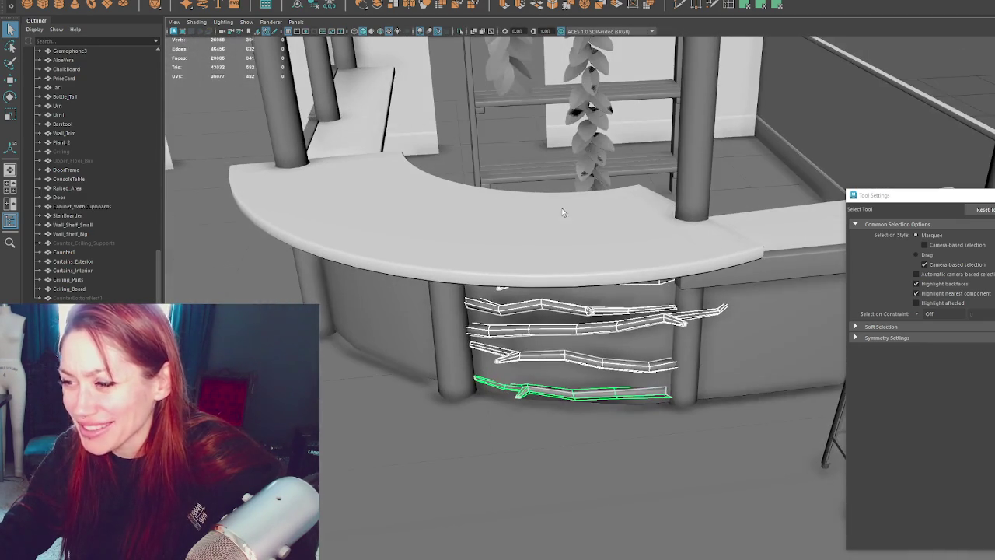
pyautogui.click(190, 2)
pyautogui.click(191, 1)
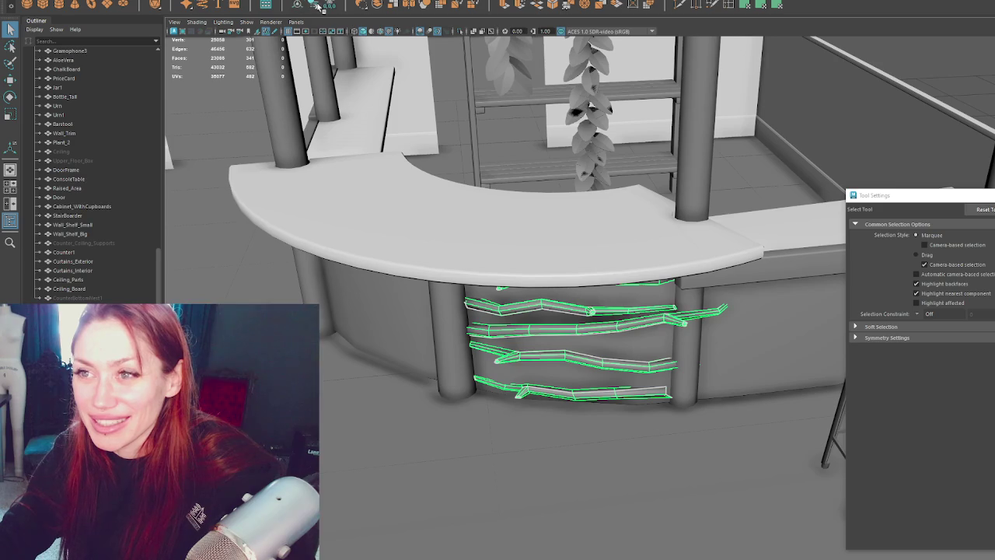
# - Duplicate the combined rails and rotate the copy level across the next panel
pyautogui.moveTo(482, 233)
pyautogui.keyDown('alt'); pyautogui.mouseDown()
pyautogui.moveTo(511, 222)
pyautogui.moveTo(605, 342)
pyautogui.mouseUp(); pyautogui.keyUp('alt')
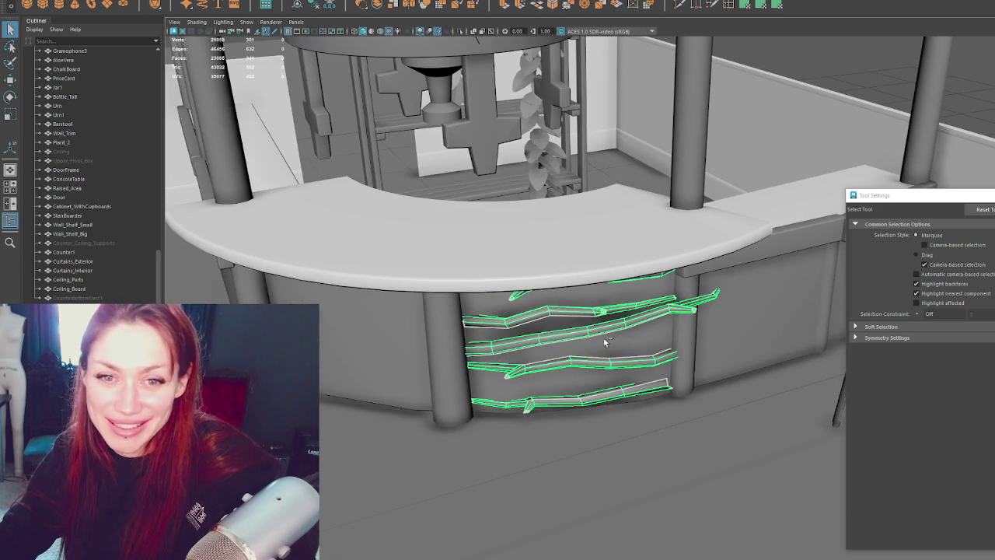
pyautogui.press('w')
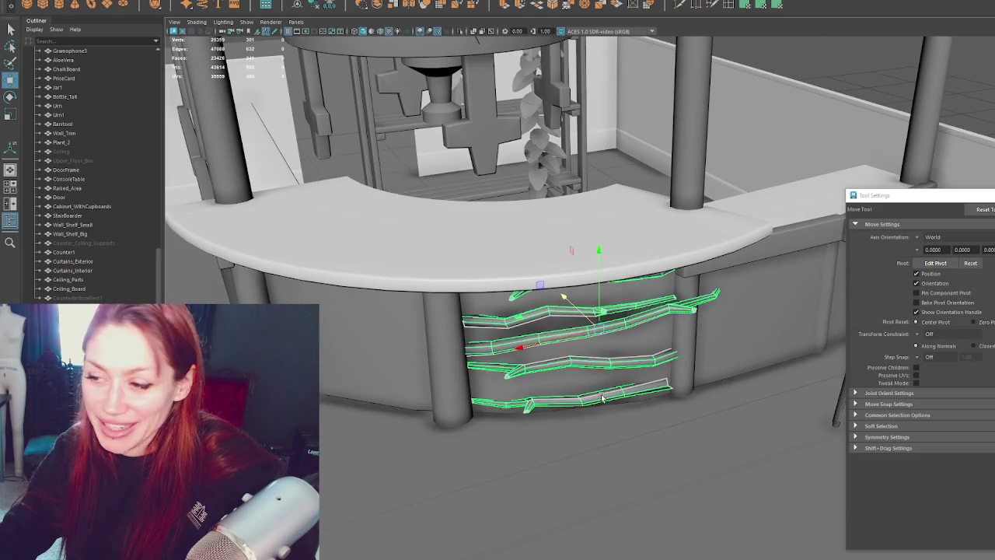
pyautogui.moveTo(571, 330)
pyautogui.mouseDown()
pyautogui.moveTo(424, 377)
pyautogui.moveTo(457, 408)
pyautogui.mouseUp()
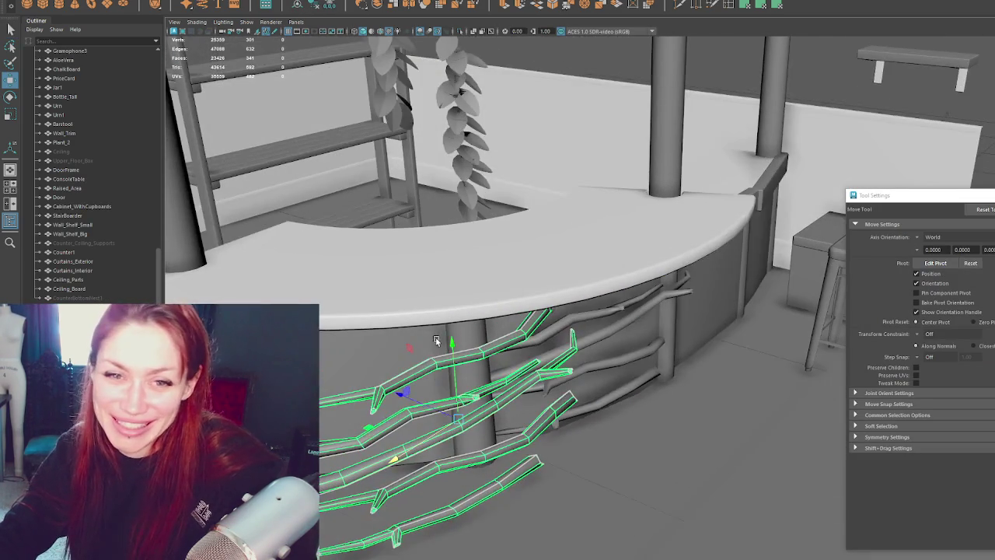
pyautogui.press('e')
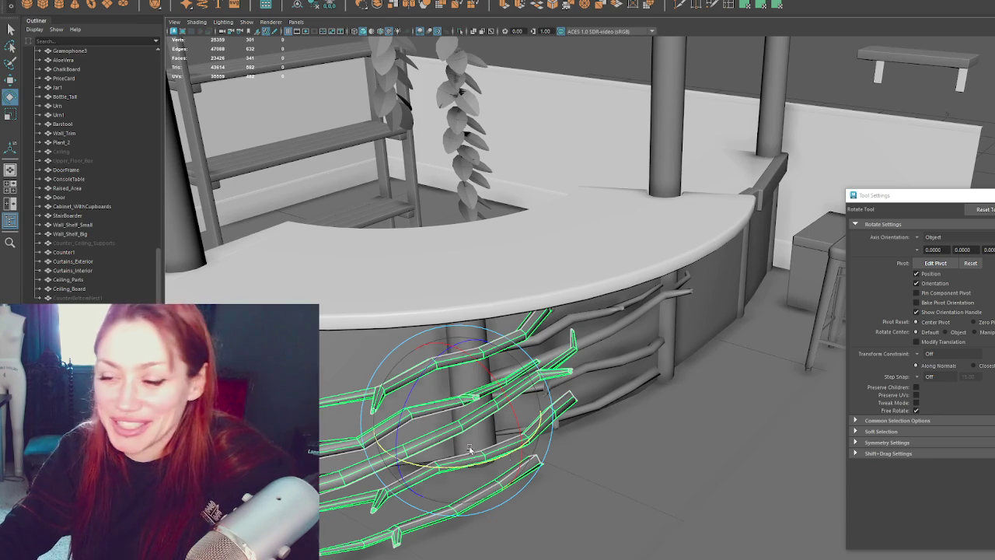
pyautogui.moveTo(494, 460)
pyautogui.mouseDown()
pyautogui.moveTo(433, 432)
pyautogui.moveTo(433, 418)
pyautogui.moveTo(400, 424)
pyautogui.moveTo(522, 386)
pyautogui.moveTo(521, 337)
pyautogui.mouseUp()
pyautogui.press('w')
pyautogui.press('e')
pyautogui.press('w')
pyautogui.press('e')
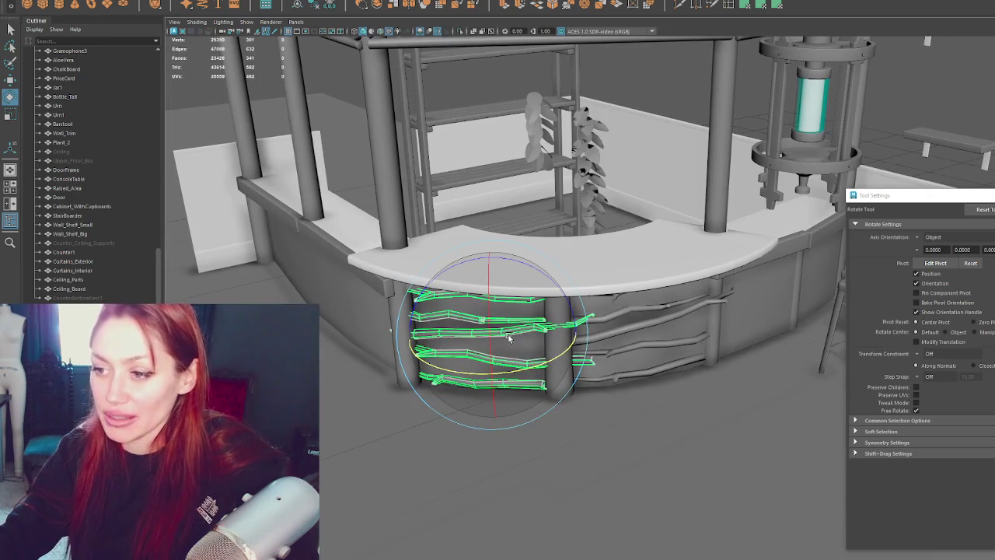
# - Reselect the branch copies and move them onto the counter's left end panel
pyautogui.press('w')
pyautogui.click(384, 291)
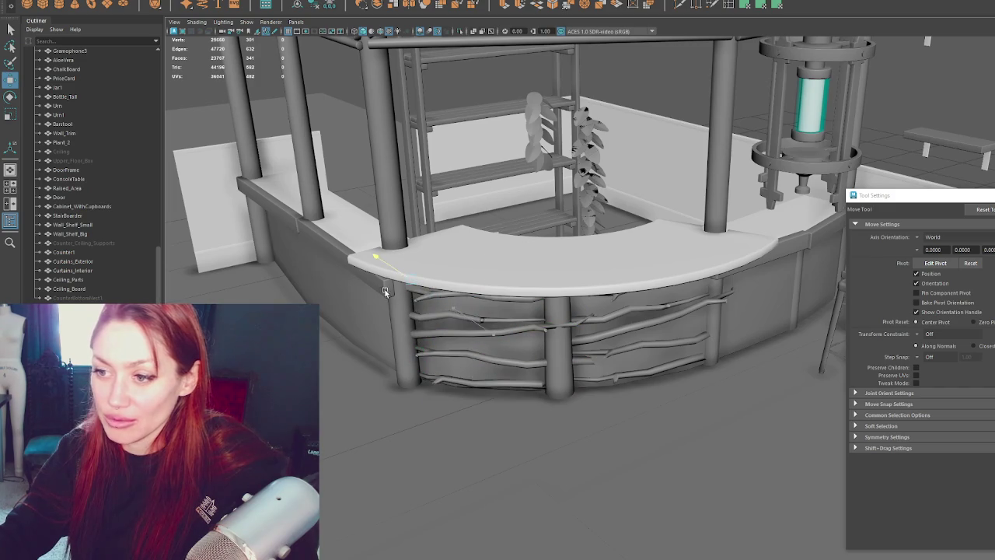
pyautogui.hotkey('ctrl', 'z')
pyautogui.press('e')
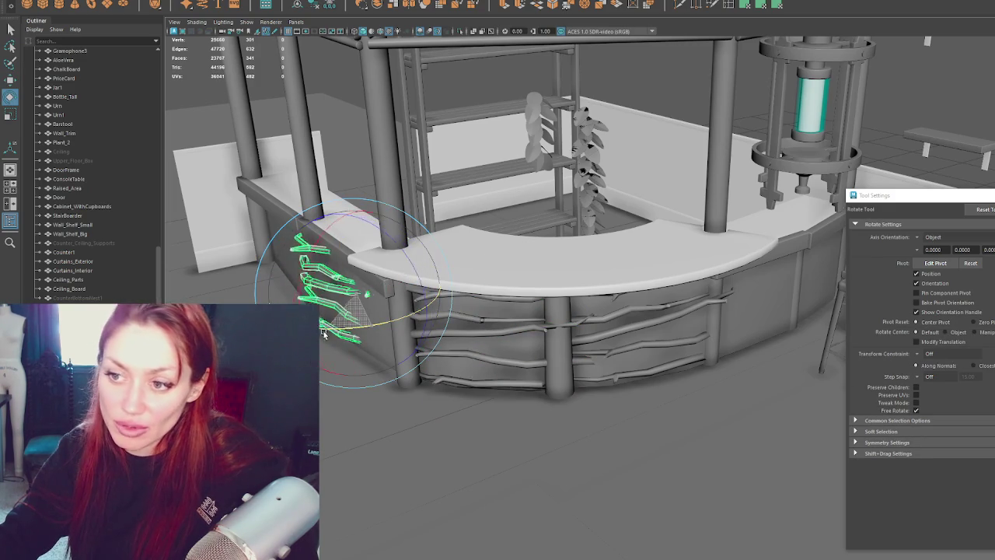
pyautogui.press('w')
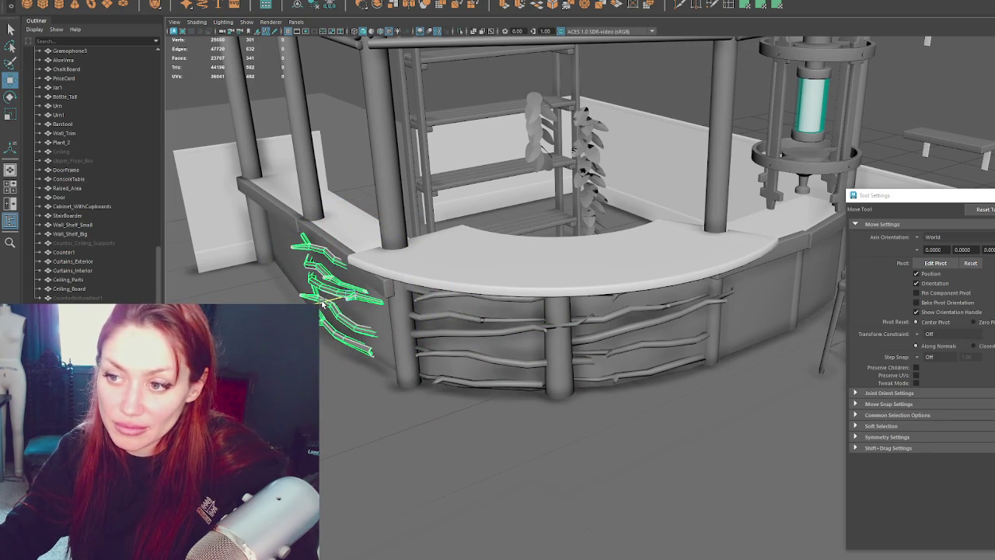
pyautogui.moveTo(331, 284)
pyautogui.mouseDown()
pyautogui.moveTo(343, 291)
pyautogui.moveTo(328, 314)
pyautogui.moveTo(290, 249)
pyautogui.mouseUp()
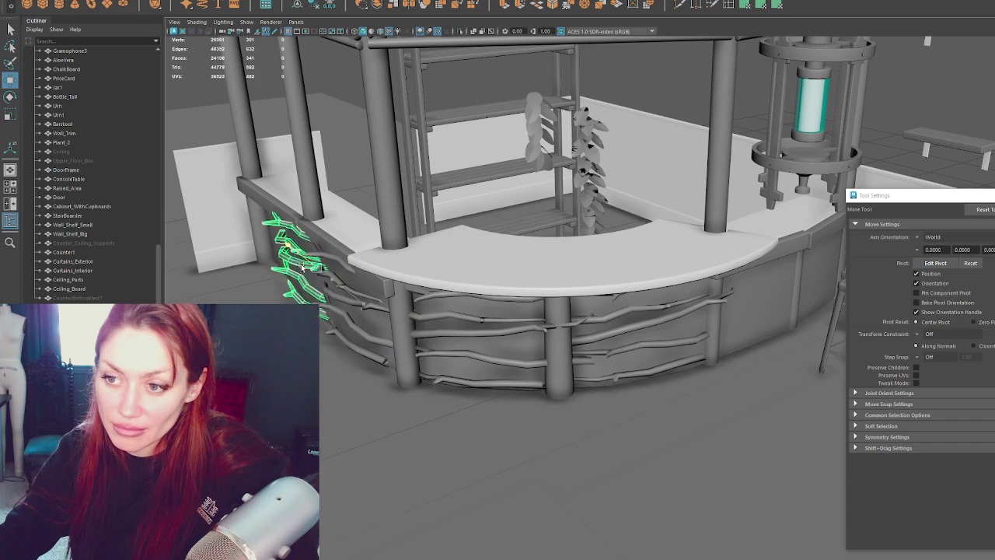
pyautogui.scroll(5, 311, 257)
pyautogui.moveTo(355, 234)
pyautogui.keyDown('alt'); pyautogui.mouseDown()
pyautogui.moveTo(485, 251)
pyautogui.moveTo(434, 386)
pyautogui.mouseUp(); pyautogui.keyUp('alt')
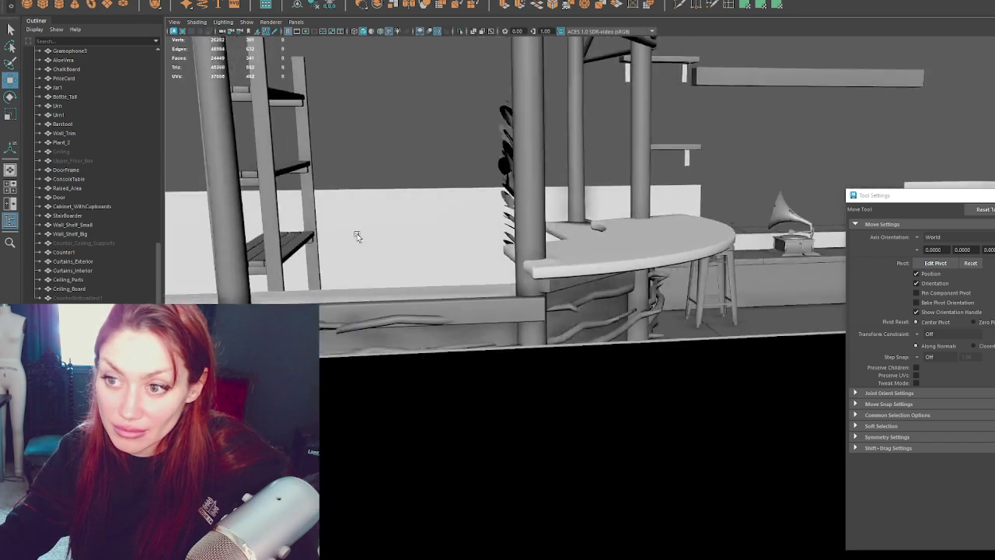
# - Straighten the branch rails and centre them on the left end panel
pyautogui.moveTo(385, 413)
pyautogui.mouseDown()
pyautogui.moveTo(350, 417)
pyautogui.moveTo(347, 451)
pyautogui.mouseUp()
pyautogui.press('e')
pyautogui.press('w')
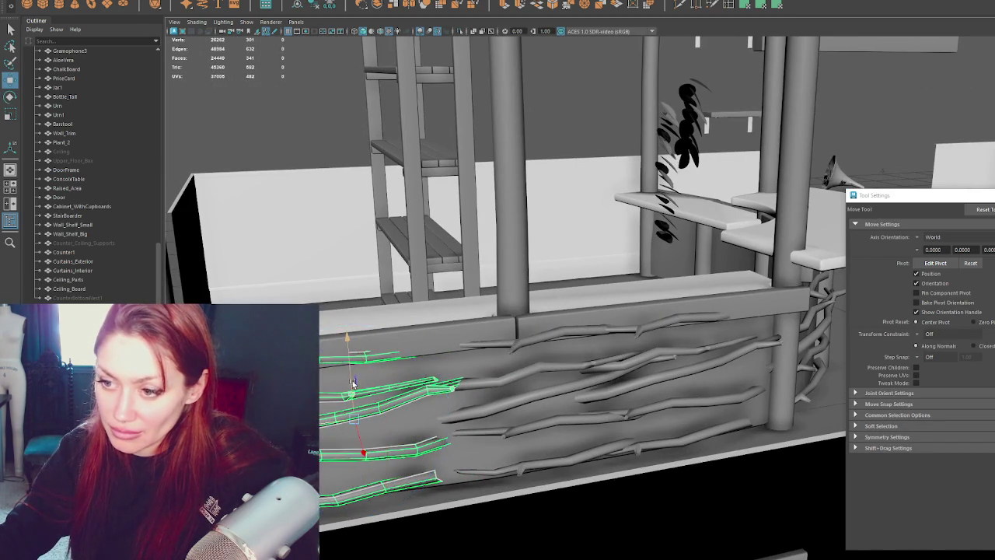
pyautogui.moveTo(355, 387); pyautogui.dragTo(354, 396)
pyautogui.moveTo(359, 450)
pyautogui.mouseDown()
pyautogui.moveTo(356, 441)
pyautogui.moveTo(530, 358)
pyautogui.moveTo(539, 366)
pyautogui.mouseUp()
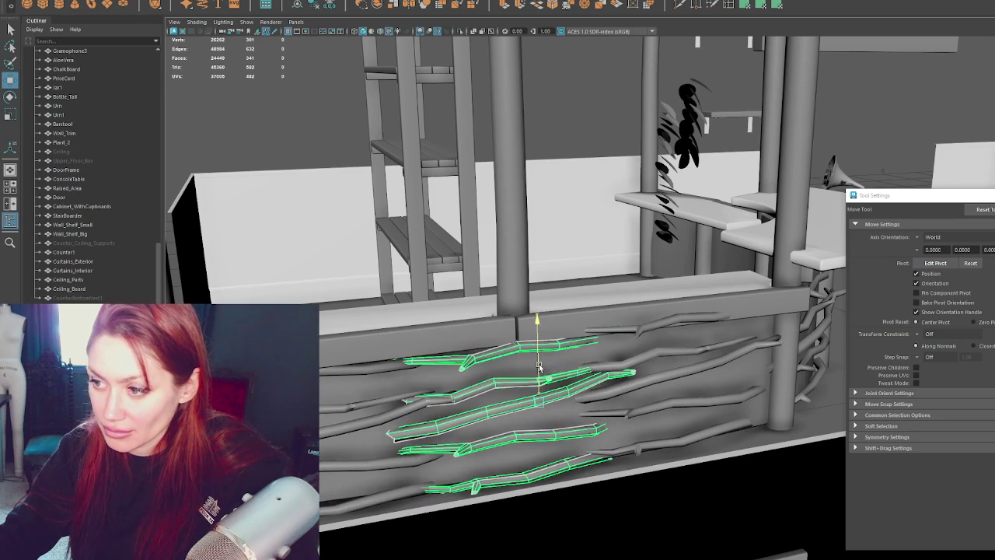
pyautogui.moveTo(683, 360)
pyautogui.keyDown('alt'); pyautogui.mouseDown()
pyautogui.moveTo(576, 370)
pyautogui.moveTo(620, 360)
pyautogui.moveTo(591, 331)
pyautogui.moveTo(618, 344)
pyautogui.moveTo(542, 348)
pyautogui.moveTo(494, 316)
pyautogui.moveTo(523, 356)
pyautogui.mouseUp(); pyautogui.keyUp('alt')
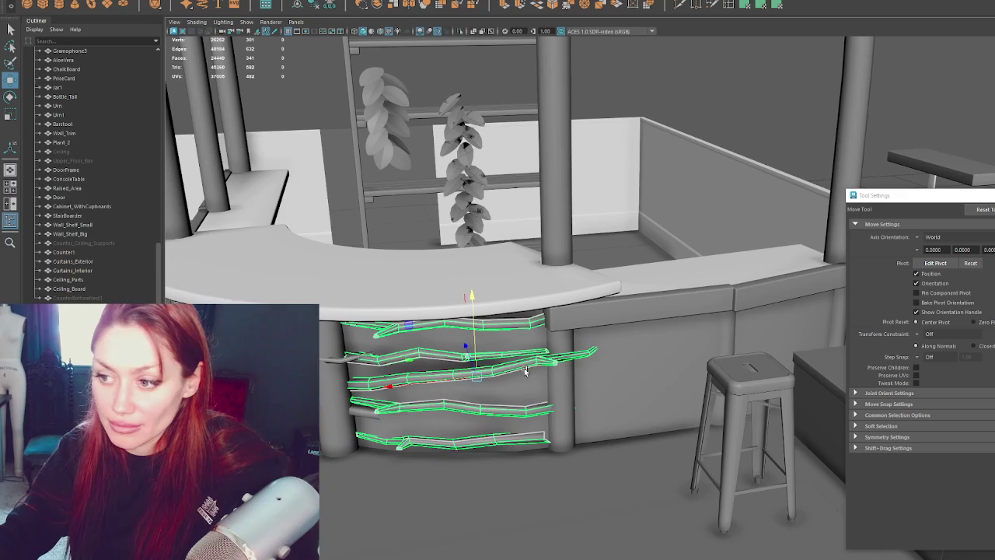
# - Select the next branch group and move it across the stool-side panel
pyautogui.moveTo(560, 315); pyautogui.dragTo(700, 412)
pyautogui.press('e')
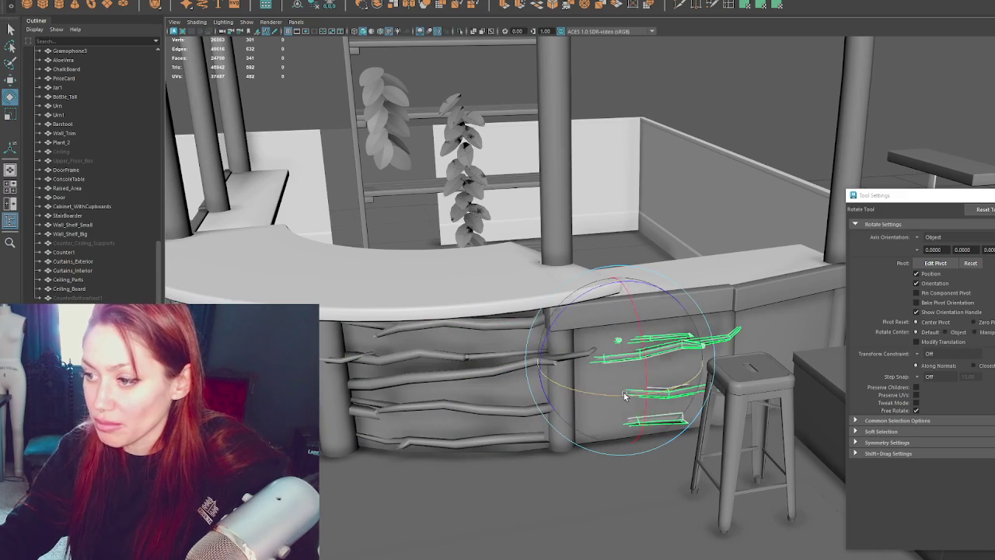
pyautogui.press('w')
pyautogui.hotkey('ctrl', 'z')
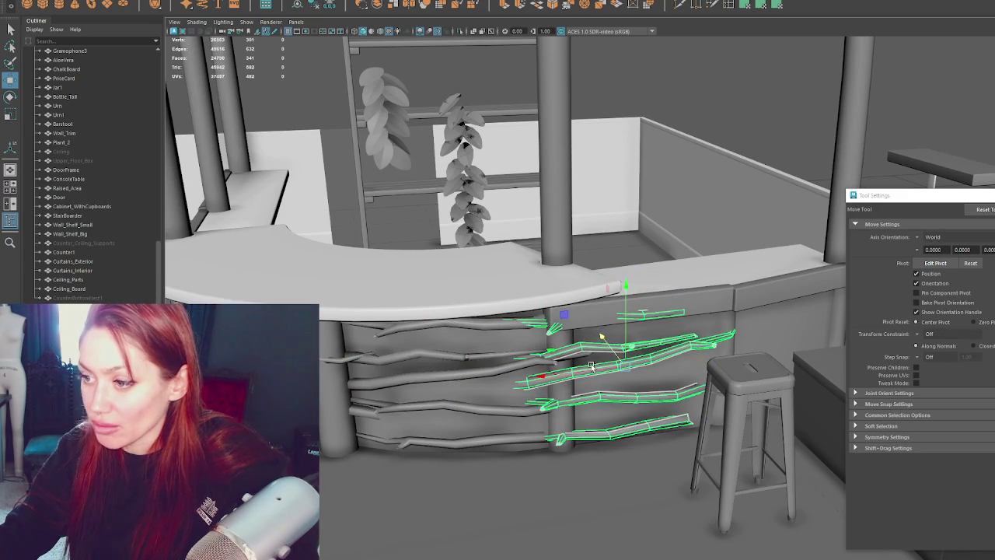
pyautogui.moveTo(591, 365); pyautogui.dragTo(614, 365, button='middle')
pyautogui.keyDown('alt'); pyautogui.moveTo(614, 365); pyautogui.dragTo(591, 331); pyautogui.keyUp('alt')
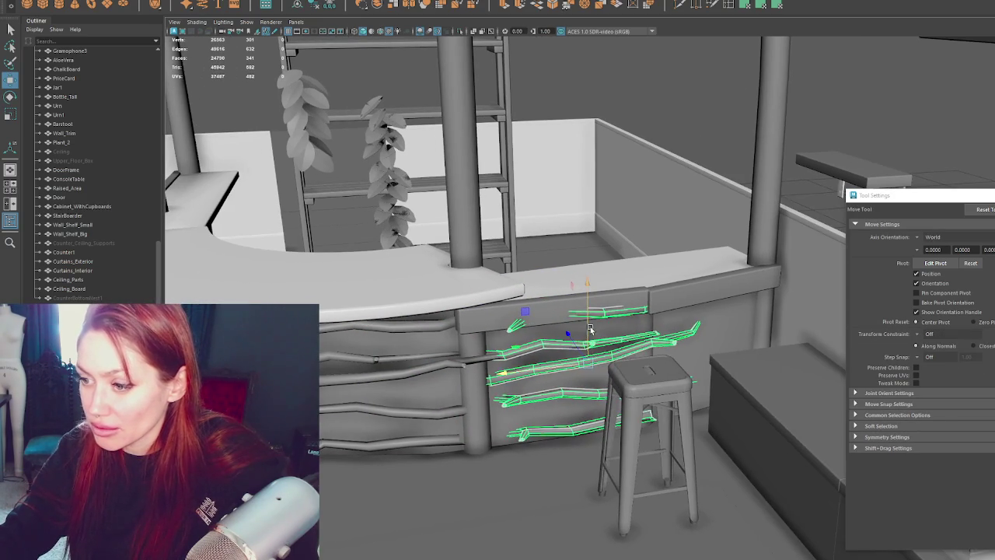
pyautogui.moveTo(589, 329); pyautogui.dragTo(591, 342, button='middle')
pyautogui.moveTo(552, 378); pyautogui.dragTo(543, 389, button='middle')
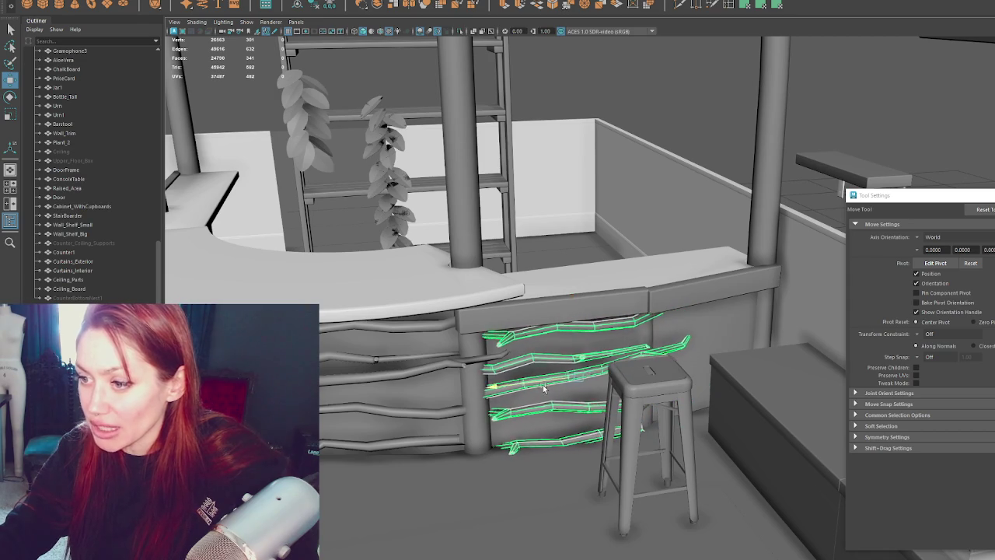
pyautogui.moveTo(543, 384); pyautogui.dragTo(726, 399, button='middle')
# - Angle the branches to follow the stool-side panel, then zoom out to the whole bar
pyautogui.press('e')
pyautogui.moveTo(726, 399); pyautogui.dragTo(713, 380)
pyautogui.press('w')
pyautogui.moveTo(679, 353); pyautogui.dragTo(673, 348, button='middle')
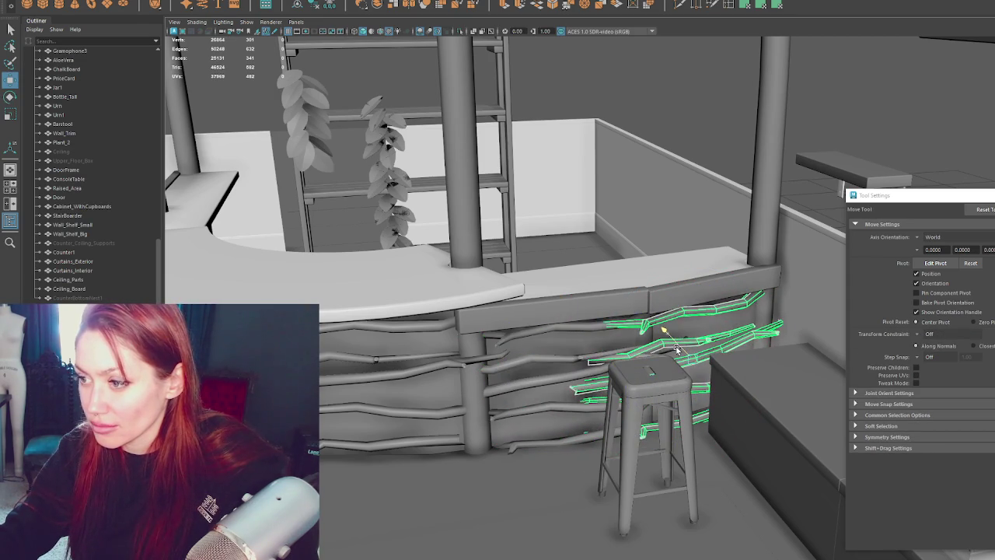
pyautogui.keyDown('alt'); pyautogui.moveTo(723, 131); pyautogui.dragTo(684, 184); pyautogui.keyUp('alt')
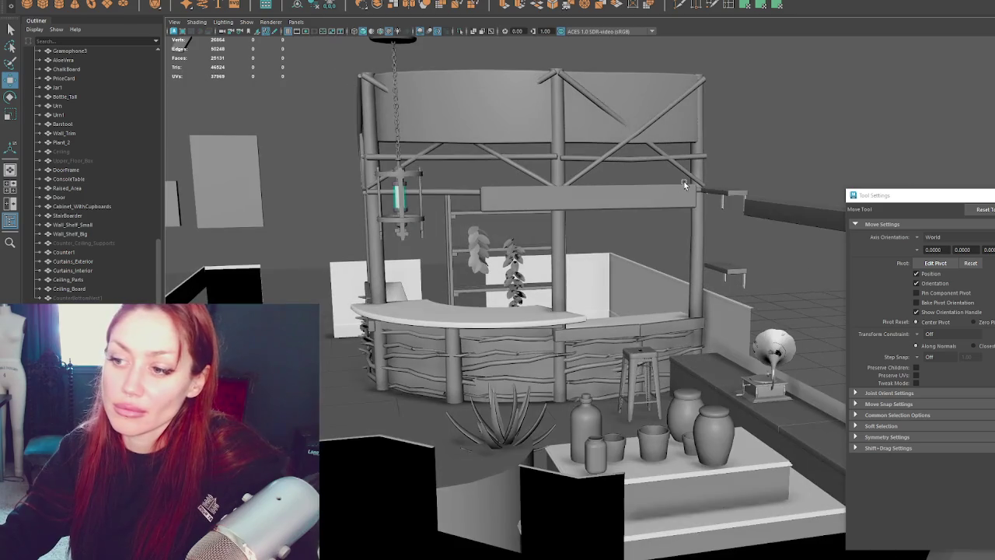
# - Switch the front-panel branches to Face mode and rotate the lower branch into a slant
pyautogui.scroll(2, 684, 184)
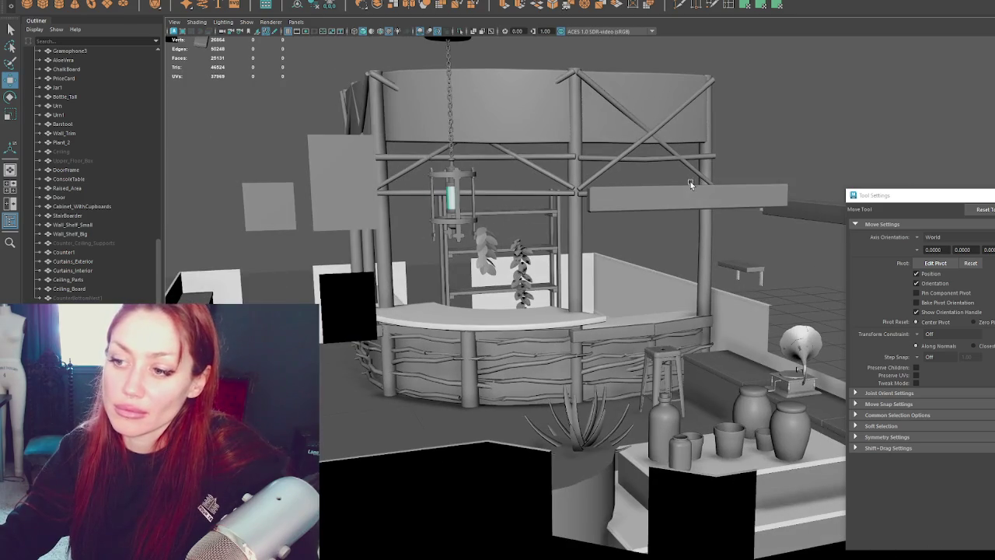
pyautogui.click(439, 346)
pyautogui.rightClick(438, 325)
pyautogui.click(439, 354)
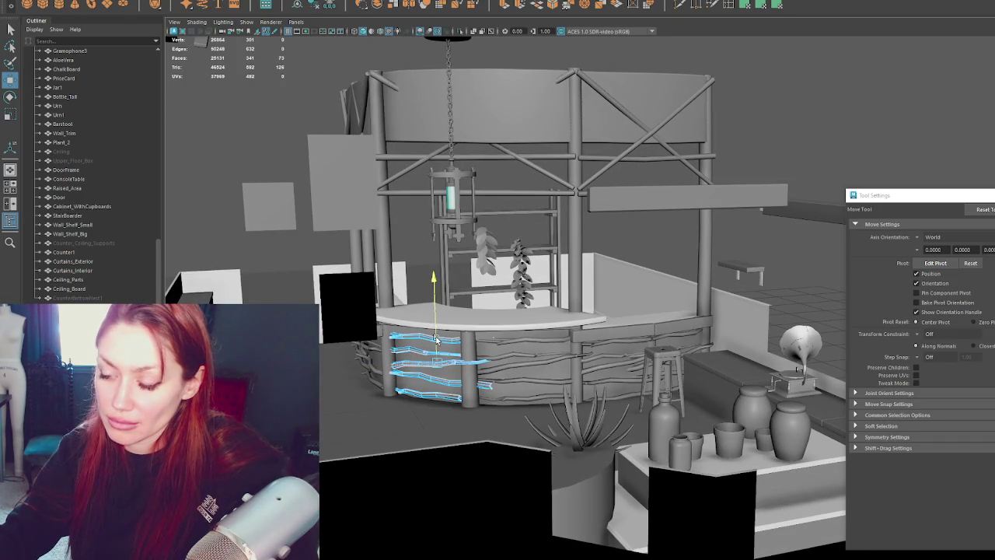
pyautogui.press('e')
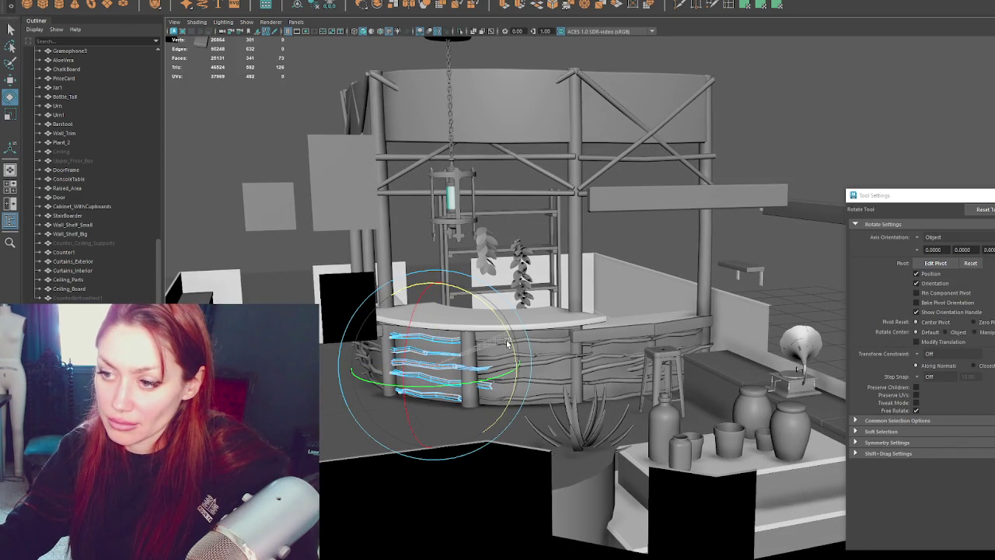
pyautogui.click(448, 381)
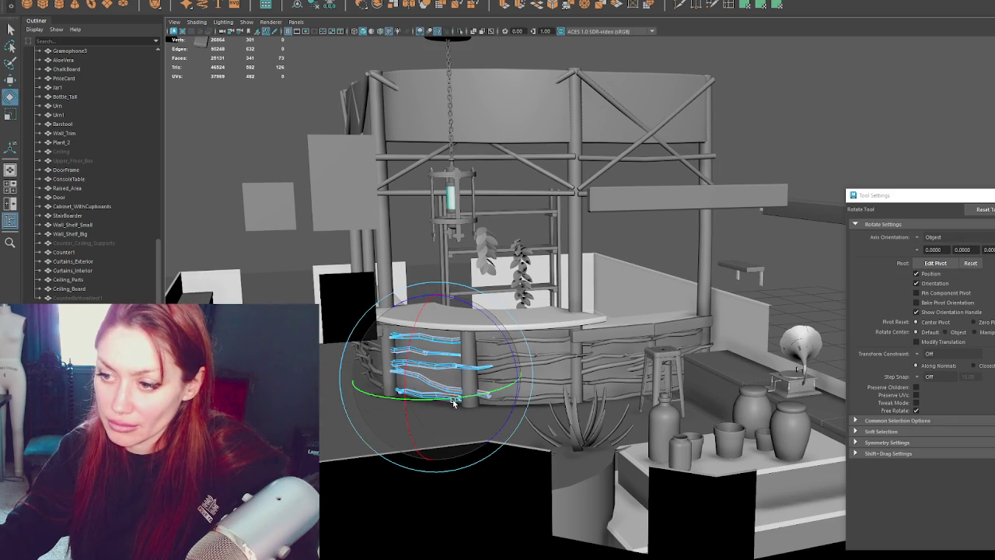
pyautogui.press('f')
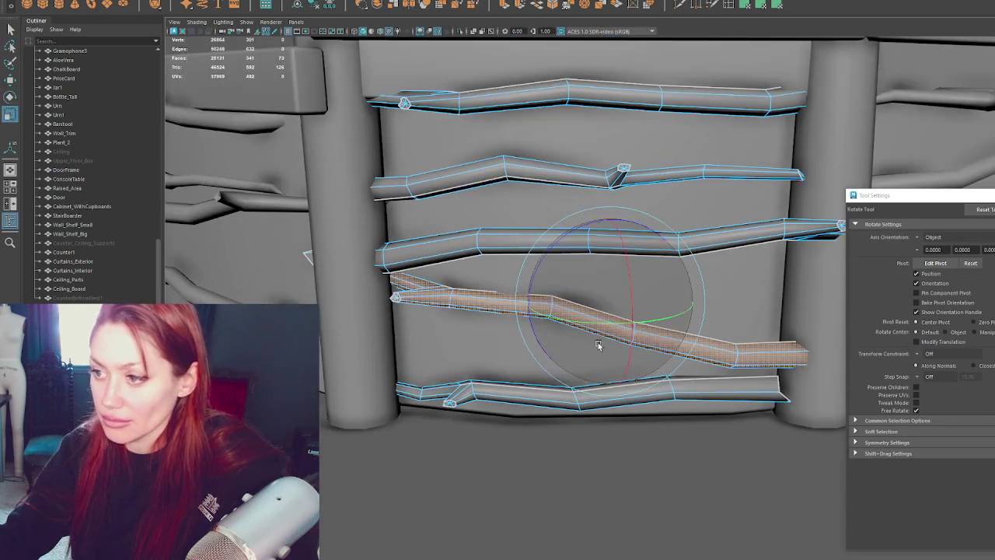
pyautogui.press('r')
pyautogui.press('e')
pyautogui.moveTo(589, 321)
pyautogui.mouseDown()
pyautogui.moveTo(614, 340)
pyautogui.moveTo(575, 233)
pyautogui.mouseUp()
pyautogui.scroll(-3, 626, 342)
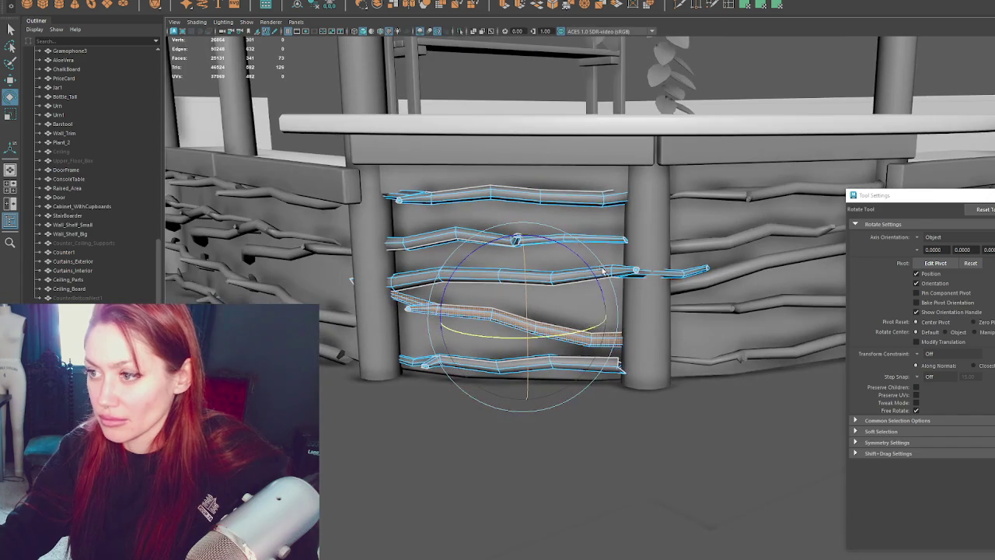
# - Lower and shift the top branch so it tucks just under the countertop
pyautogui.press('q')
pyautogui.click(572, 196)
pyautogui.press('w')
pyautogui.moveTo(531, 159); pyautogui.dragTo(531, 167)
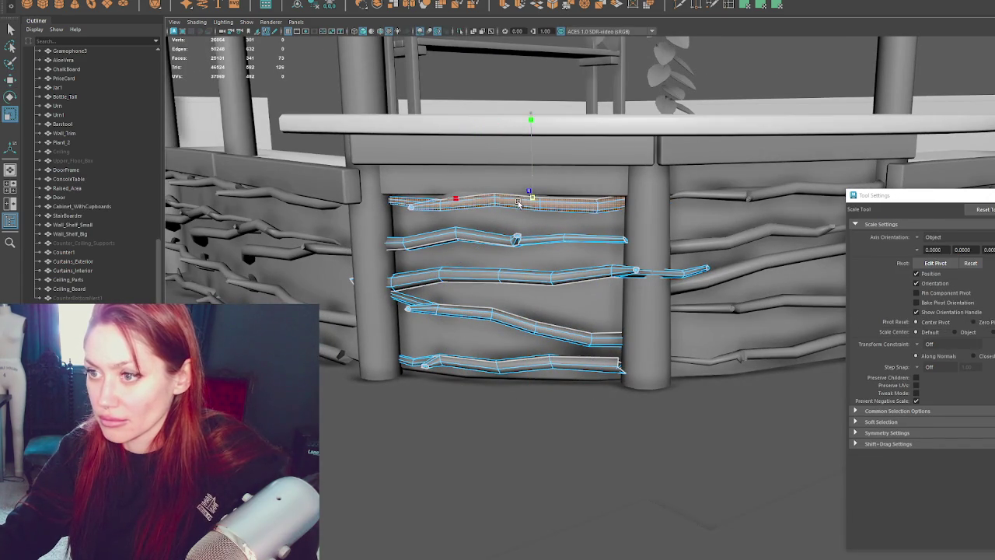
pyautogui.moveTo(524, 200); pyautogui.dragTo(504, 202)
pyautogui.press('e')
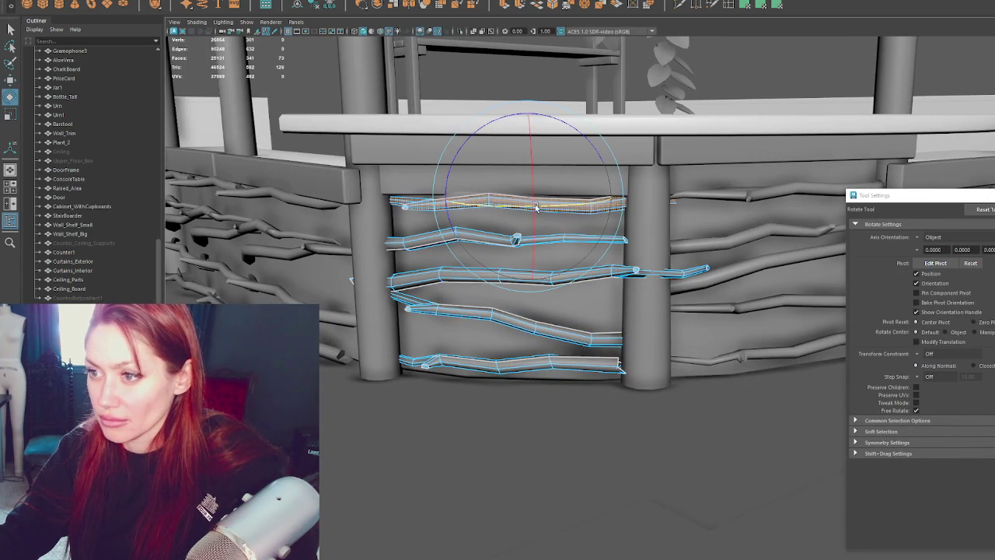
pyautogui.press('w')
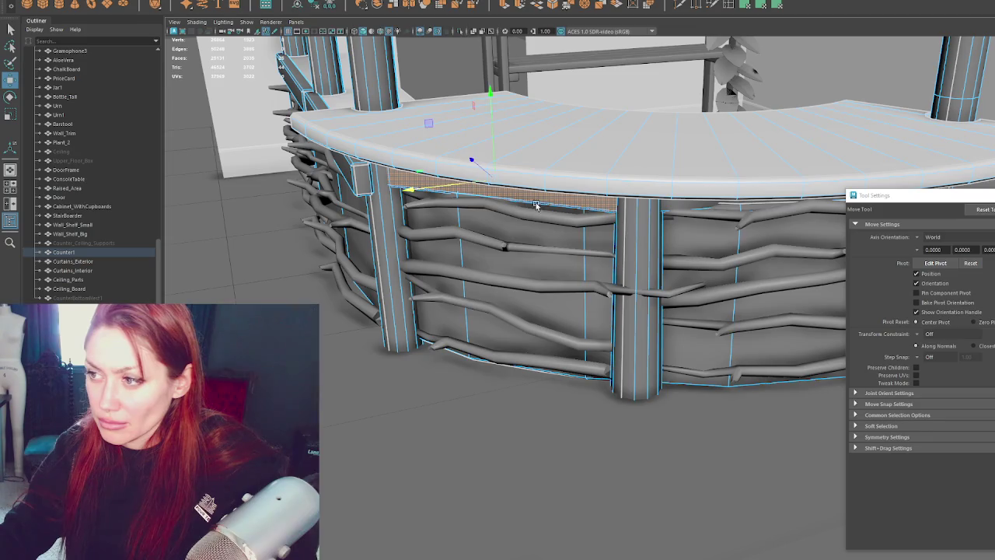
pyautogui.moveTo(719, 155)
pyautogui.keyDown('alt'); pyautogui.mouseDown()
pyautogui.moveTo(845, 67)
pyautogui.moveTo(792, 153)
pyautogui.moveTo(700, 201)
pyautogui.moveTo(685, 196)
pyautogui.moveTo(690, 202)
pyautogui.mouseUp(); pyautogui.keyUp('alt')
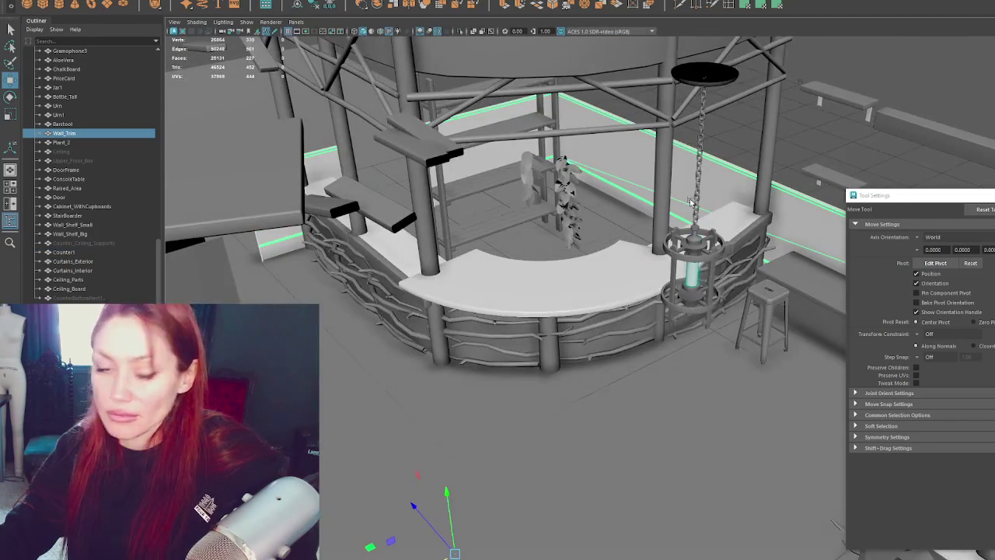
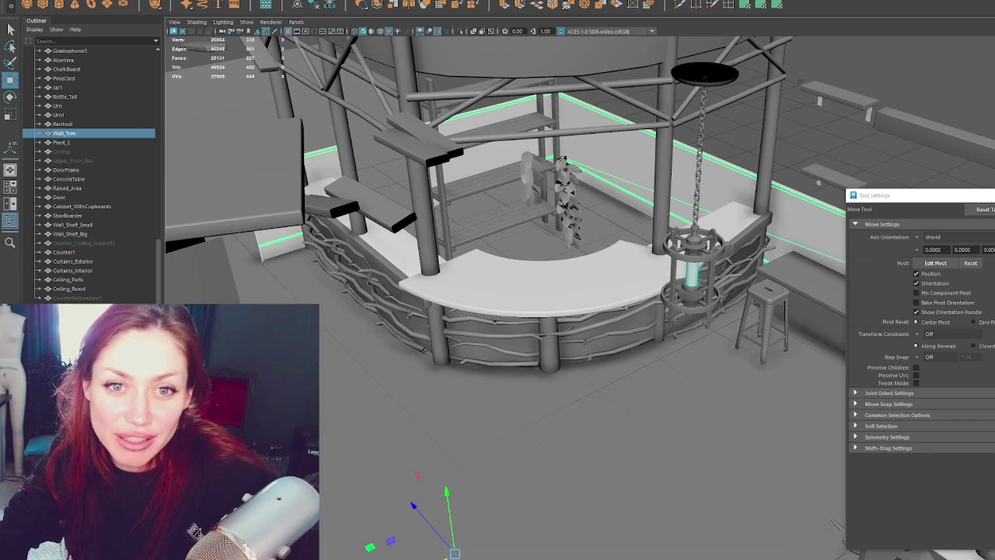
# - Select all the branch trim pieces wrapped around the bar counter front
pyautogui.click(603, 331)
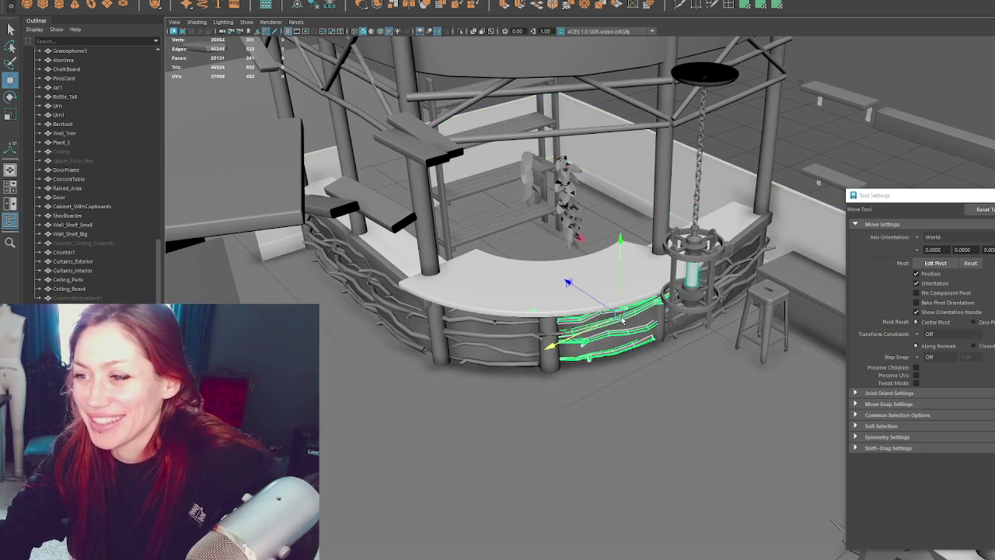
pyautogui.keyDown('alt'); pyautogui.moveTo(603, 331); pyautogui.dragTo(649, 288); pyautogui.keyUp('alt')
pyautogui.click(649, 287)
pyautogui.press('f')
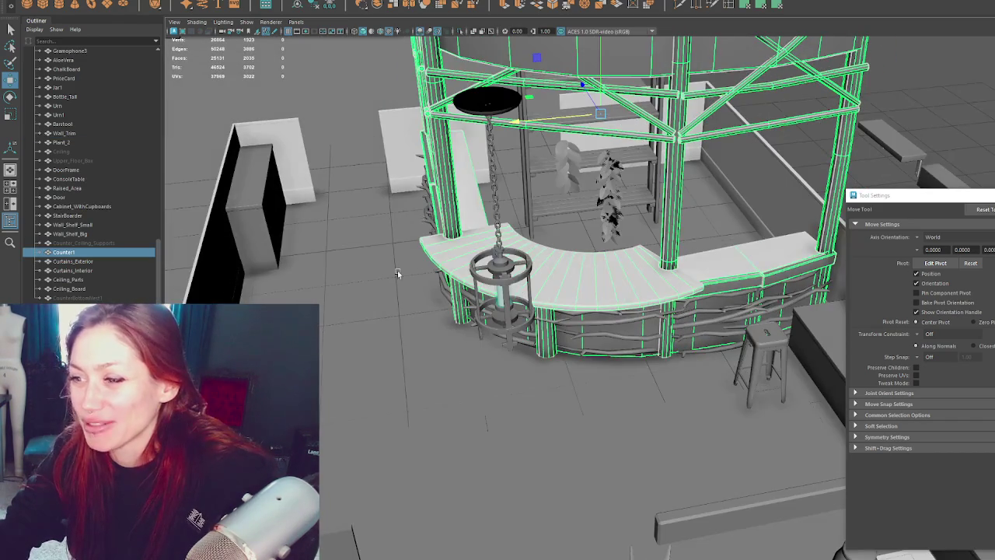
pyautogui.keyDown('alt'); pyautogui.moveTo(396, 273); pyautogui.dragTo(351, 398); pyautogui.keyUp('alt')
pyautogui.click(352, 399)
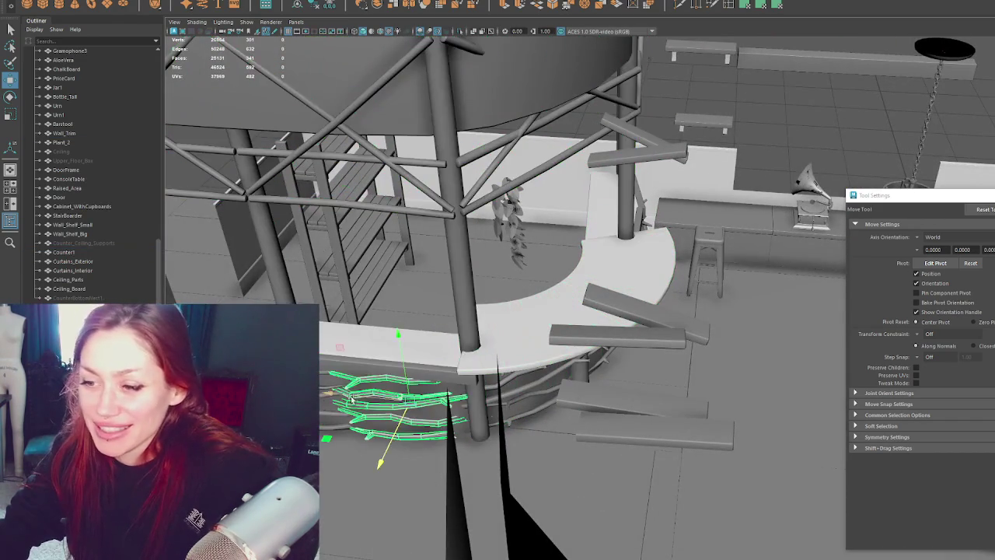
pyautogui.keyDown('alt'); pyautogui.moveTo(352, 399); pyautogui.dragTo(487, 323); pyautogui.keyUp('alt')
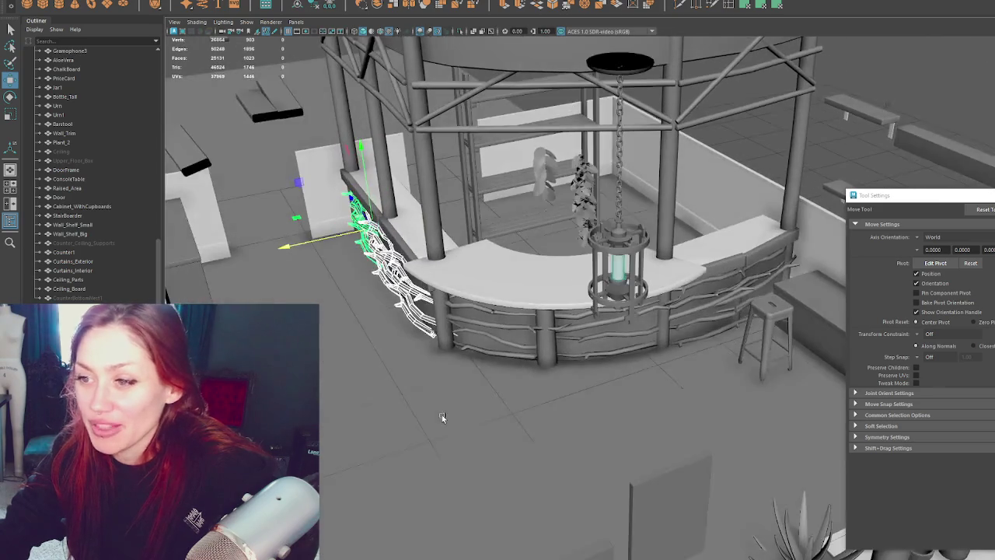
pyautogui.keyDown('shift'); pyautogui.click(488, 322); pyautogui.keyUp('shift')
pyautogui.keyDown('shift'); pyautogui.click(617, 332); pyautogui.keyUp('shift')
pyautogui.keyDown('alt'); pyautogui.moveTo(618, 332); pyautogui.dragTo(613, 339); pyautogui.keyUp('alt')
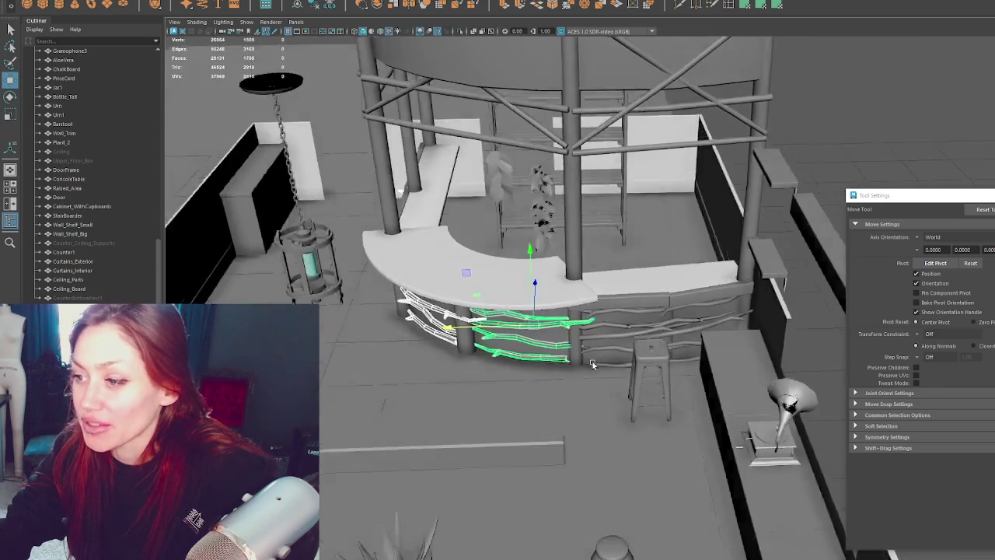
pyautogui.click(673, 335)
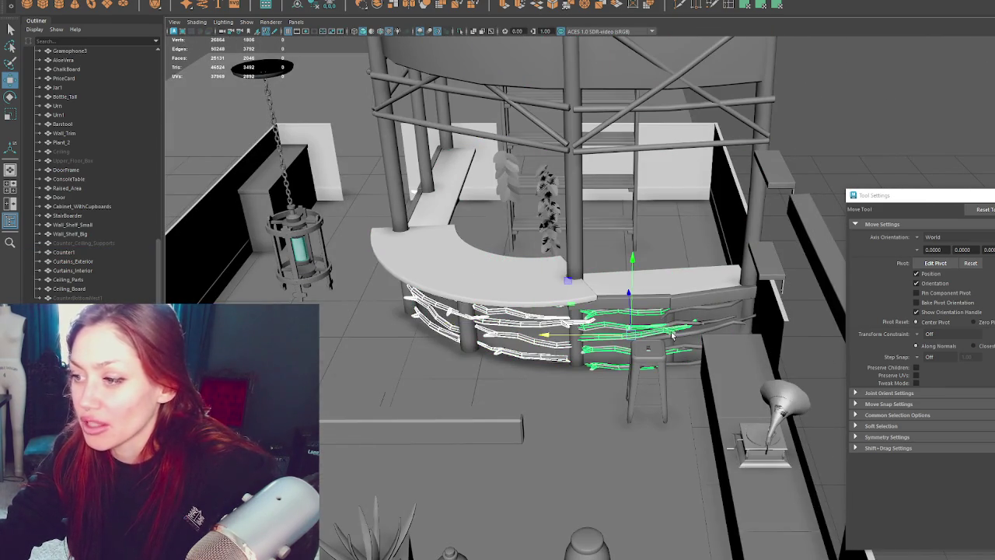
pyautogui.moveTo(692, 333)
pyautogui.keyDown('alt'); pyautogui.mouseDown()
pyautogui.moveTo(521, 255)
pyautogui.moveTo(570, 268)
pyautogui.moveTo(544, 257)
pyautogui.mouseUp(); pyautogui.keyUp('alt')
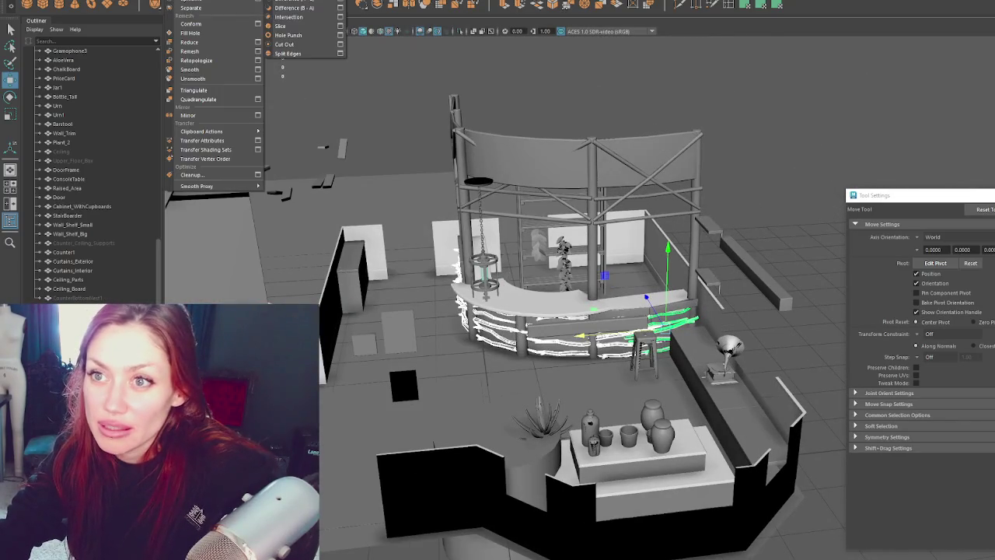
# - Combine the selected branch trim into one object, Stick12, and begin renaming it
pyautogui.click(257, 182)
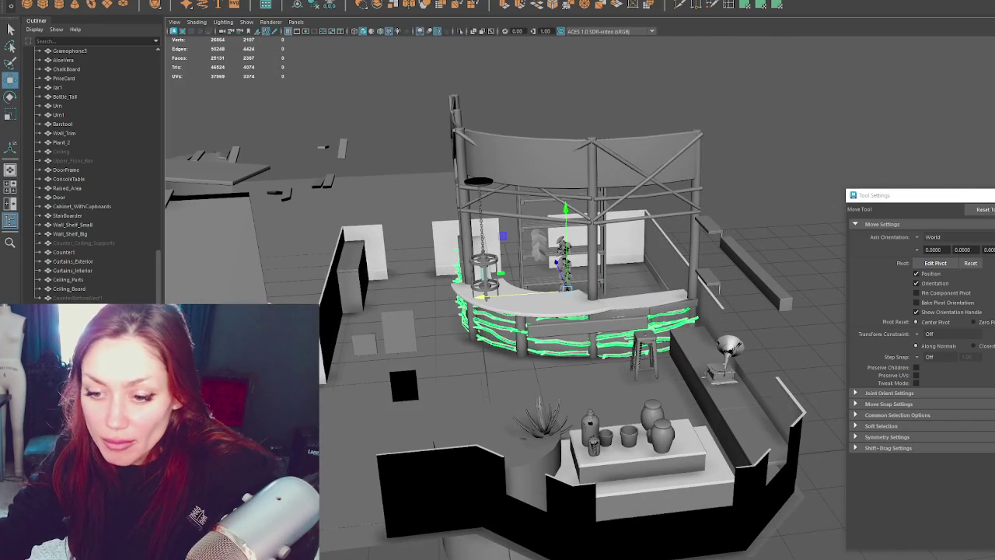
pyautogui.moveTo(94, 290)
pyautogui.mouseDown()
pyautogui.moveTo(95, 300)
pyautogui.moveTo(103, 288)
pyautogui.mouseUp()
pyautogui.doubleClick(101, 290)
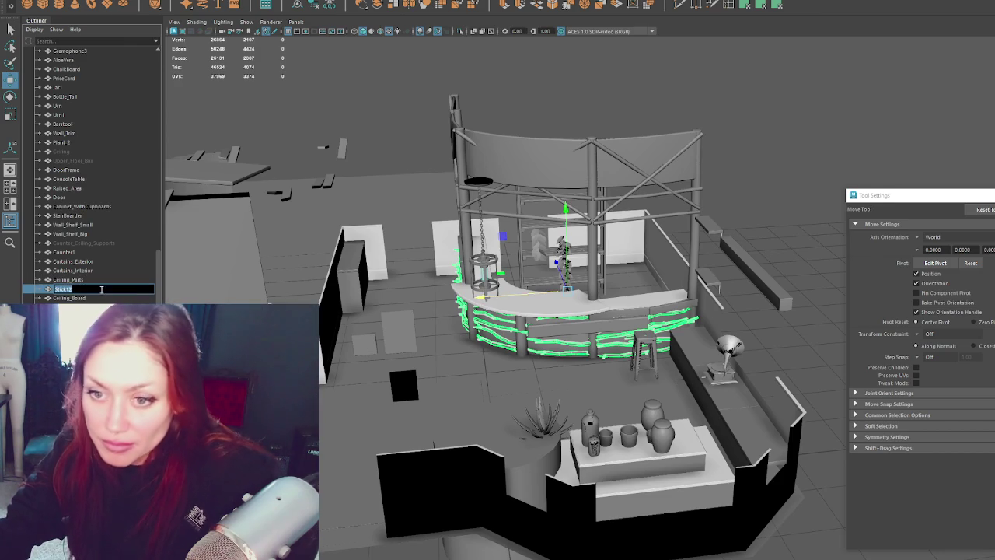
pyautogui.write('Nest')
# - Name the combined branches Nest and lift them onto the top canopy
pyautogui.press('Return')
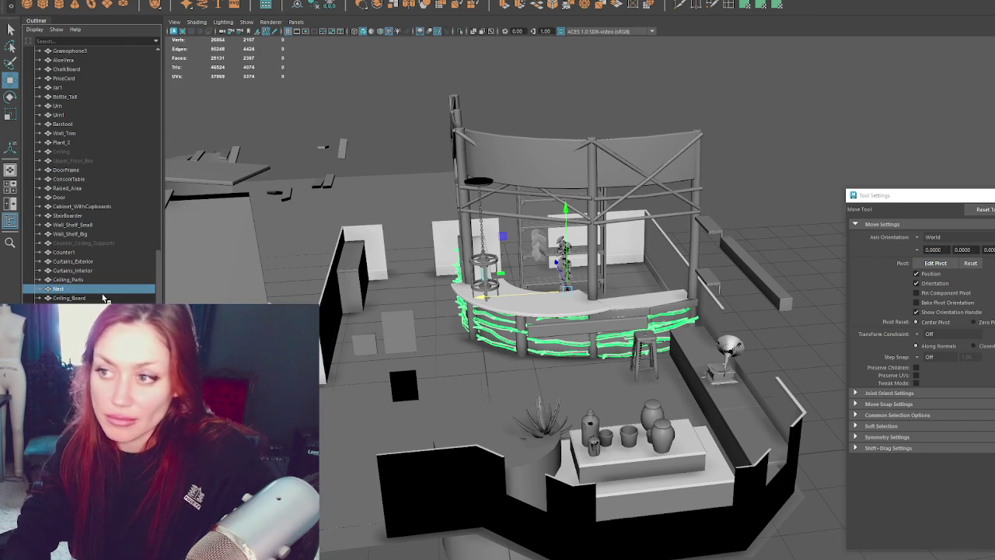
pyautogui.click(555, 111)
pyautogui.click(560, 345)
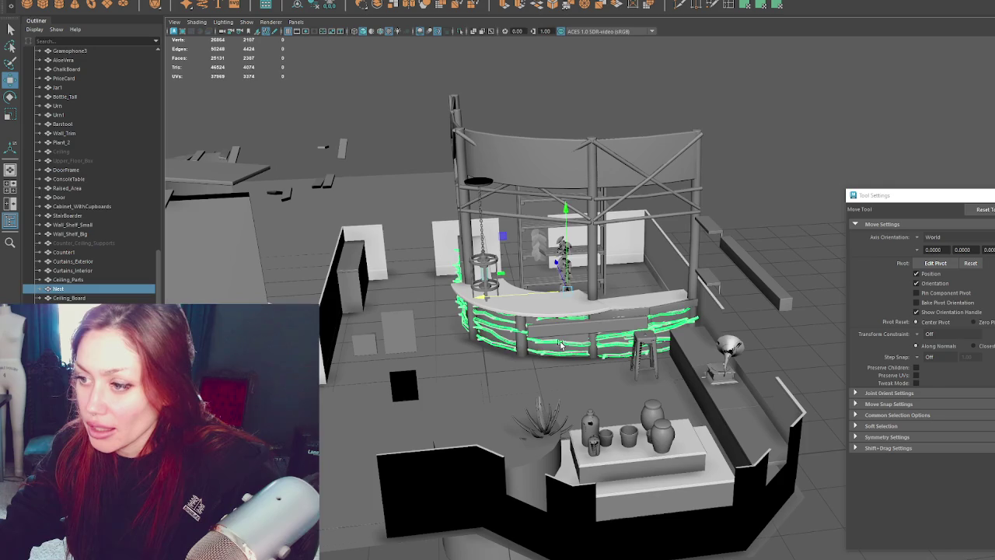
pyautogui.moveTo(566, 264)
pyautogui.mouseDown()
pyautogui.moveTo(566, 100)
pyautogui.moveTo(509, 110)
pyautogui.mouseUp()
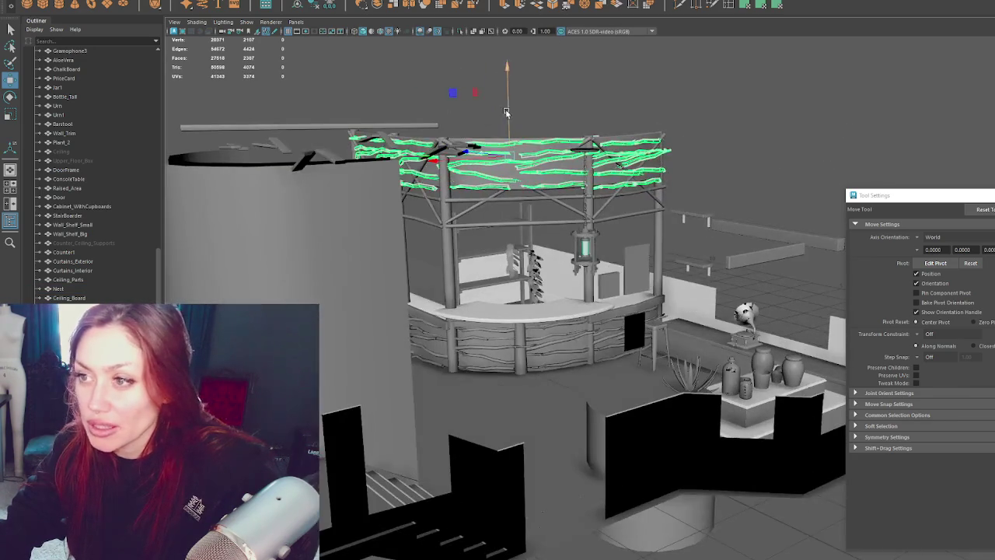
# - Look around the bar and select the stray beam
pyautogui.click(509, 110)
pyautogui.moveTo(509, 110)
pyautogui.keyDown('alt'); pyautogui.mouseDown()
pyautogui.moveTo(662, 94)
pyautogui.moveTo(631, 104)
pyautogui.moveTo(766, 127)
pyautogui.moveTo(745, 129)
pyautogui.mouseUp(); pyautogui.keyUp('alt')
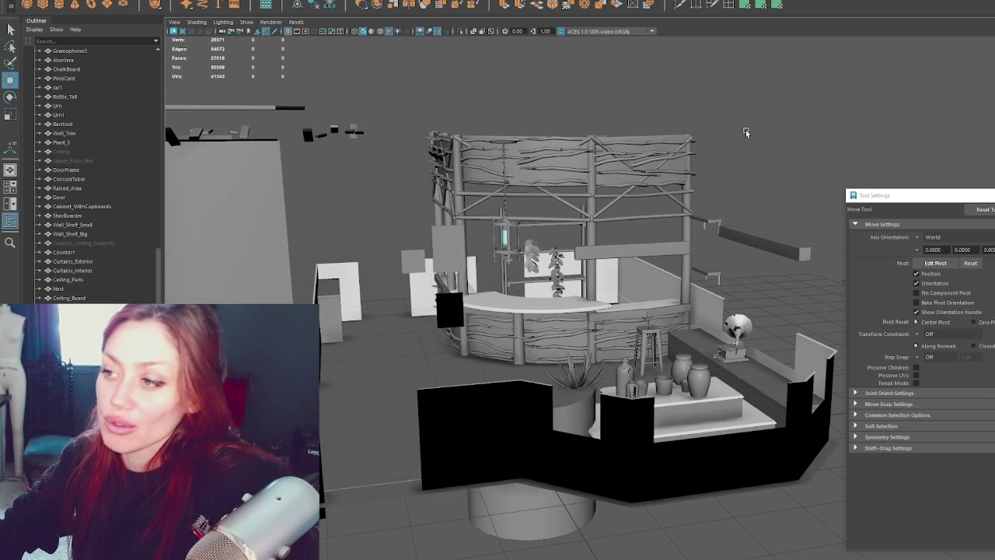
pyautogui.click(676, 253)
pyautogui.keyDown('alt'); pyautogui.moveTo(677, 253); pyautogui.dragTo(412, 334); pyautogui.keyUp('alt')
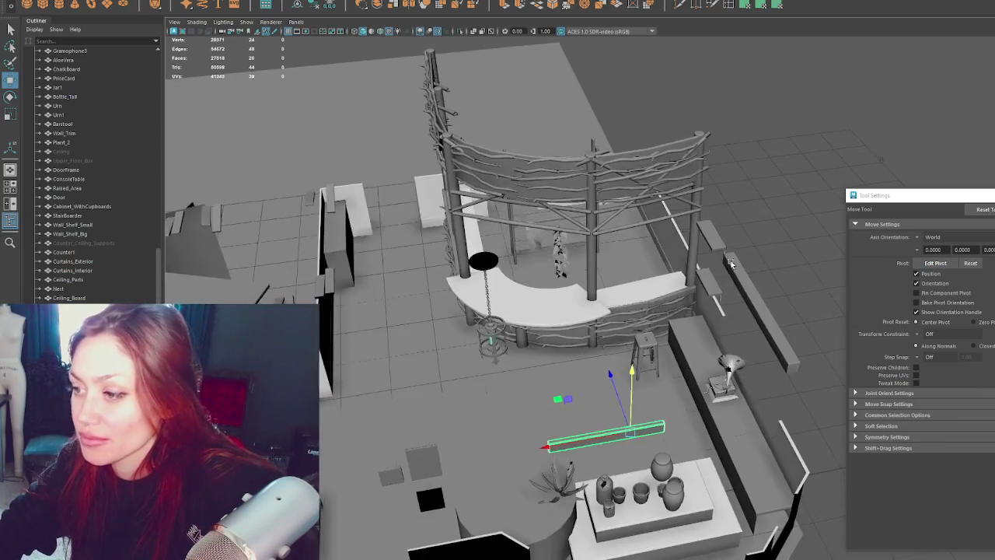
# - Delete the stray beam and the cylinder beside the plant pots
pyautogui.scroll(-2, 86, 171)
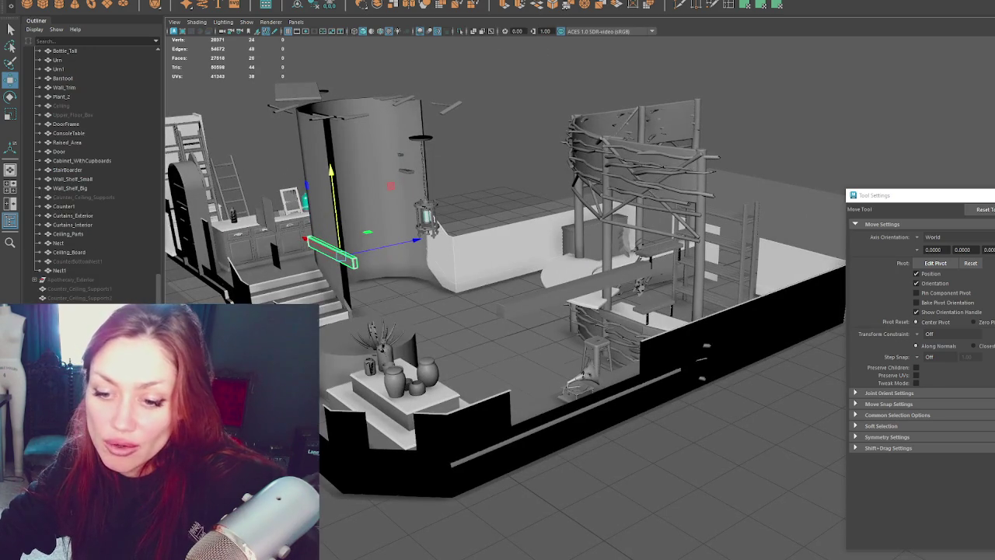
pyautogui.press('Delete')
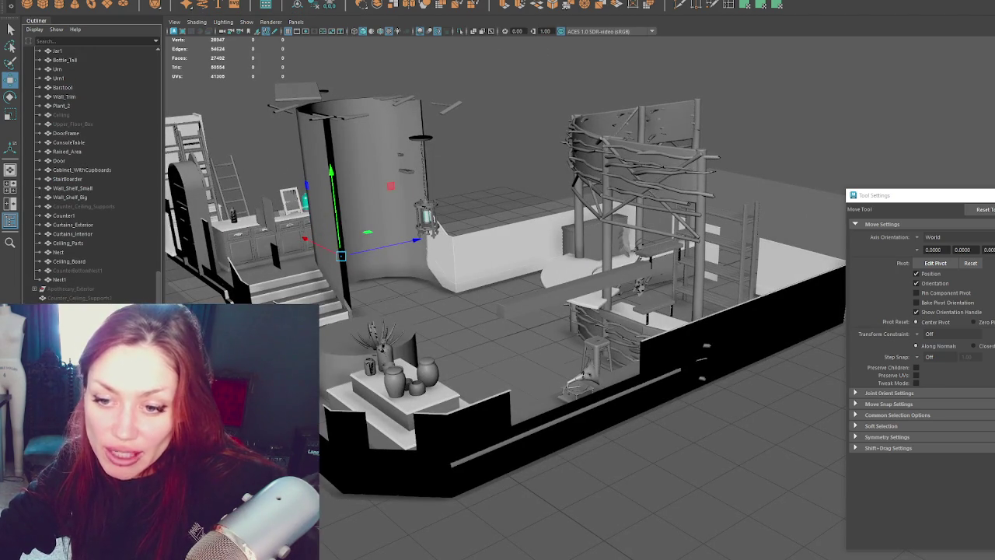
pyautogui.click(639, 257)
pyautogui.click(346, 348)
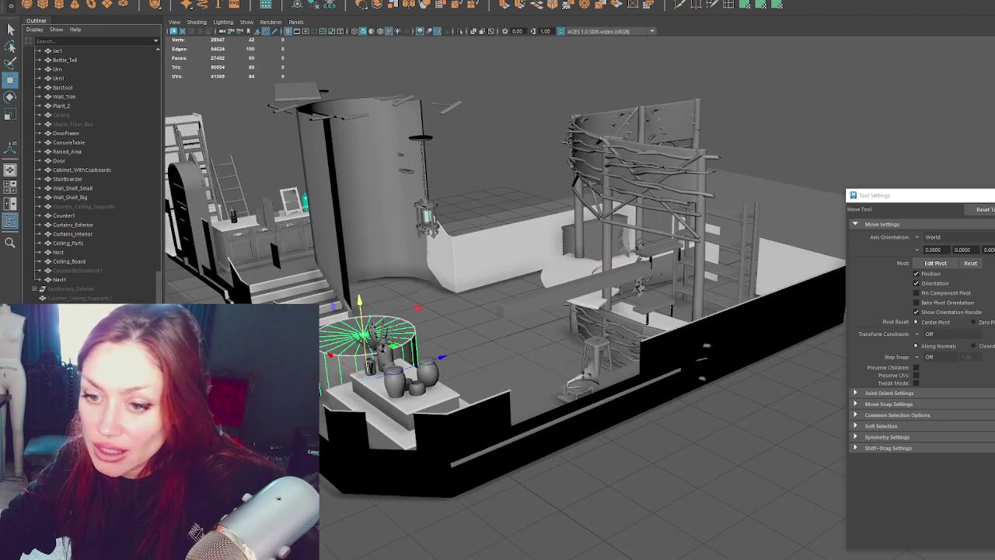
pyautogui.keyDown('alt'); pyautogui.moveTo(498, 388); pyautogui.dragTo(553, 411); pyautogui.keyUp('alt')
pyautogui.press('Delete')
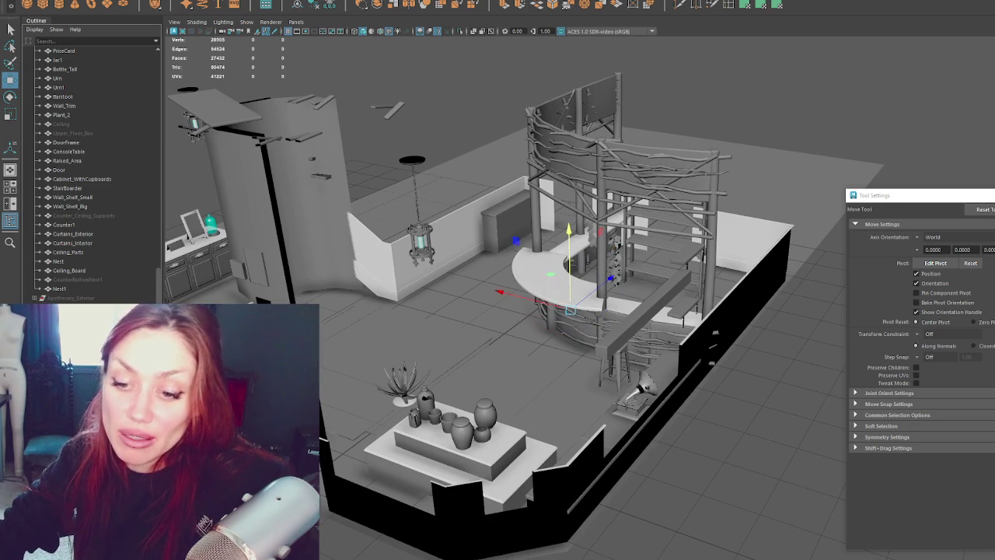
# - Inspect the Curtains_Exterior object and the upper and lower railings of the bar set
pyautogui.click(321, 434)
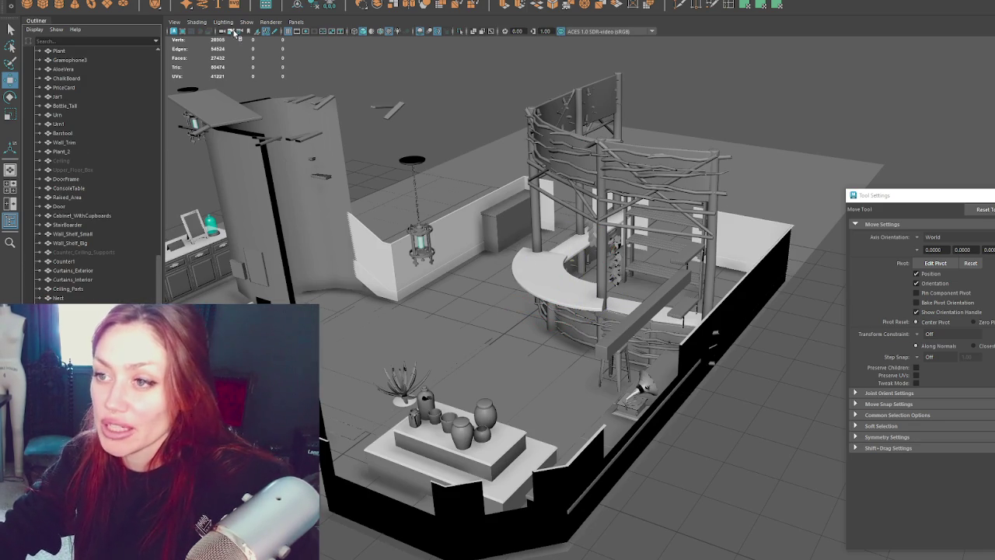
pyautogui.click(381, 296)
pyautogui.keyDown('alt'); pyautogui.moveTo(466, 280); pyautogui.dragTo(586, 276); pyautogui.keyUp('alt')
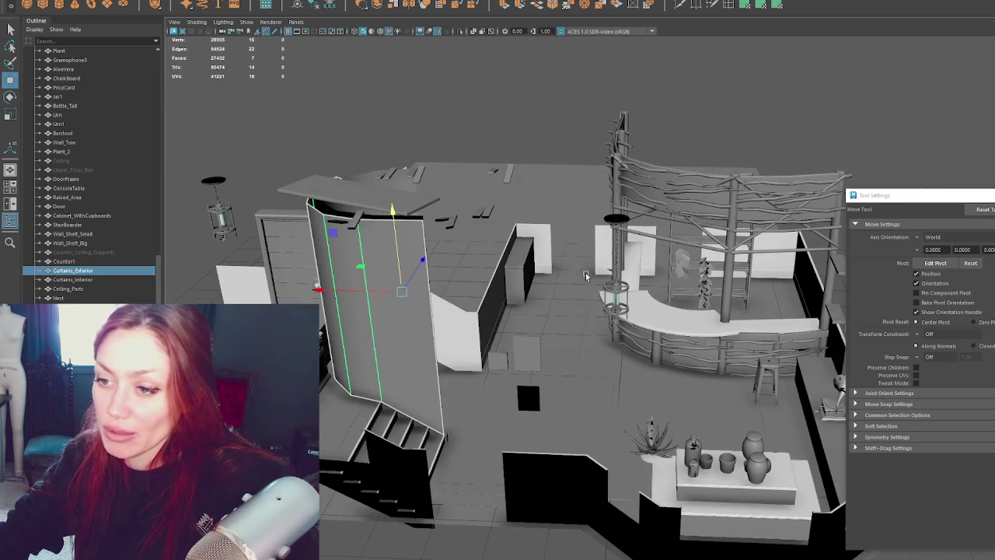
pyautogui.click(480, 210)
pyautogui.moveTo(480, 210)
pyautogui.keyDown('alt'); pyautogui.mouseDown()
pyautogui.moveTo(513, 156)
pyautogui.moveTo(584, 225)
pyautogui.moveTo(591, 257)
pyautogui.mouseUp(); pyautogui.keyUp('alt')
pyautogui.click(513, 155)
pyautogui.click(699, 194)
pyautogui.click(506, 458)
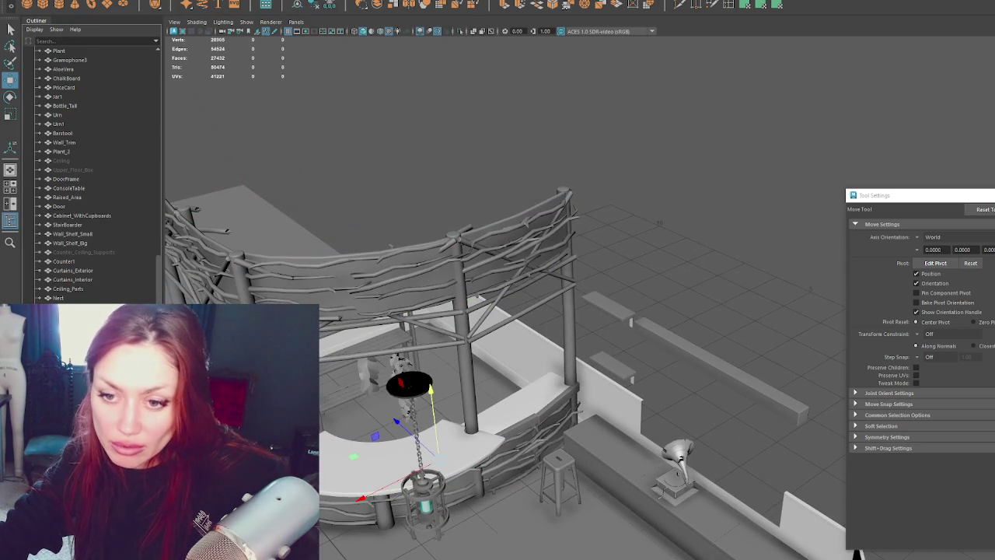
pyautogui.moveTo(544, 311)
pyautogui.keyDown('alt'); pyautogui.mouseDown()
pyautogui.moveTo(630, 231)
pyautogui.moveTo(700, 144)
pyautogui.moveTo(451, 218)
pyautogui.mouseUp(); pyautogui.keyUp('alt')
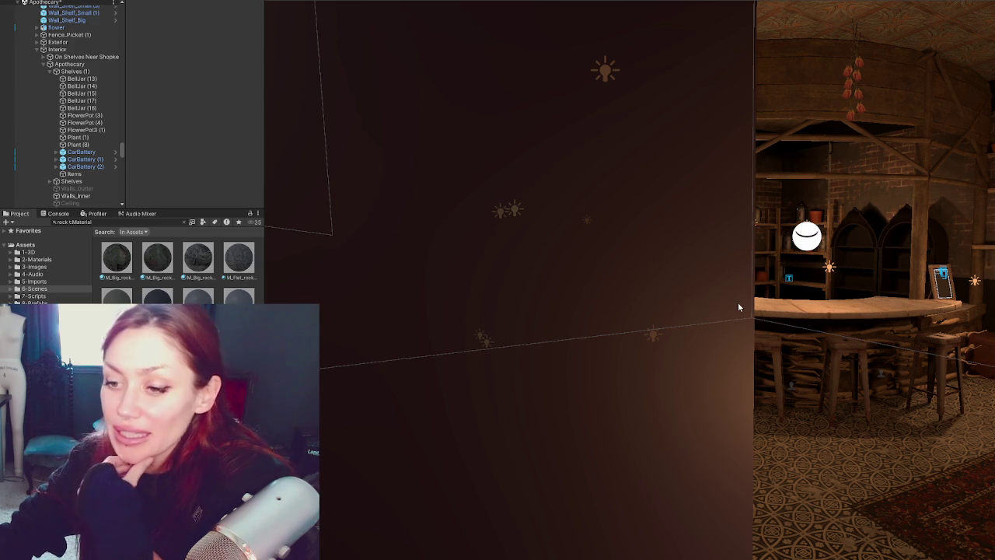
pyautogui.click(509, 280)
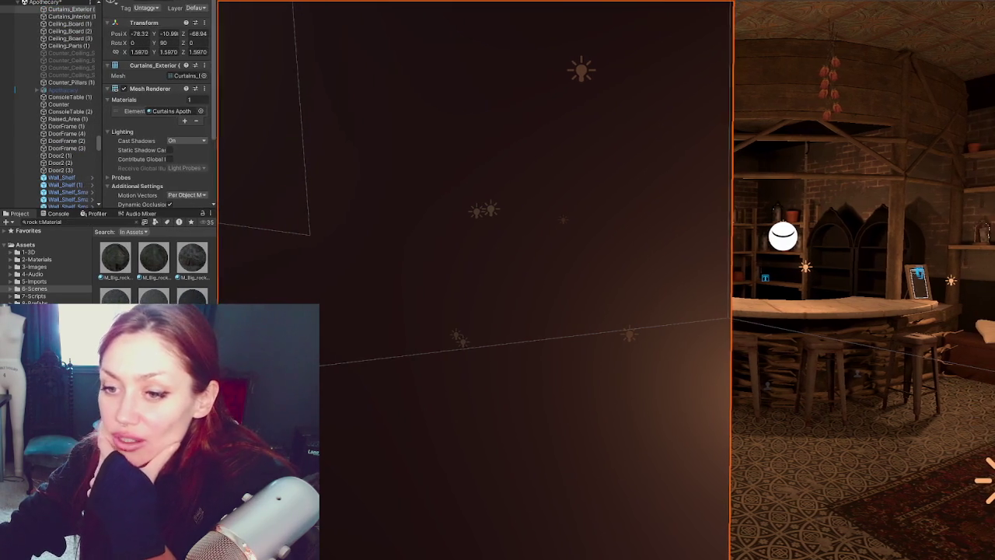
pyautogui.click(613, 169)
pyautogui.moveTo(614, 169); pyautogui.dragTo(709, 281, button='right')
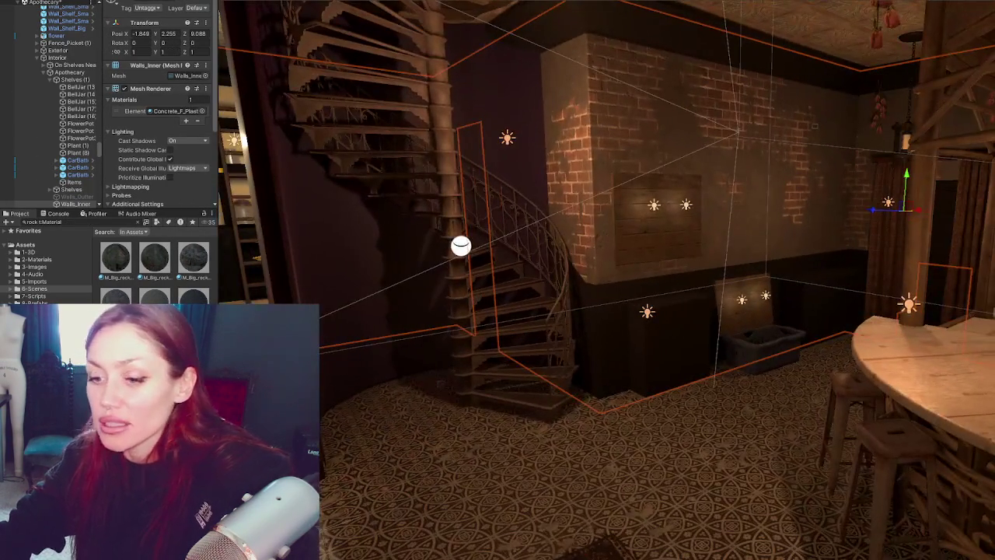
pyautogui.click(709, 280)
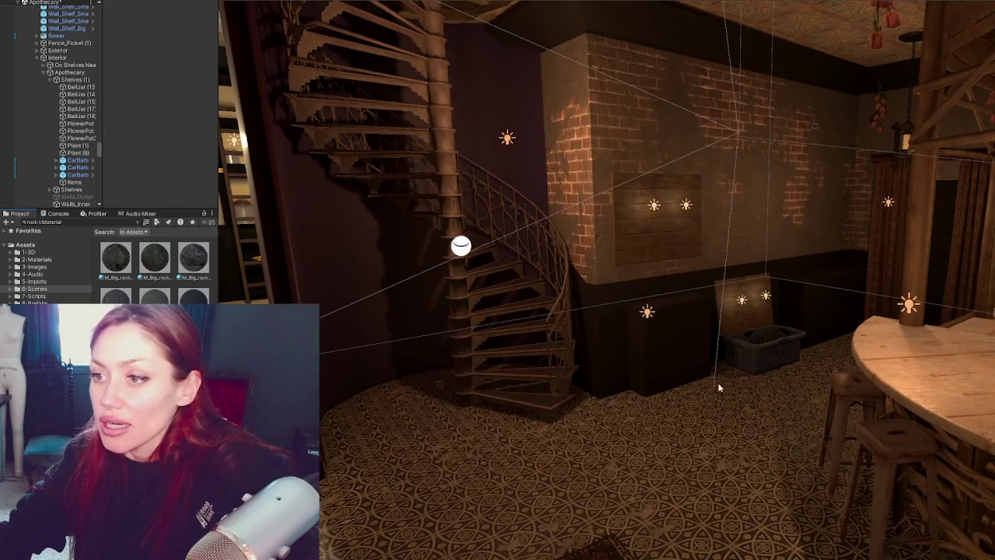
pyautogui.scroll(-2, 719, 387)
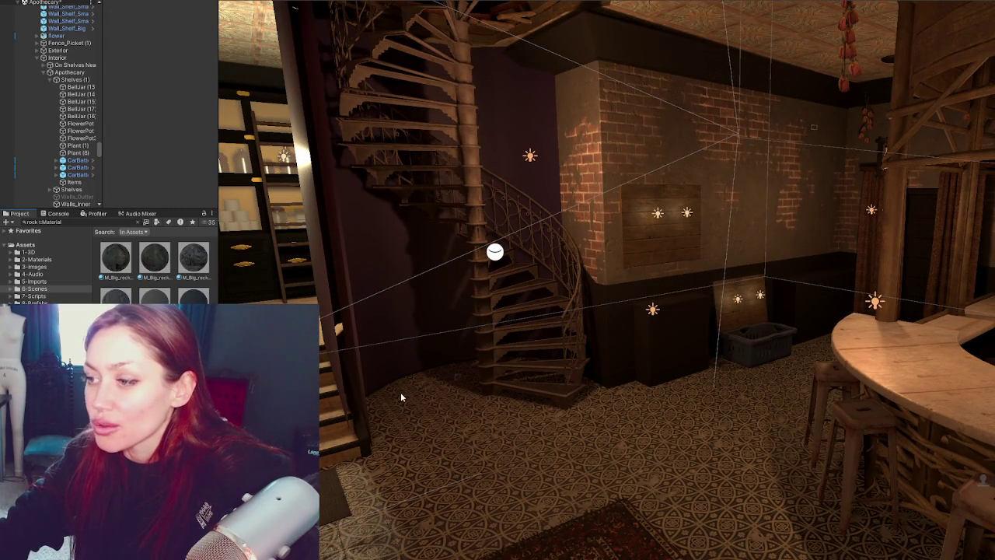
pyautogui.moveTo(405, 390); pyautogui.dragTo(736, 364, button='right')
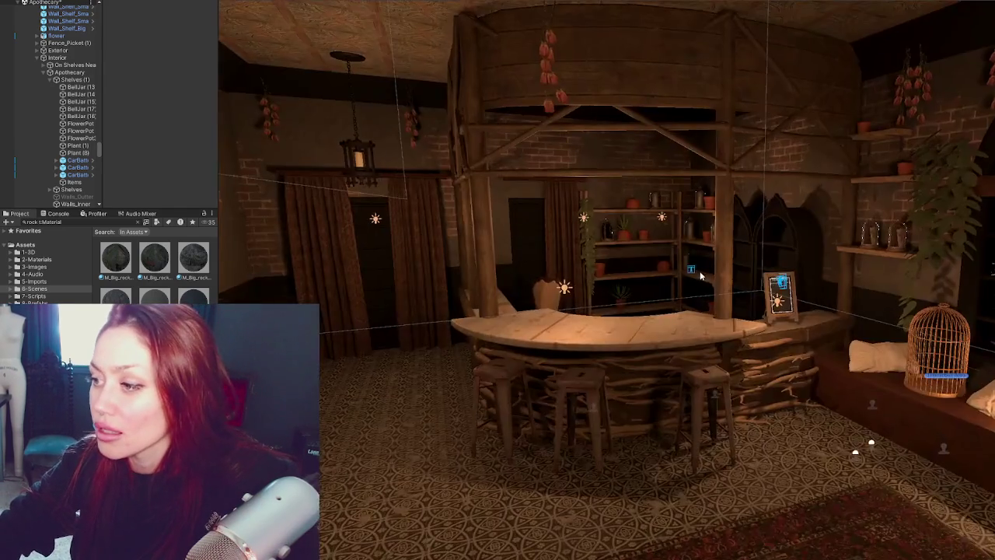
# - Fly the Unity Scene view past the spiral staircase to face the bar and shelves
pyautogui.moveTo(777, 287)
pyautogui.mouseDown(button='right')
pyautogui.moveTo(660, 289)
pyautogui.moveTo(692, 272)
pyautogui.moveTo(722, 278)
pyautogui.mouseUp(button='right')
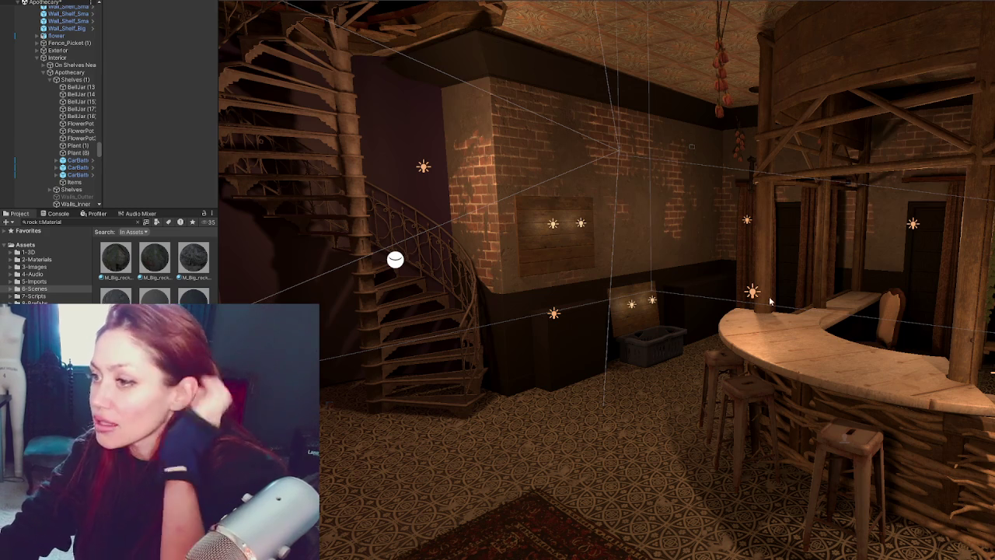
pyautogui.moveTo(877, 288)
pyautogui.mouseDown(button='right')
pyautogui.moveTo(793, 235)
pyautogui.moveTo(838, 327)
pyautogui.moveTo(715, 225)
pyautogui.moveTo(861, 232)
pyautogui.moveTo(681, 231)
pyautogui.moveTo(438, 251)
pyautogui.moveTo(570, 218)
pyautogui.moveTo(653, 247)
pyautogui.mouseUp(button='right')
pyautogui.moveTo(753, 286)
pyautogui.mouseDown(button='right')
pyautogui.moveTo(809, 249)
pyautogui.moveTo(932, 262)
pyautogui.moveTo(709, 264)
pyautogui.mouseUp(button='right')
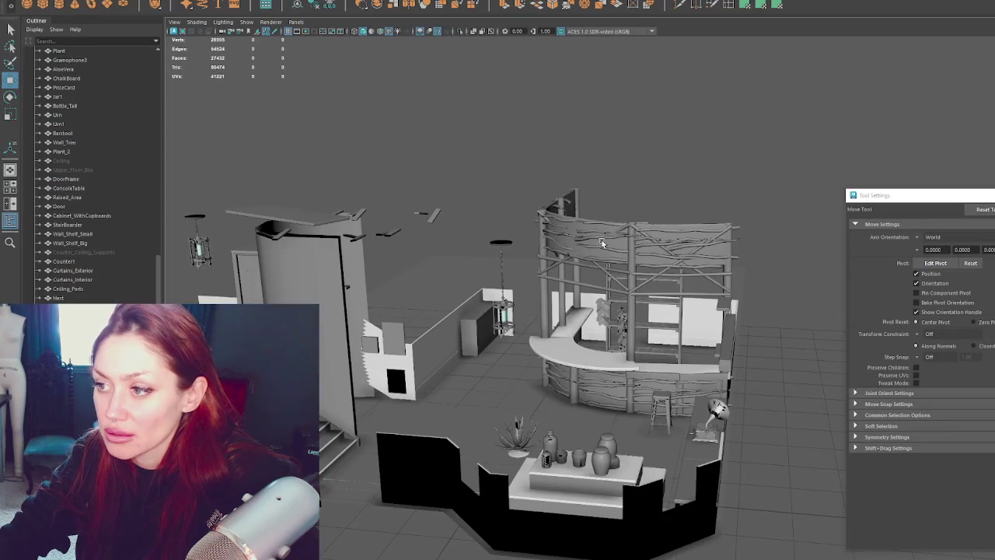
# - In Maya, delete the branch trim on the canopy top and select the counter's branch wrap
pyautogui.click(603, 243)
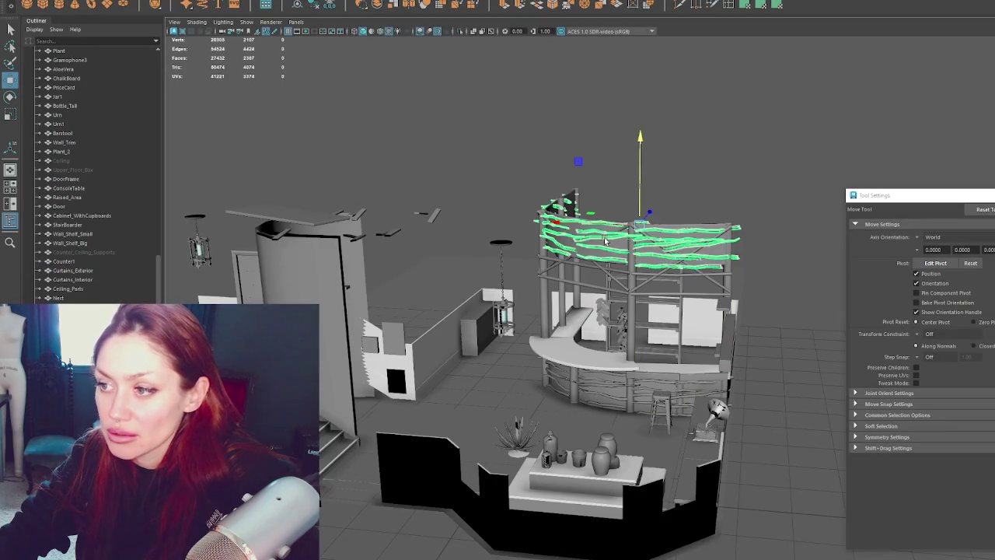
pyautogui.press('Delete')
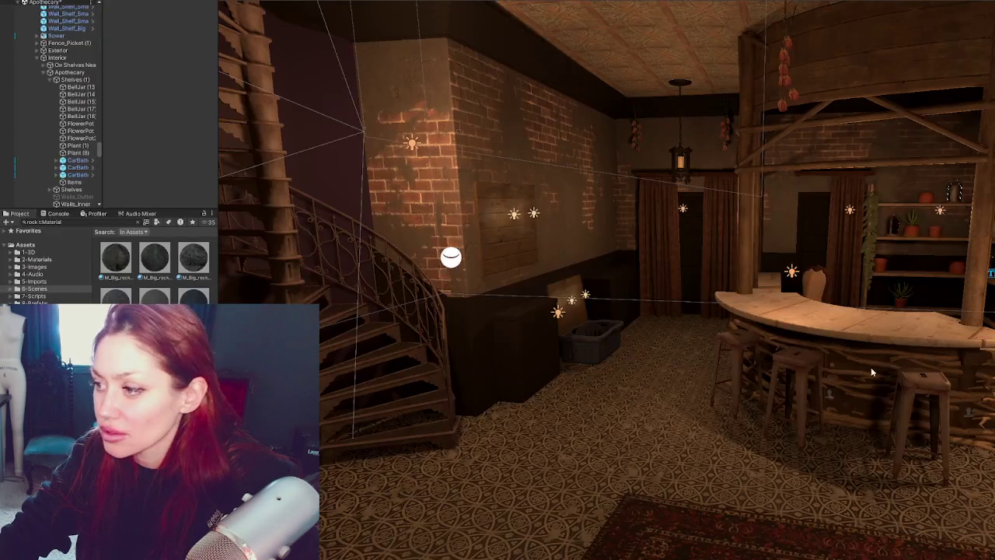
pyautogui.click(871, 367)
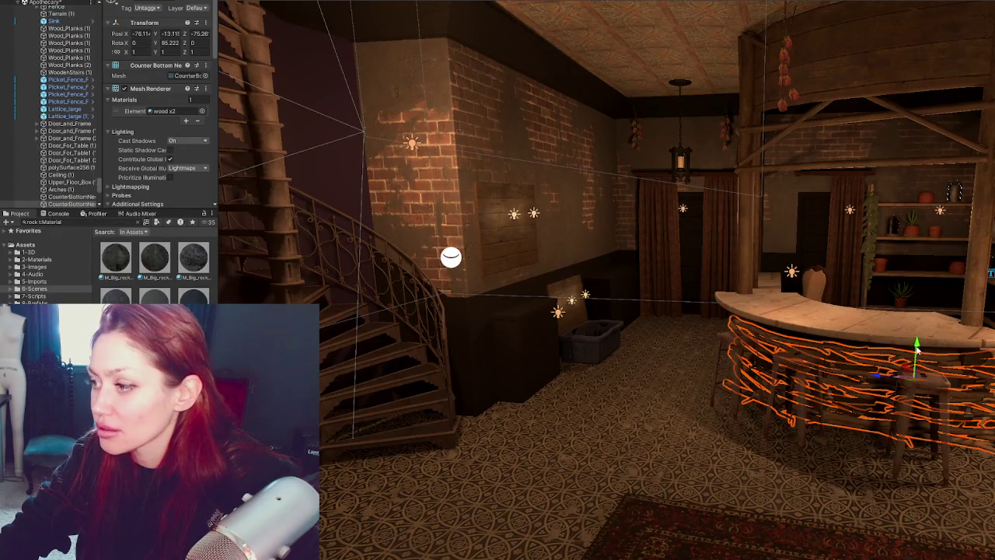
# - Raise the branch decoration above the bar toward the ceiling and frame it
pyautogui.click(983, 74)
pyautogui.moveTo(937, 105); pyautogui.dragTo(937, 35)
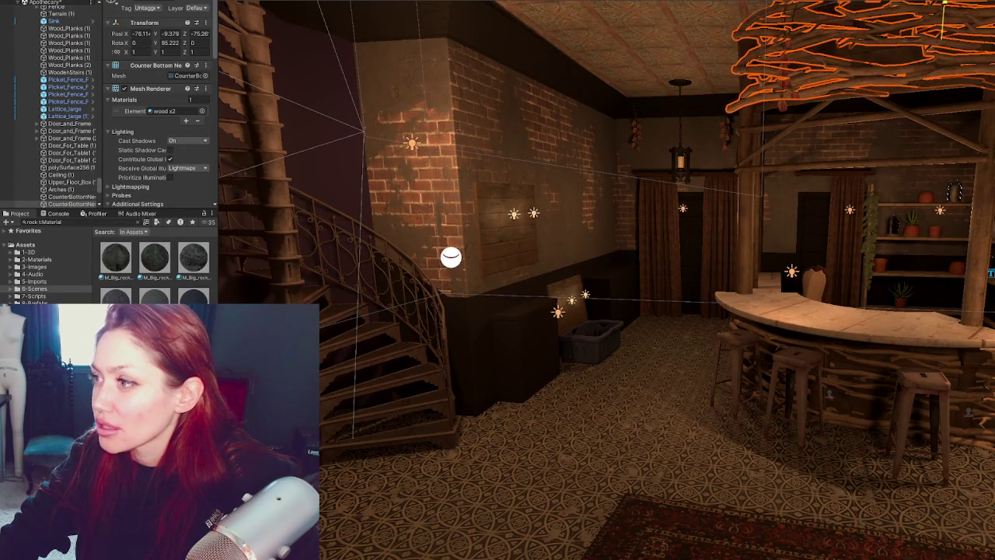
pyautogui.press('f')
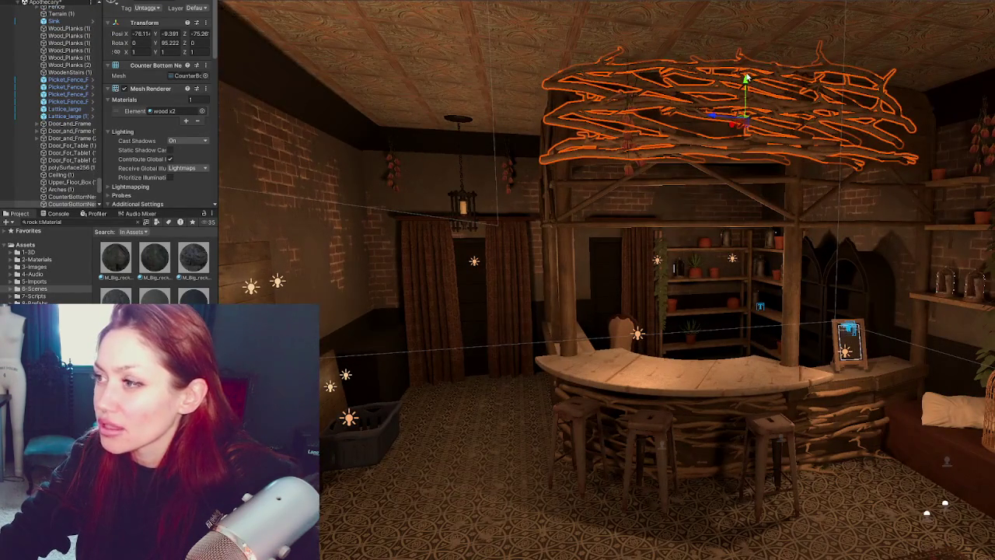
pyautogui.moveTo(746, 78); pyautogui.dragTo(746, 82)
pyautogui.press('e')
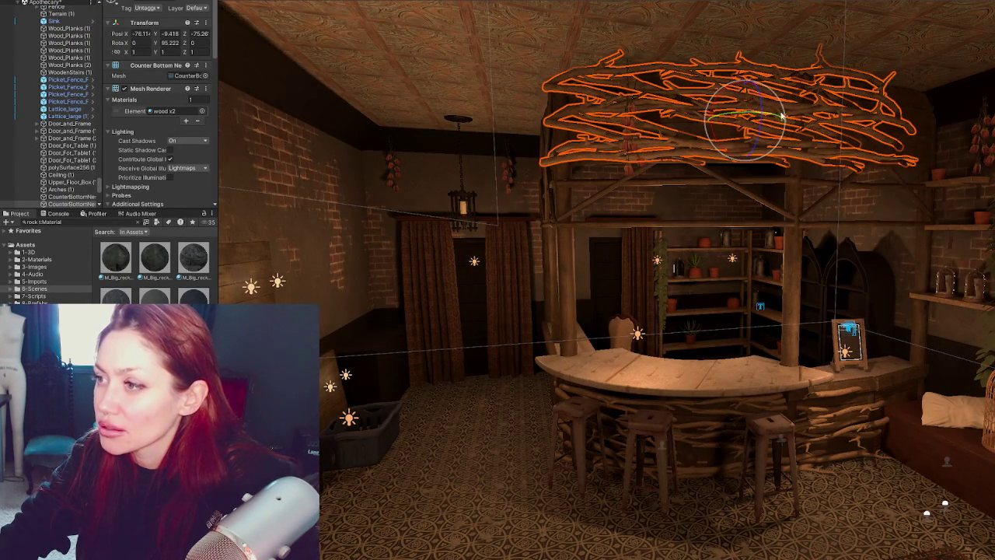
# - Deactivate both the counter branch wrap and the canopy branch decoration
pyautogui.click(337, 480)
pyautogui.moveTo(716, 412)
pyautogui.mouseDown(button='right')
pyautogui.moveTo(821, 400)
pyautogui.moveTo(784, 405)
pyautogui.mouseUp(button='right')
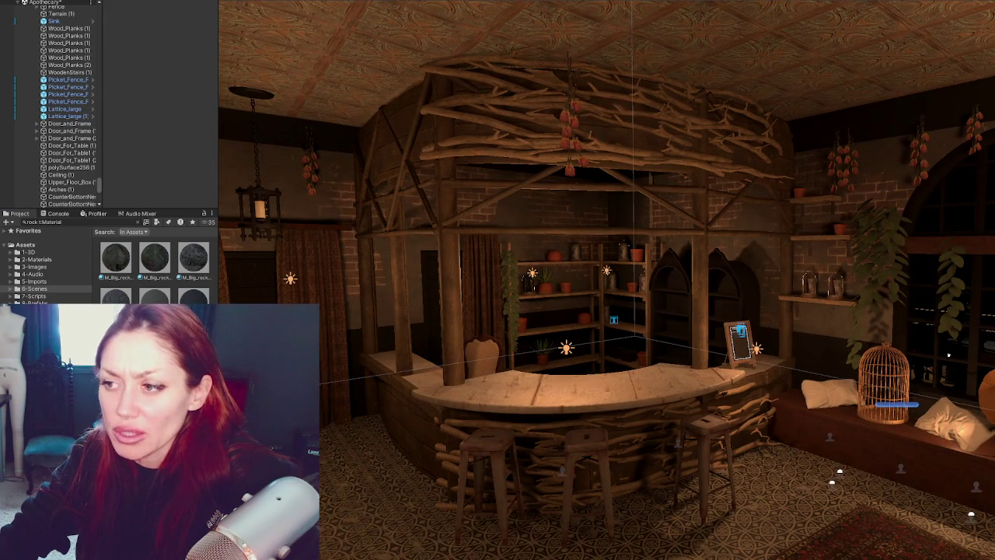
pyautogui.click(538, 452)
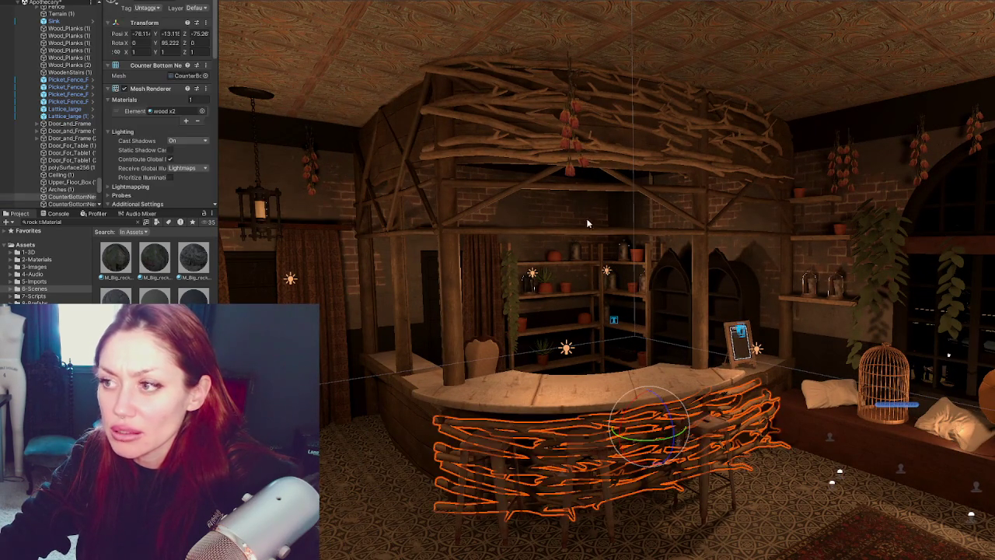
pyautogui.keyDown('shift'); pyautogui.click(605, 152); pyautogui.keyUp('shift')
pyautogui.hotkey('alt', 'shift', 'a')
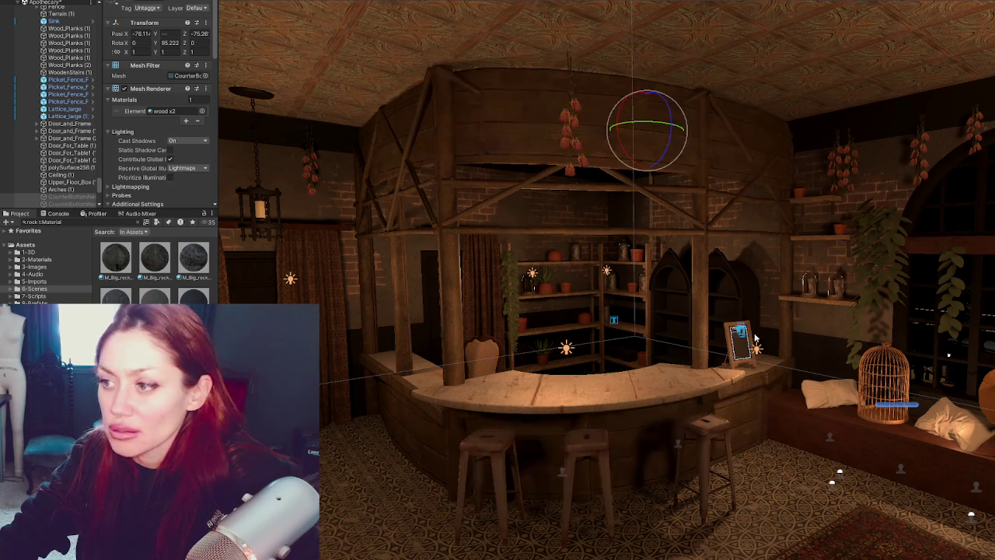
# - Expand the Environment group in the Hierarchy and activate the greyed-out Apothecary object
pyautogui.keyDown('alt'); pyautogui.moveTo(692, 327); pyautogui.dragTo(861, 289); pyautogui.keyUp('alt')
pyautogui.scroll(-3, 69, 93)
pyautogui.scroll(-3, 68, 78)
pyautogui.scroll(-3, 69, 66)
pyautogui.scroll(10, 62, 54)
pyautogui.scroll(10, 56, 35)
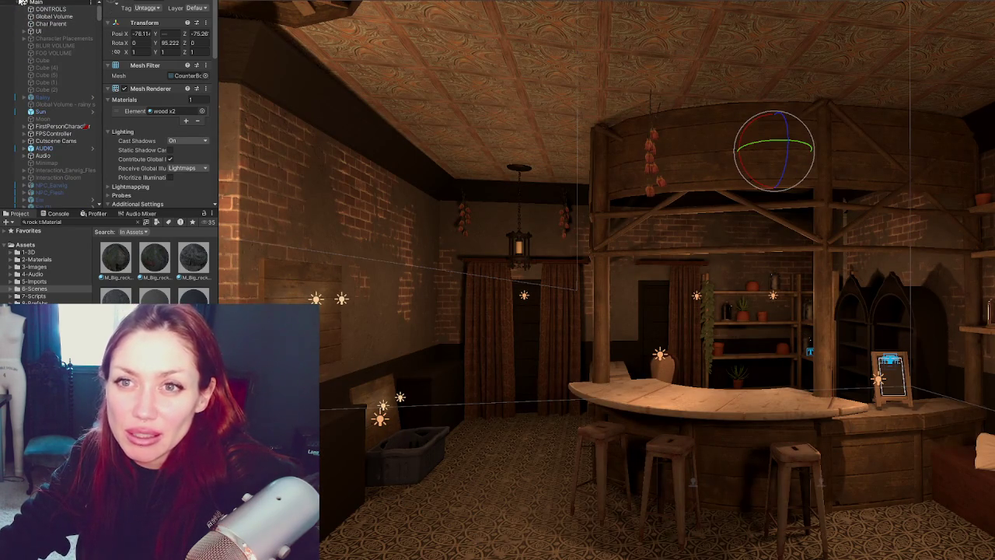
pyautogui.click(18, 3)
pyautogui.click(32, 90)
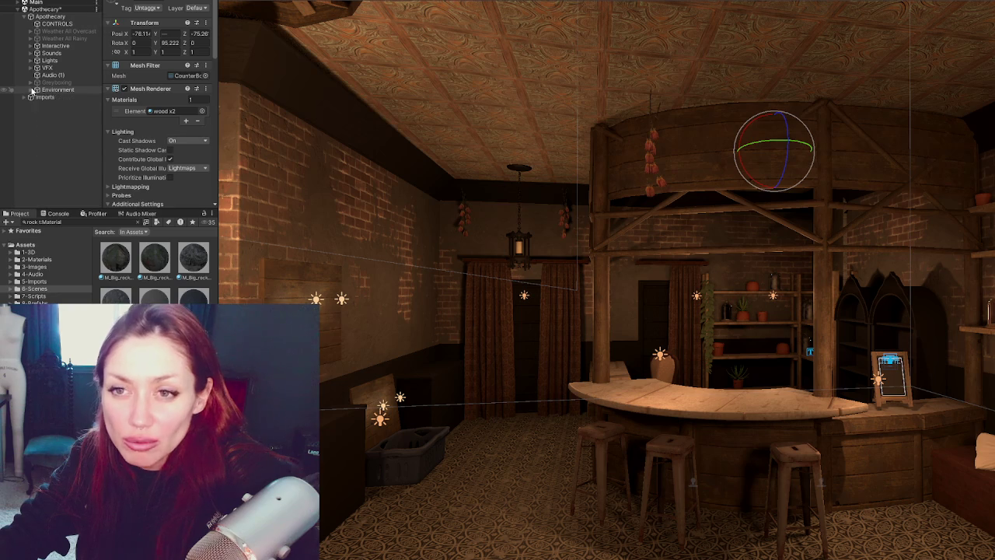
pyautogui.click(32, 90)
pyautogui.scroll(-2, 35, 116)
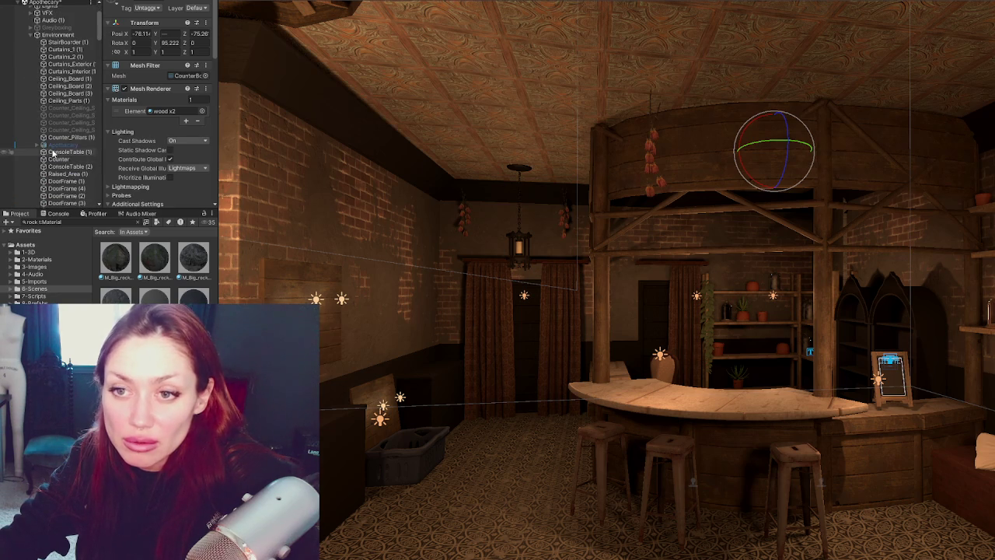
pyautogui.click(44, 145)
pyautogui.hotkey('alt', 'shift', 'a')
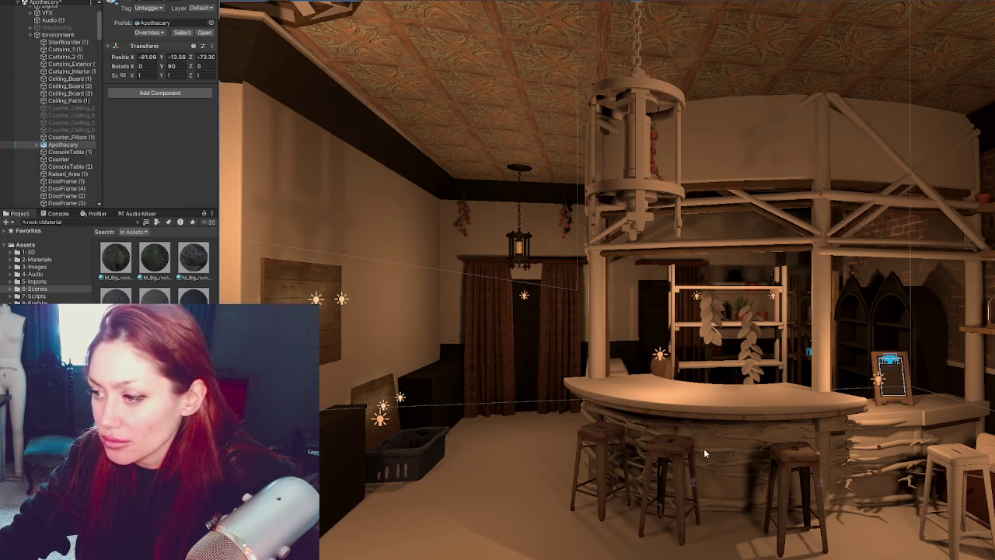
# - Select the counter's wooden bar front and show the console log
pyautogui.click(707, 449)
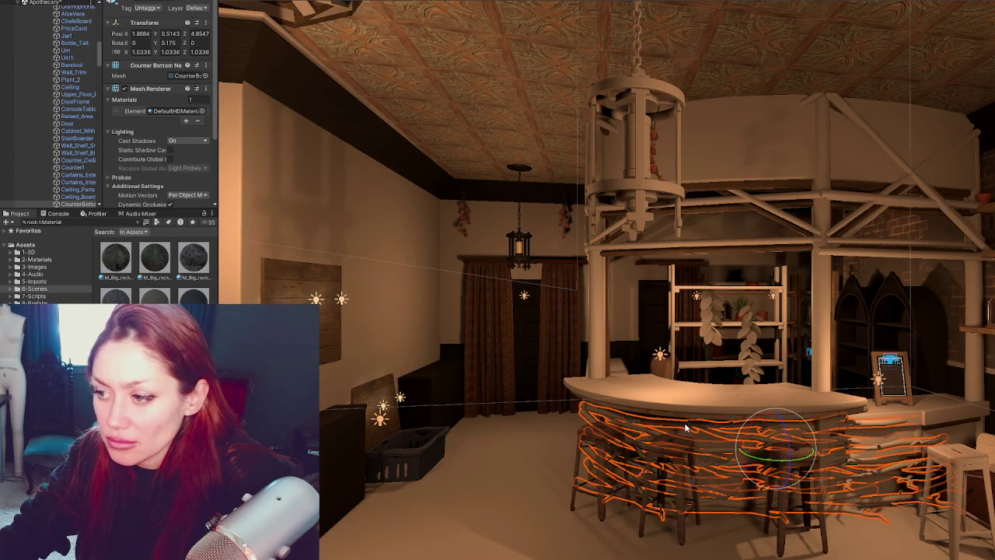
pyautogui.keyDown('alt'); pyautogui.moveTo(686, 428); pyautogui.dragTo(723, 416); pyautogui.keyUp('alt')
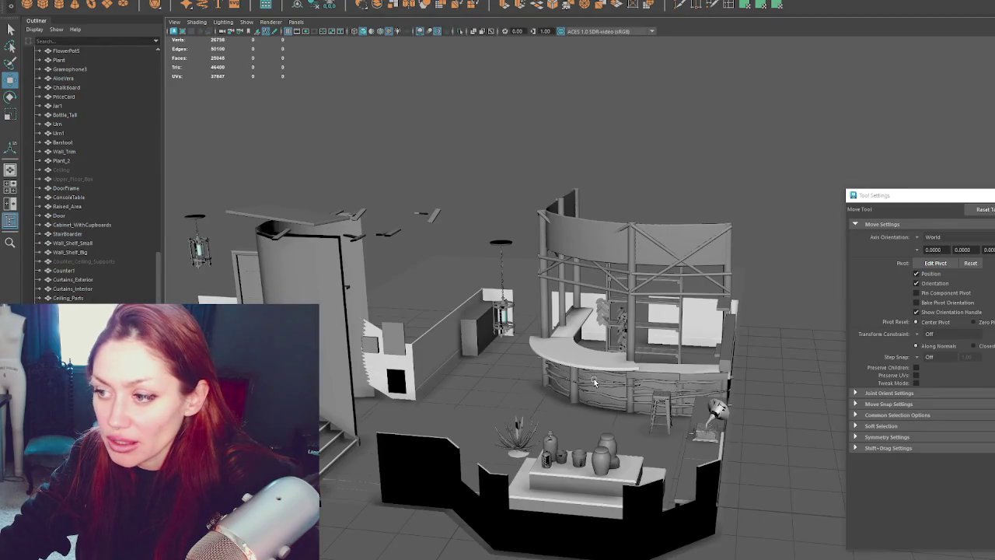
pyautogui.click(594, 381)
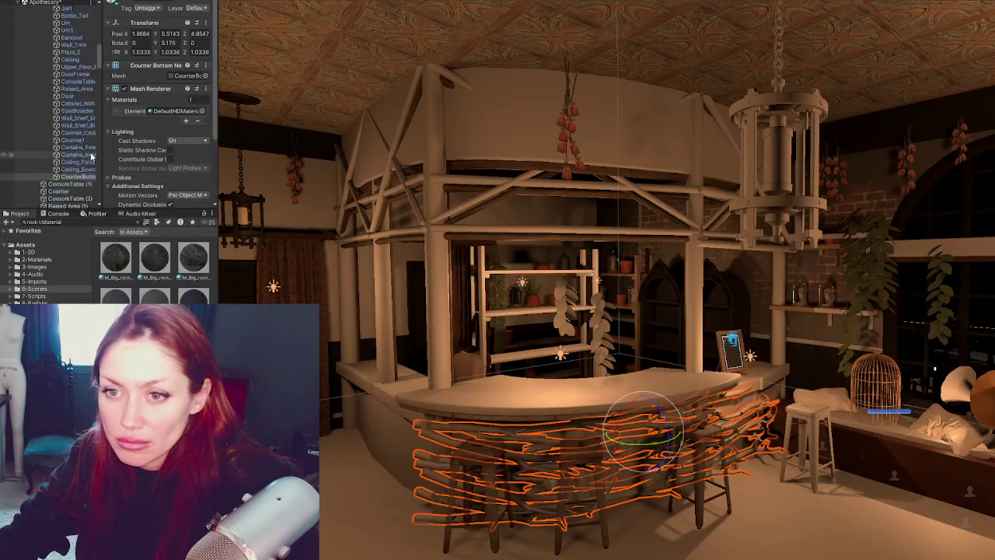
pyautogui.hotkey('ctrl', 'shift', 'c')
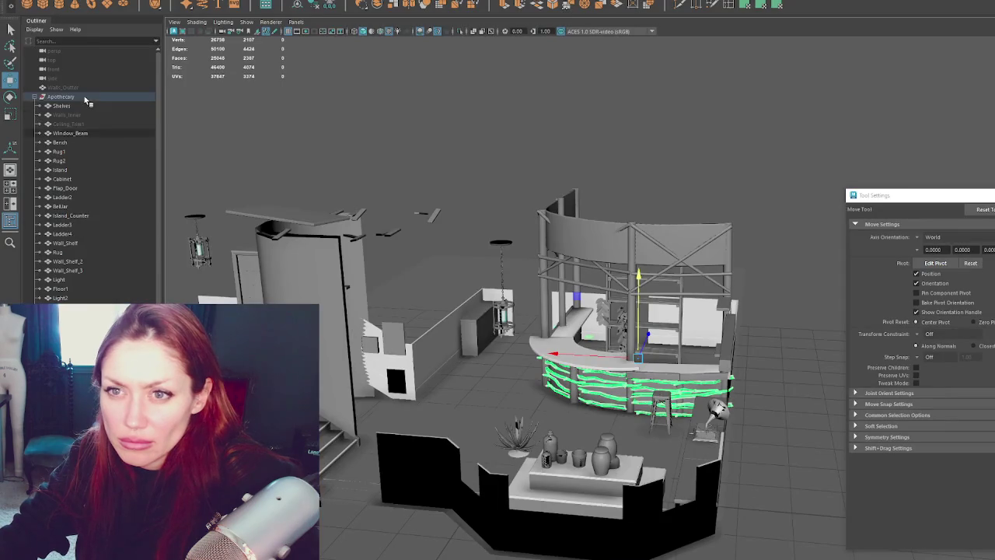
# - In Maya, export the Apothecary group as a selection, overwriting Apothecary.fbx
pyautogui.click(84, 97)
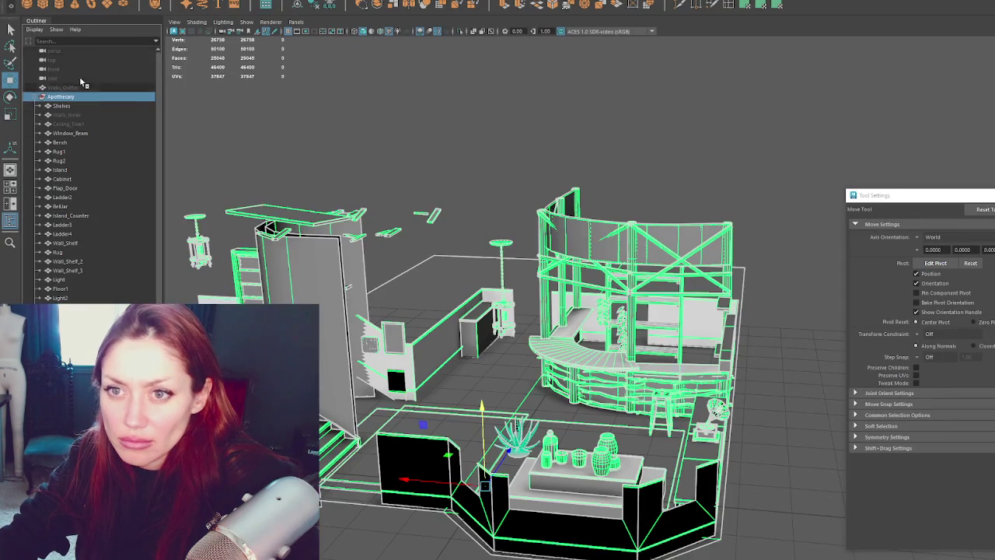
pyautogui.click(12, 1)
pyautogui.click(51, 85)
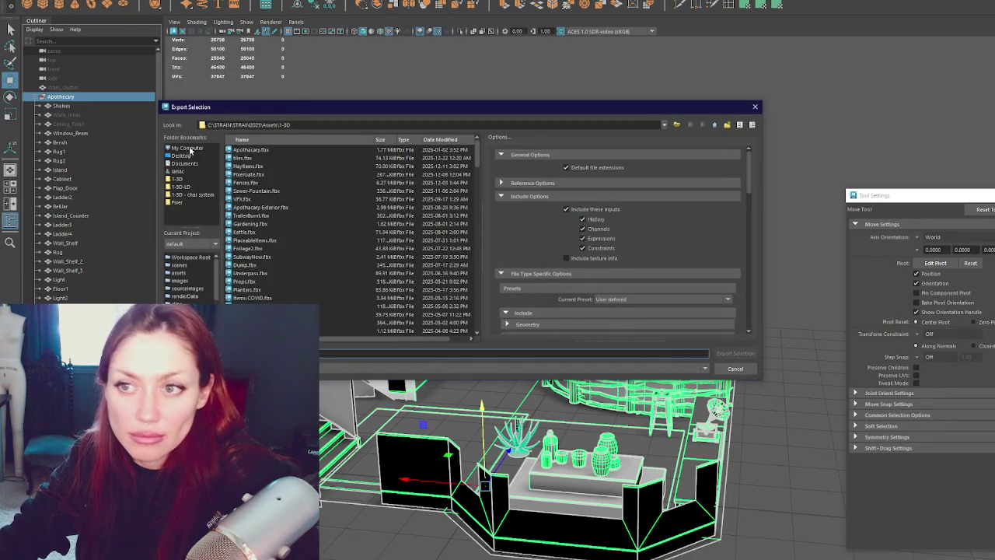
pyautogui.doubleClick(255, 150)
pyautogui.press('Return')
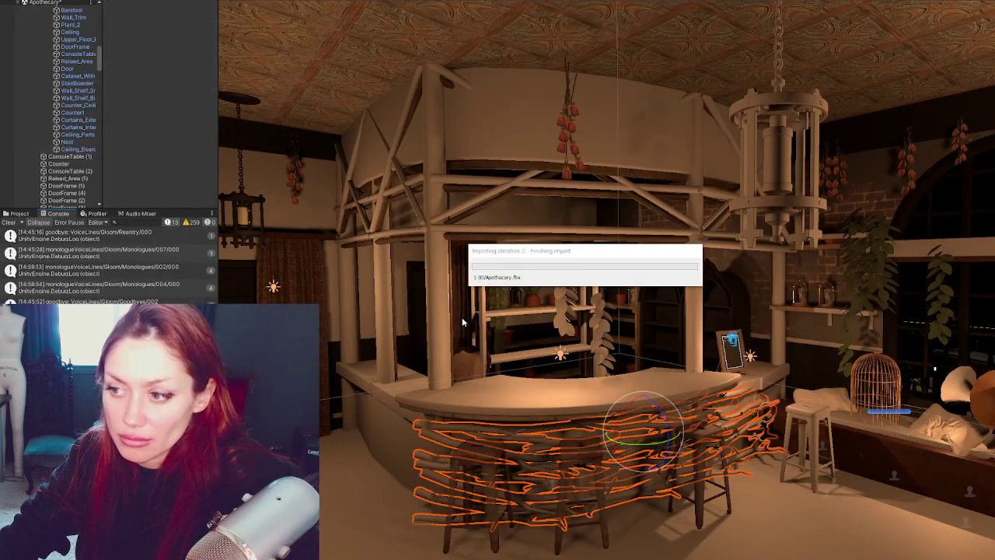
# - Duplicate the counter Nest and raise the copy onto the canopy, flipped with Scale Y -1
pyautogui.click(375, 430)
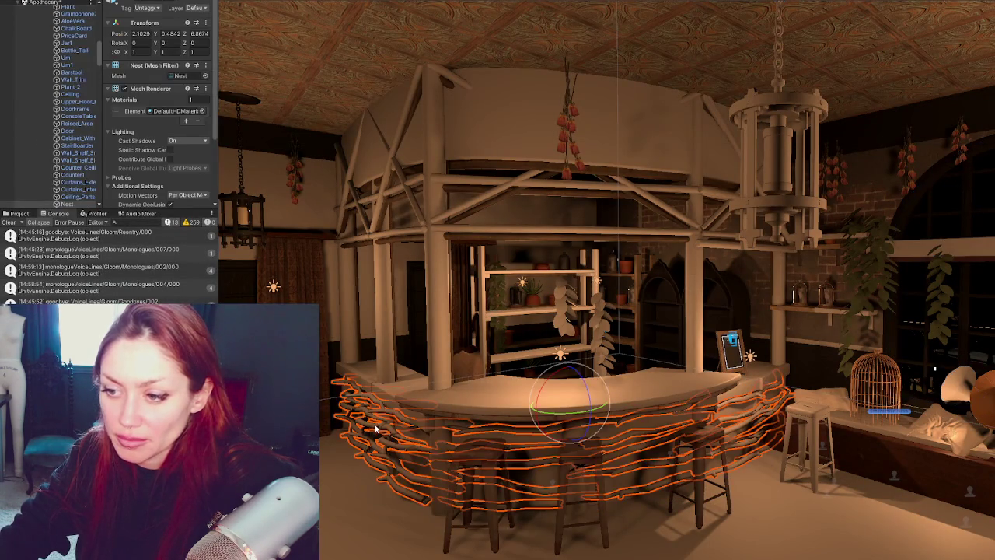
pyautogui.press('w')
pyautogui.hotkey('ctrl', 'd')
pyautogui.moveTo(571, 371); pyautogui.dragTo(582, 130)
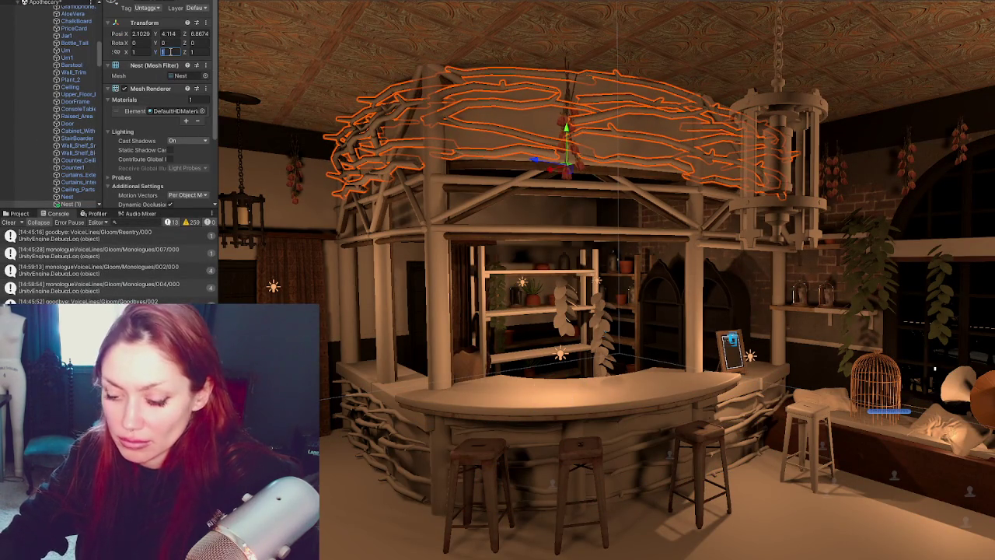
pyautogui.press('Return')
pyautogui.click(570, 123)
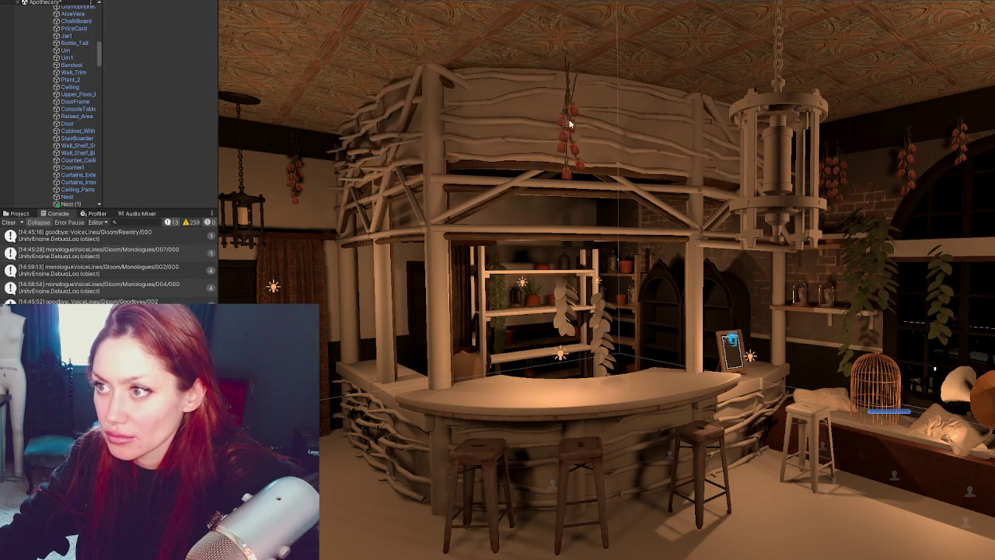
pyautogui.click(545, 124)
pyautogui.click(566, 128)
pyautogui.click(552, 124)
pyautogui.click(557, 129)
pyautogui.moveTo(566, 129); pyautogui.dragTo(568, 130)
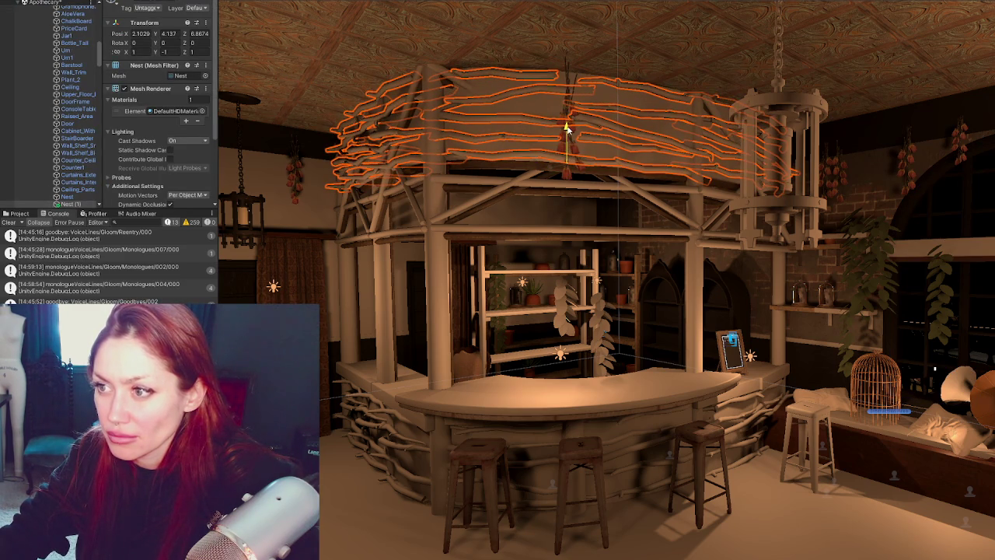
# - Parent Nest (1) and Nest (2) under Apothecary in the Hierarchy
pyautogui.keyDown('shift'); pyautogui.click(526, 429); pyautogui.keyUp('shift')
pyautogui.hotkey('ctrl', 'z')
pyautogui.scroll(-1, 52, 137)
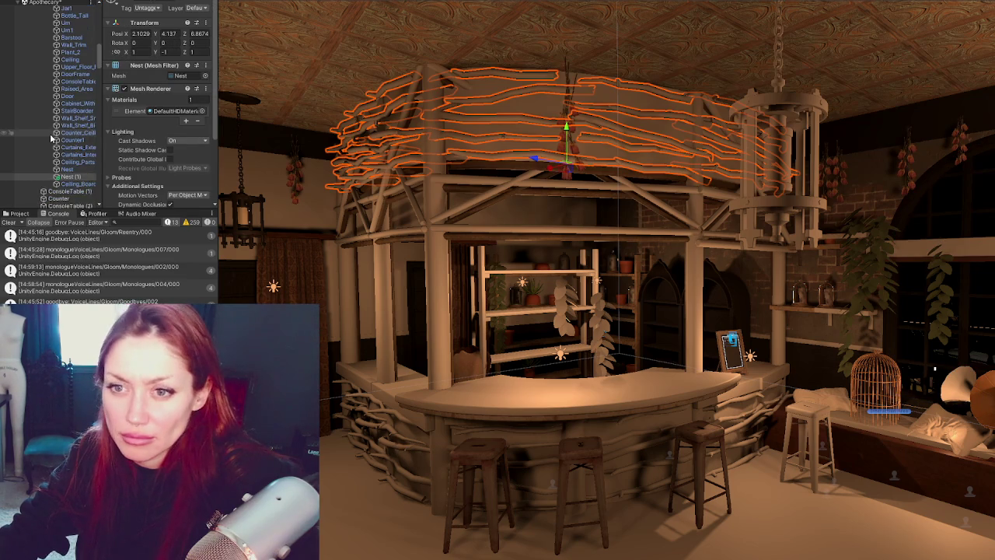
pyautogui.click(78, 178)
pyautogui.keyDown('shift'); pyautogui.click(72, 184); pyautogui.keyUp('shift')
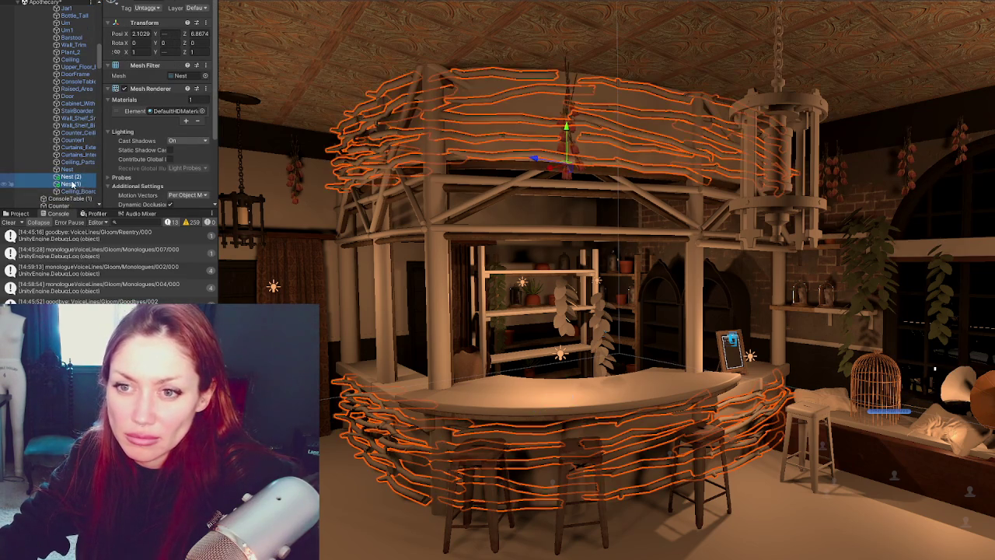
pyautogui.moveTo(77, 161); pyautogui.dragTo(48, 91)
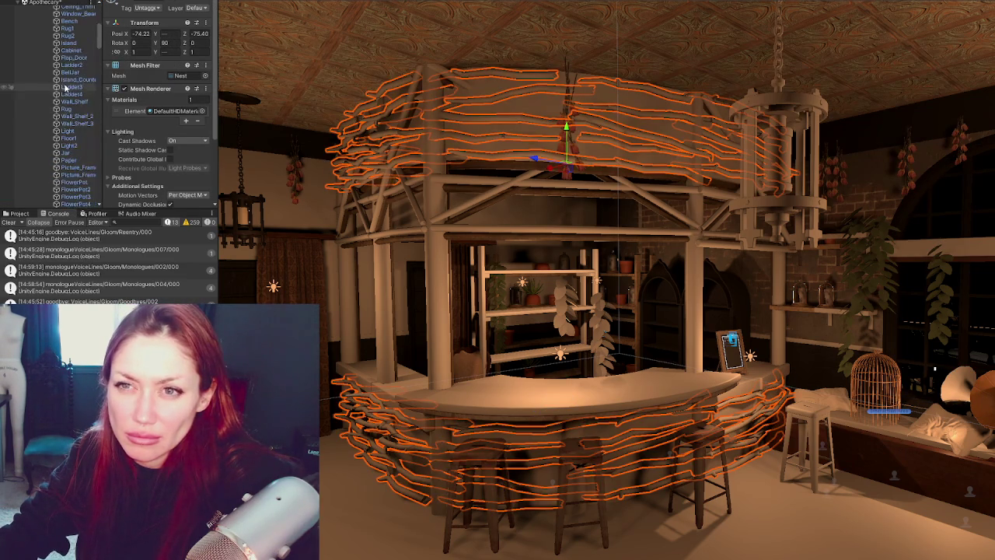
pyautogui.click(48, 89)
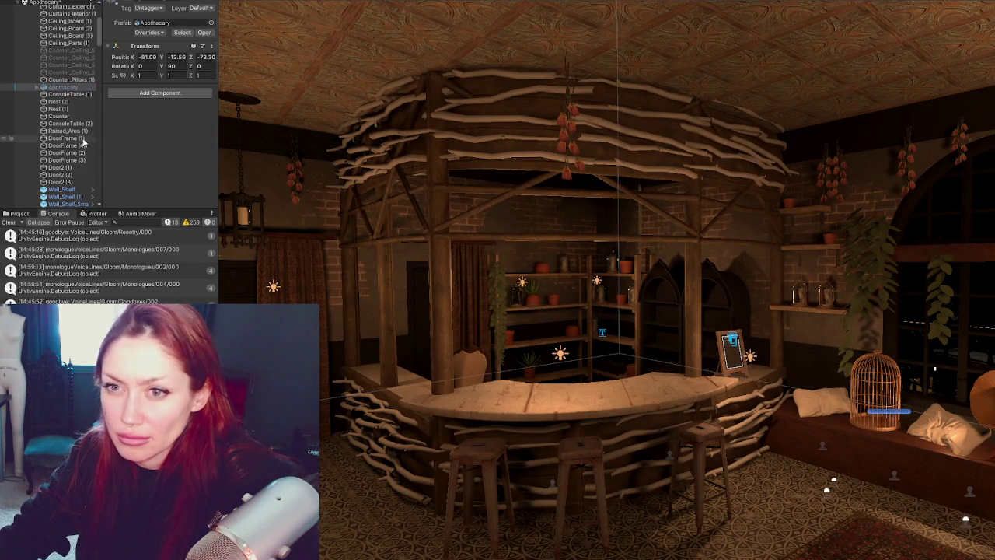
# - Search the project for 'wood' and apply wood and dark bark materials to the bar and canopy branches
pyautogui.scroll(-5, 83, 141)
pyautogui.click(37, 98)
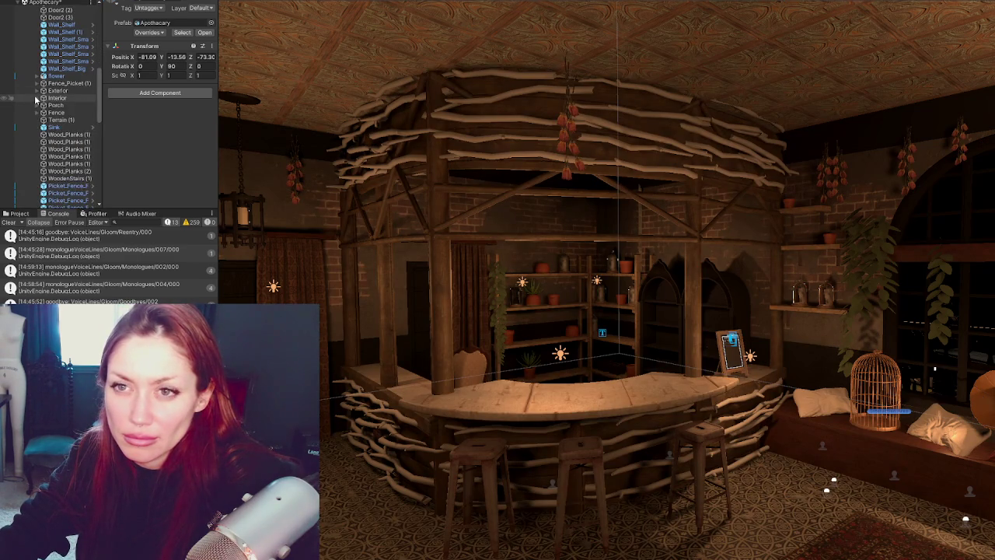
pyautogui.click(23, 215)
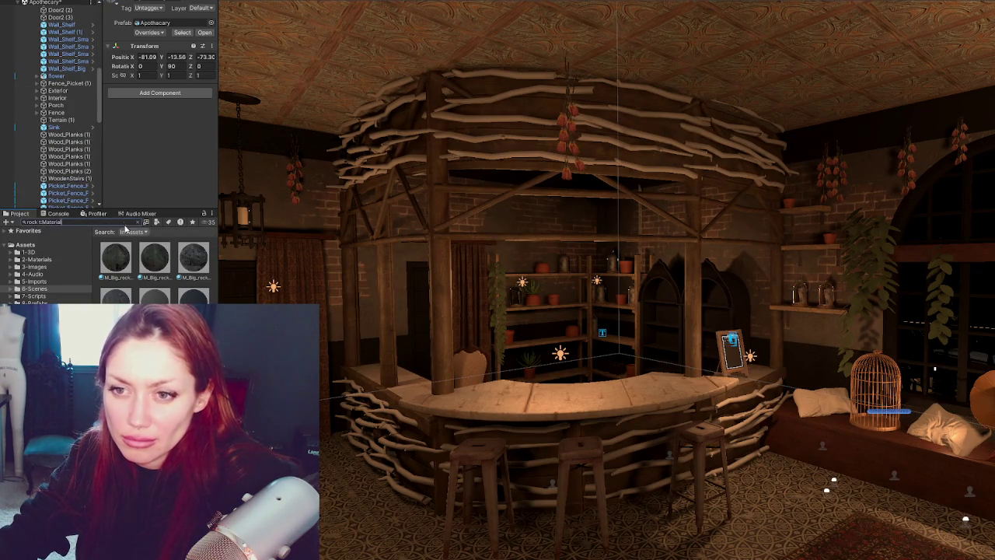
pyautogui.hotkey('ctrl', 'a')
pyautogui.write('wood')
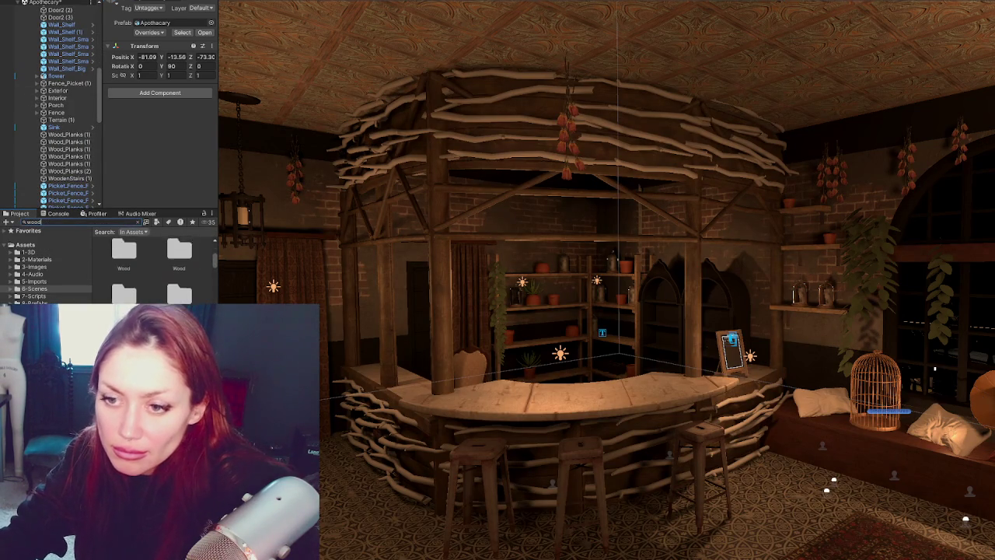
pyautogui.scroll(-1, 155, 268)
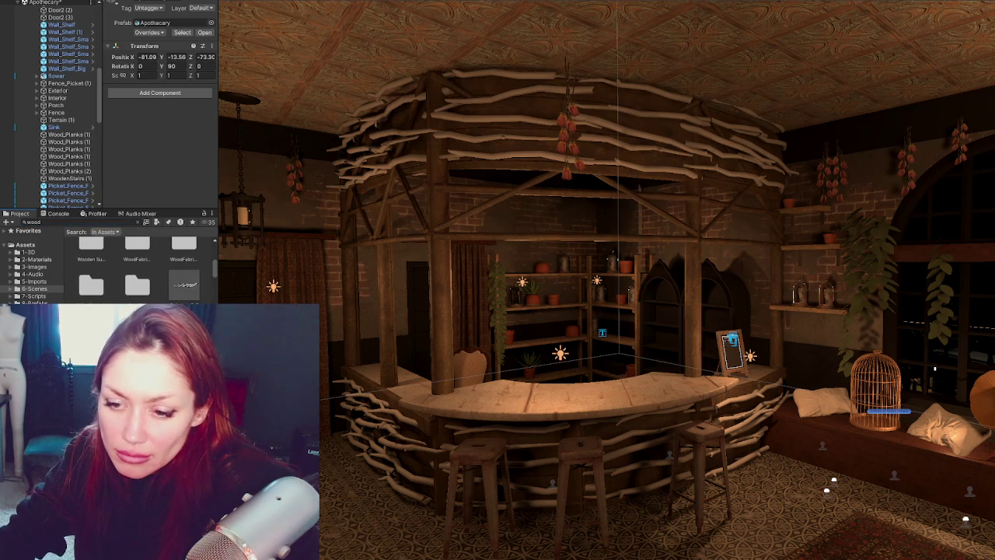
pyautogui.scroll(-2, 148, 265)
pyautogui.moveTo(91, 267); pyautogui.dragTo(482, 436)
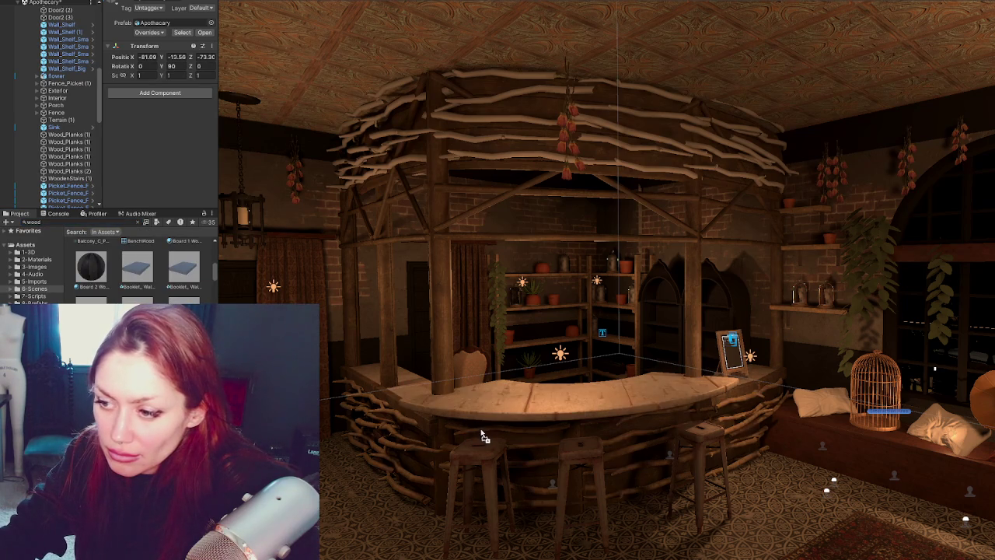
pyautogui.moveTo(482, 435); pyautogui.dragTo(471, 151)
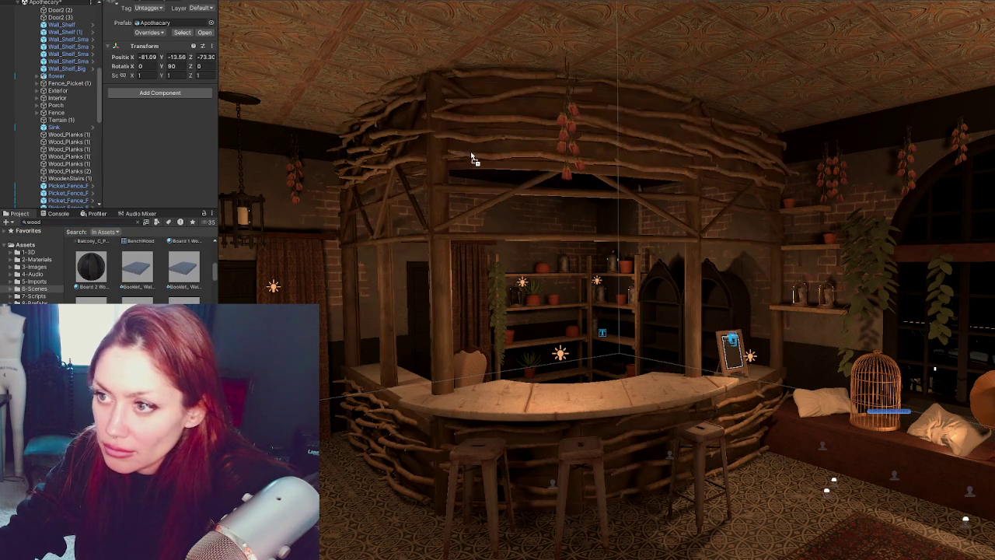
# - Review the canopy branch Nest, then swing the view over to the spiral staircase
pyautogui.click(487, 163)
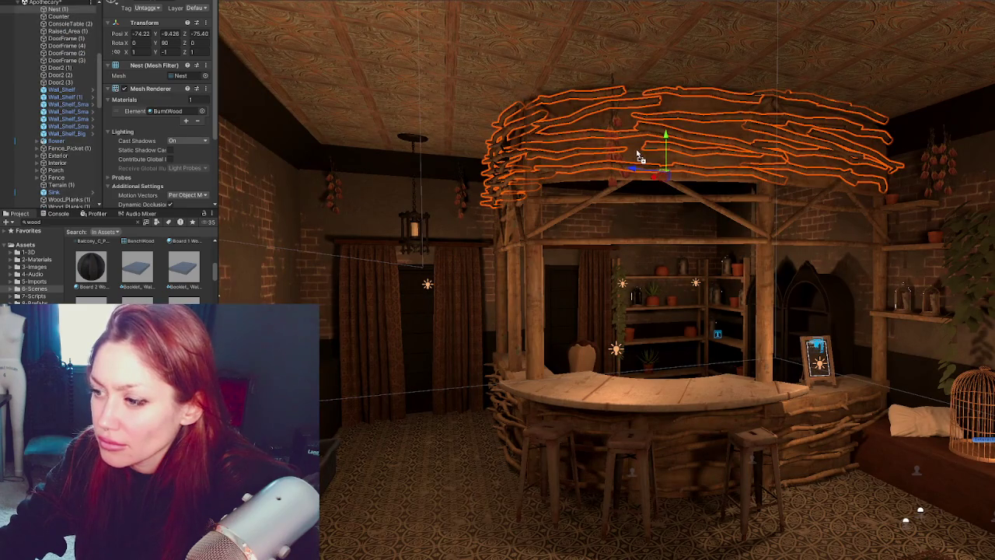
pyautogui.click(612, 544)
pyautogui.hotkey('ctrl', 'z')
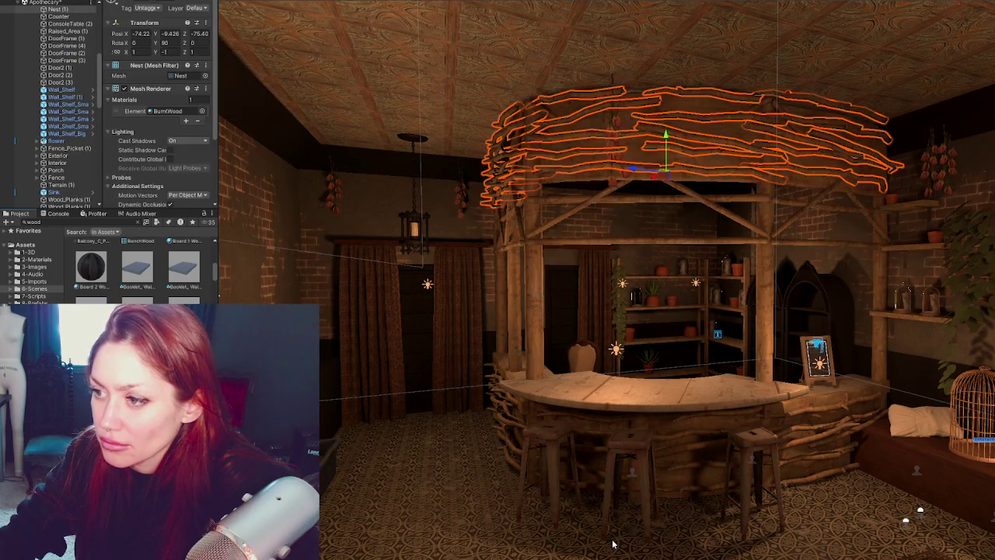
pyautogui.moveTo(527, 437)
pyautogui.mouseDown(button='right')
pyautogui.moveTo(373, 436)
pyautogui.moveTo(591, 435)
pyautogui.moveTo(436, 435)
pyautogui.mouseUp(button='right')
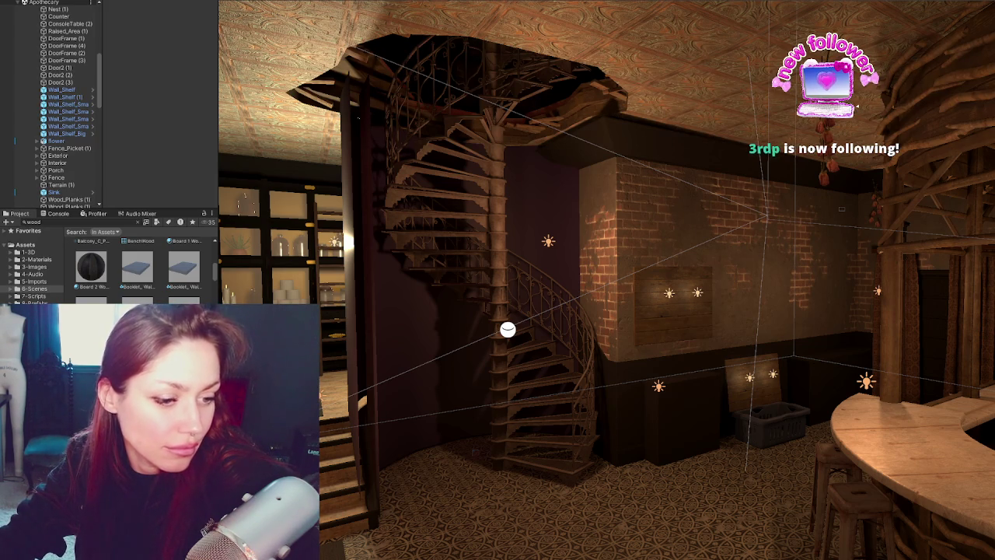
# - Select the curtain by the staircase and fly around the curved bar, back shelves and stools
pyautogui.click(357, 288)
pyautogui.moveTo(388, 270); pyautogui.dragTo(590, 237, button='middle')
pyautogui.moveTo(590, 237)
pyautogui.mouseDown(button='right')
pyautogui.moveTo(784, 351)
pyautogui.moveTo(687, 204)
pyautogui.mouseUp(button='right')
pyautogui.moveTo(547, 226)
pyautogui.mouseDown(button='right')
pyautogui.moveTo(980, 414)
pyautogui.moveTo(745, 199)
pyautogui.moveTo(667, 194)
pyautogui.mouseUp(button='right')
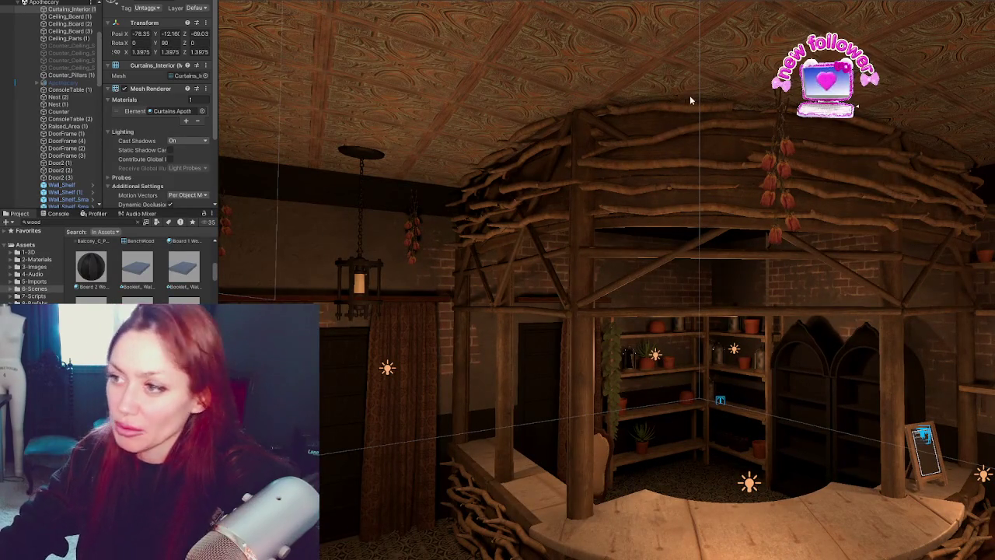
pyautogui.moveTo(853, 515)
pyautogui.mouseDown(button='right')
pyautogui.moveTo(682, 400)
pyautogui.moveTo(741, 270)
pyautogui.mouseUp(button='right')
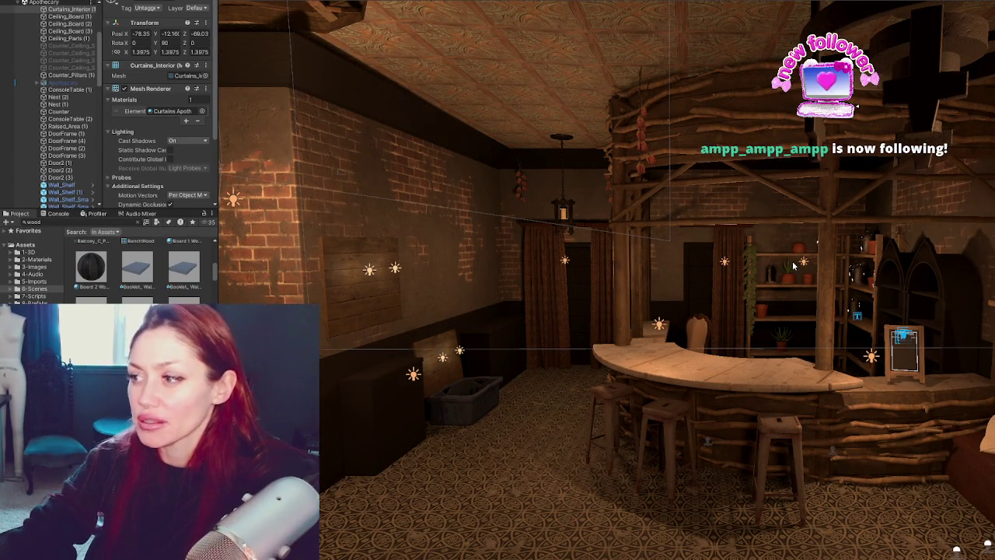
pyautogui.scroll(-3, 559, 336)
pyautogui.moveTo(559, 337); pyautogui.dragTo(653, 288, button='right')
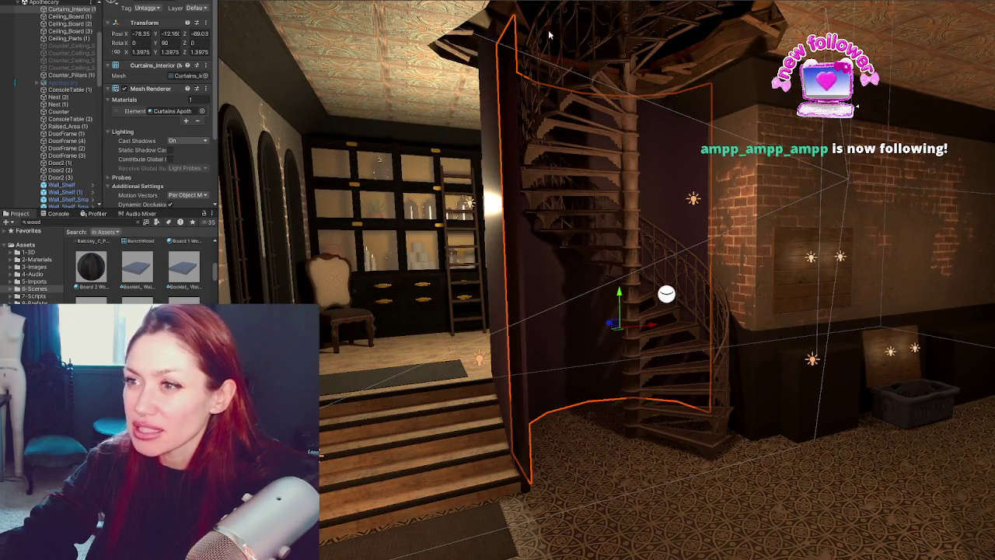
# - Select Curtains_Exterior and tour the plant shelf, ladder shelf wall, door and cabinet room
pyautogui.click(571, 216)
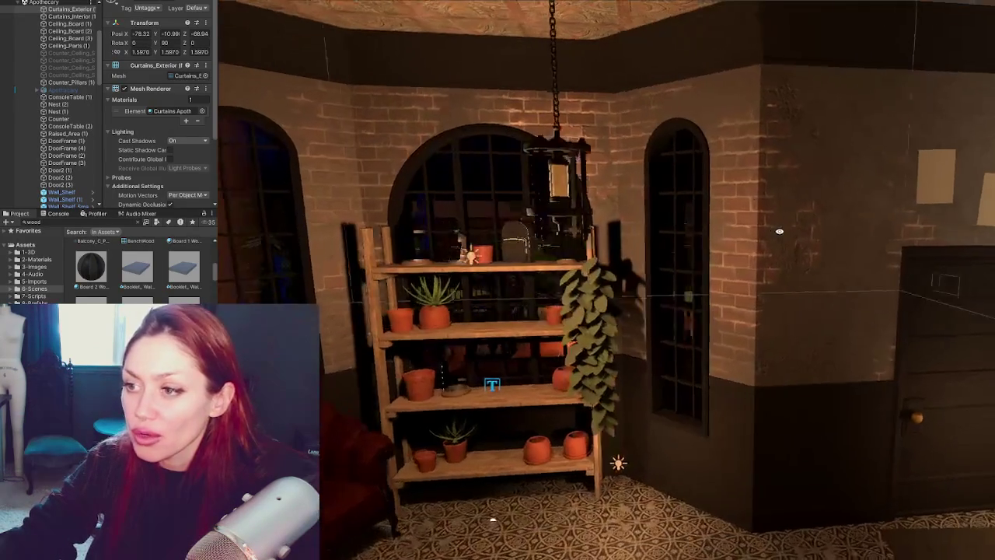
pyautogui.moveTo(731, 227); pyautogui.dragTo(523, 152, button='right')
pyautogui.moveTo(557, 414)
pyautogui.mouseDown(button='right')
pyautogui.moveTo(633, 241)
pyautogui.moveTo(620, 313)
pyautogui.moveTo(390, 301)
pyautogui.moveTo(420, 221)
pyautogui.mouseUp(button='right')
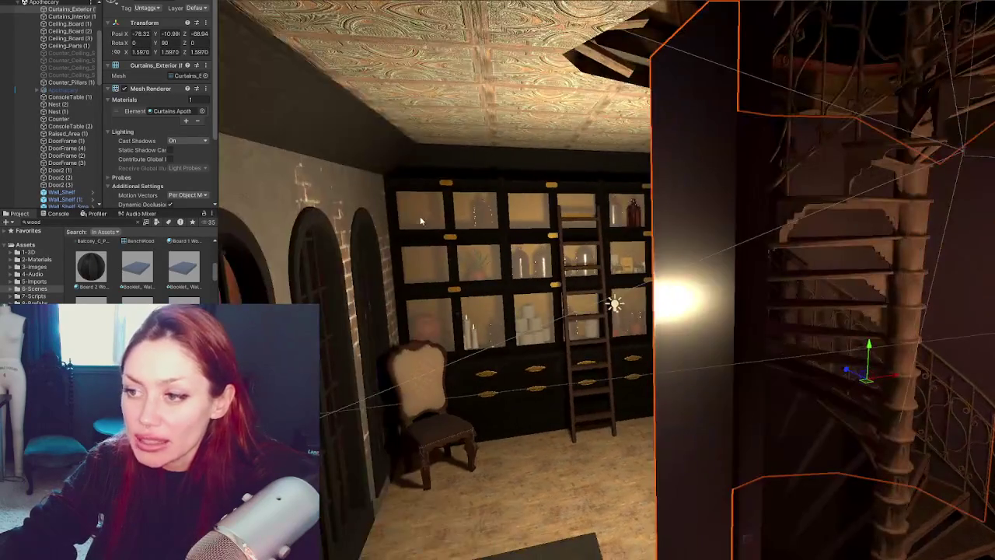
pyautogui.moveTo(492, 254); pyautogui.dragTo(559, 269, button='right')
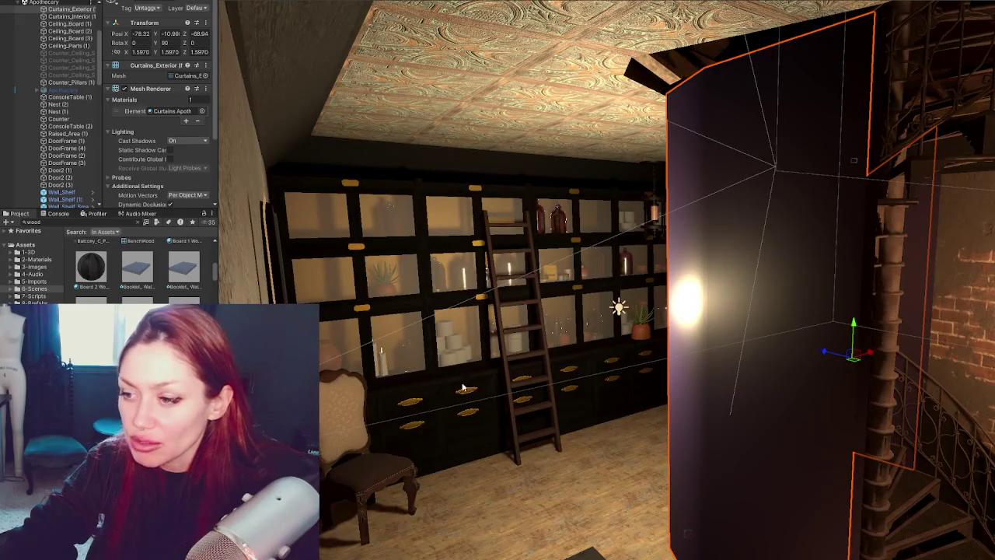
pyautogui.moveTo(624, 342)
pyautogui.mouseDown(button='right')
pyautogui.moveTo(802, 363)
pyautogui.moveTo(665, 337)
pyautogui.mouseUp(button='right')
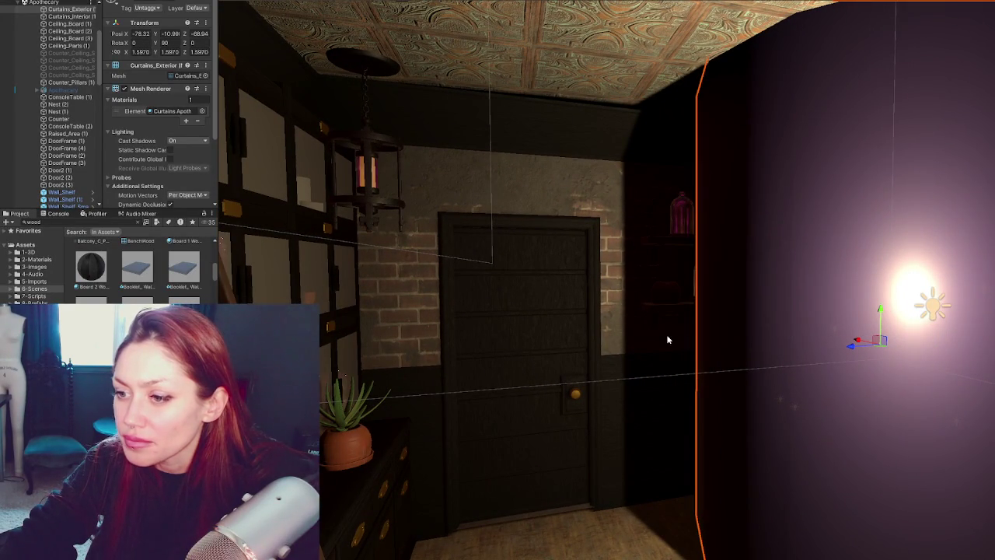
pyautogui.scroll(-2, 943, 362)
pyautogui.moveTo(973, 346)
pyautogui.mouseDown(button='right')
pyautogui.moveTo(523, 370)
pyautogui.moveTo(695, 258)
pyautogui.moveTo(515, 268)
pyautogui.moveTo(532, 359)
pyautogui.moveTo(746, 301)
pyautogui.mouseUp(button='right')
pyautogui.click(719, 268)
pyautogui.click(515, 269)
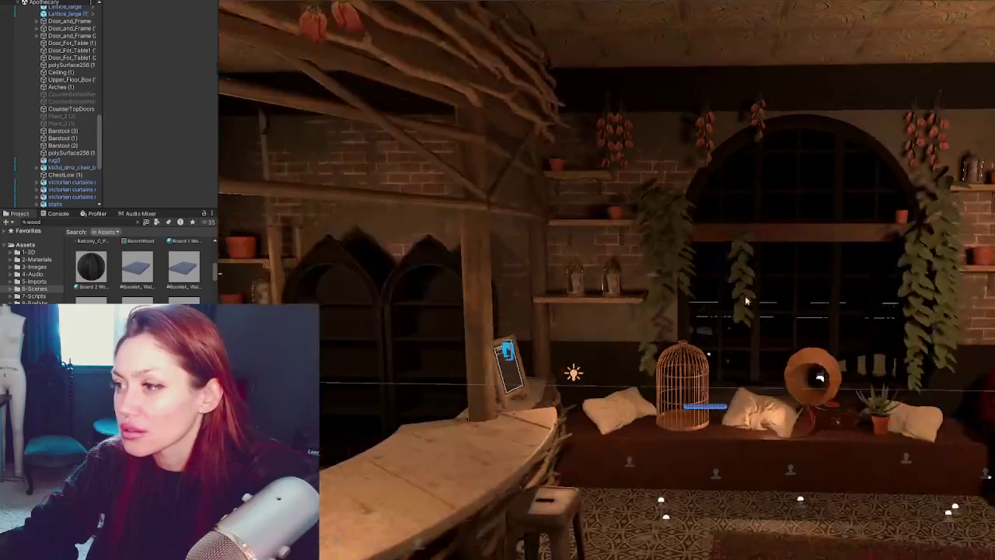
pyautogui.moveTo(653, 270)
pyautogui.mouseDown(button='right')
pyautogui.moveTo(482, 280)
pyautogui.moveTo(603, 335)
pyautogui.mouseUp(button='right')
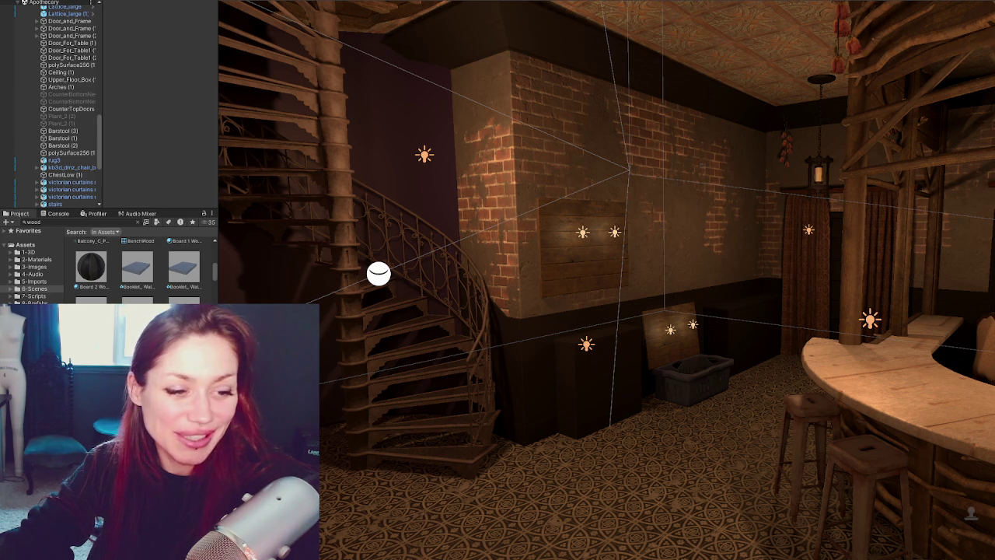
# - Turn the Scene view toward the spiral staircase and the left side of the room
pyautogui.moveTo(700, 350); pyautogui.dragTo(588, 351, button='right')
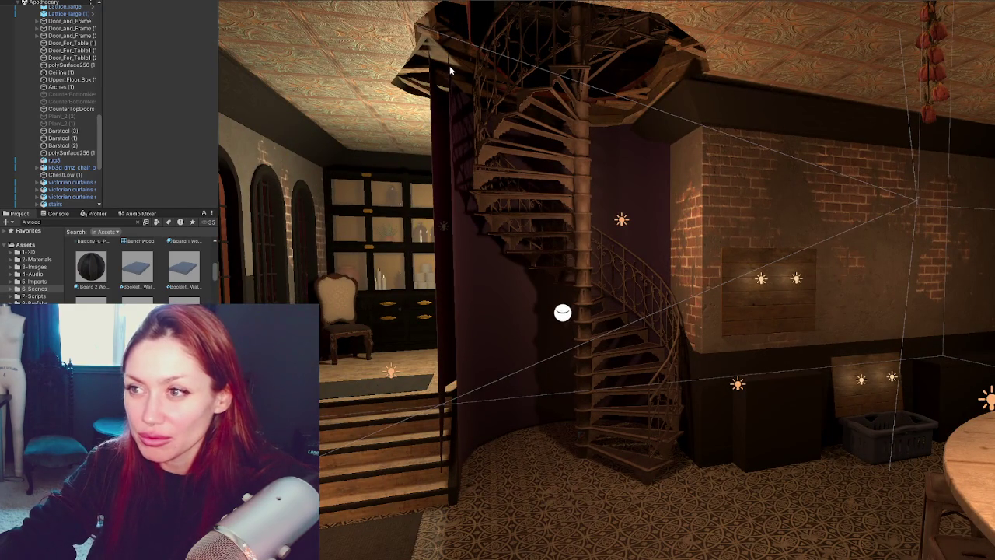
pyautogui.moveTo(262, 134)
pyautogui.mouseDown(button='right')
pyautogui.moveTo(233, 136)
pyautogui.moveTo(498, 303)
pyautogui.mouseUp(button='right')
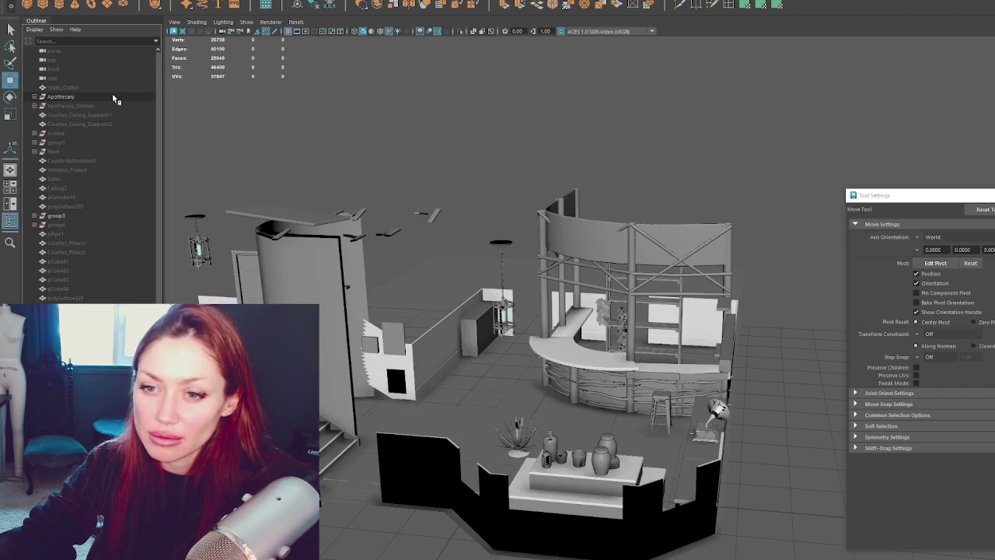
# - Create a new polygon plane and raise it straight up
pyautogui.click(46, 6)
pyautogui.moveTo(480, 410)
pyautogui.mouseDown()
pyautogui.moveTo(475, 156)
pyautogui.moveTo(475, 192)
pyautogui.mouseUp()
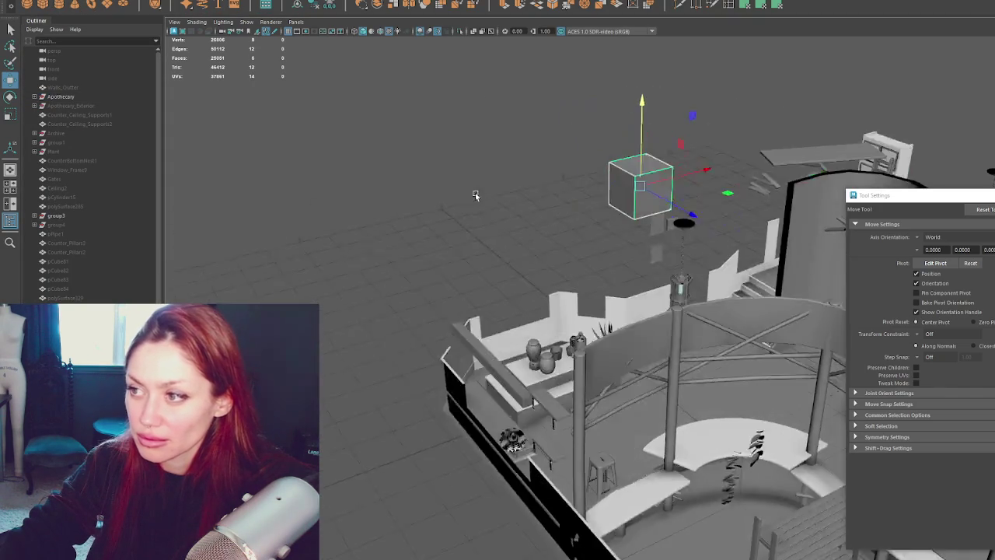
pyautogui.press('r')
pyautogui.moveTo(689, 216); pyautogui.dragTo(689, 218)
pyautogui.moveTo(573, 151)
pyautogui.keyDown('alt'); pyautogui.mouseDown()
pyautogui.moveTo(469, 228)
pyautogui.moveTo(528, 207)
pyautogui.mouseUp(); pyautogui.keyUp('alt')
pyautogui.click(470, 229)
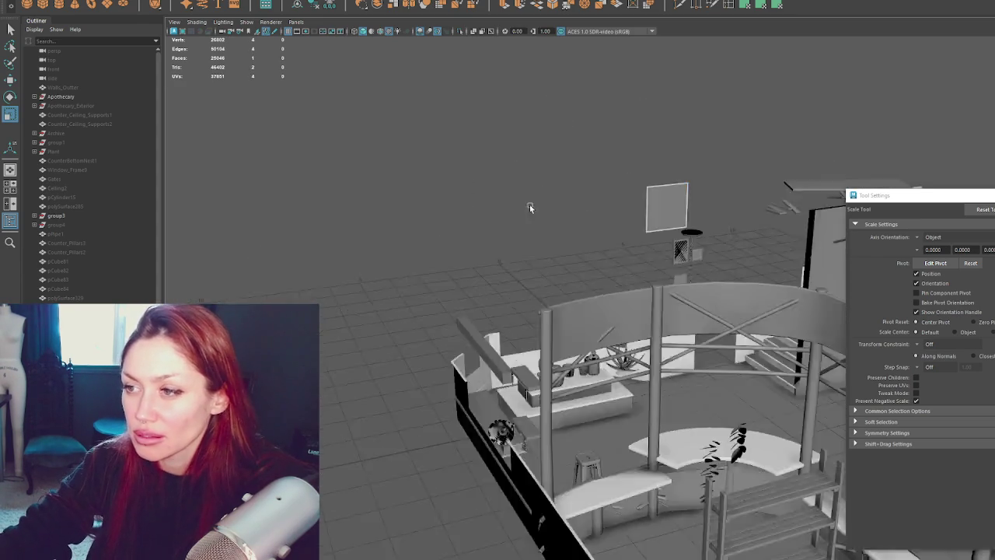
# - Scale the plane narrower along X into a tall strip near the stairs
pyautogui.keyDown('alt'); pyautogui.moveTo(529, 207); pyautogui.dragTo(693, 216, button='right'); pyautogui.keyUp('alt')
pyautogui.click(692, 216)
pyautogui.press('f')
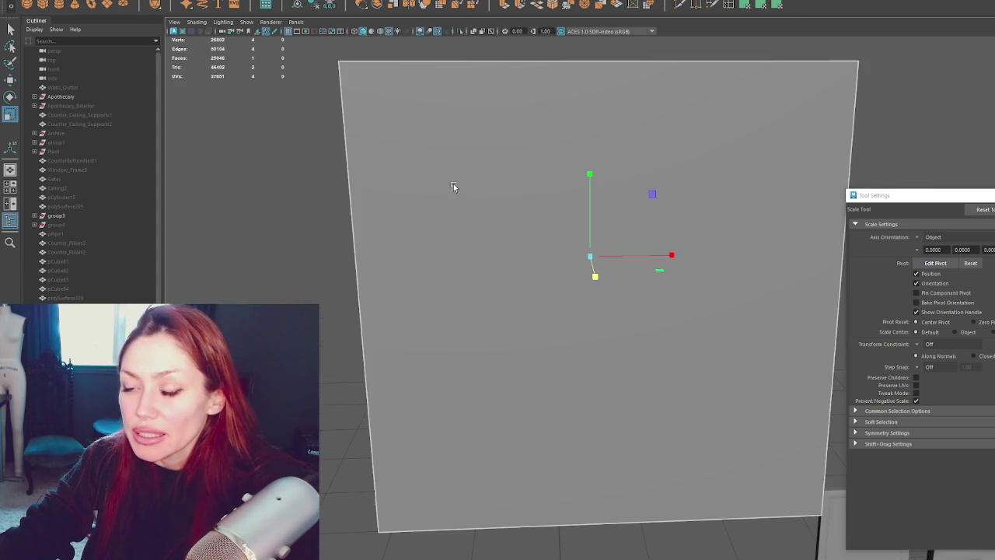
pyautogui.scroll(-3, 453, 183)
pyautogui.click(732, 348)
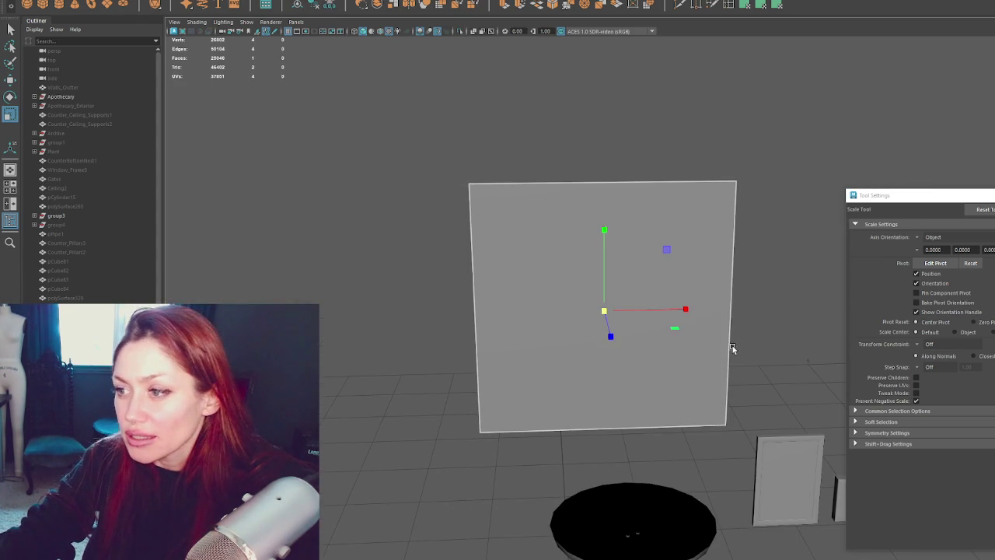
pyautogui.moveTo(685, 311)
pyautogui.mouseDown()
pyautogui.moveTo(649, 312)
pyautogui.moveTo(577, 106)
pyautogui.mouseUp()
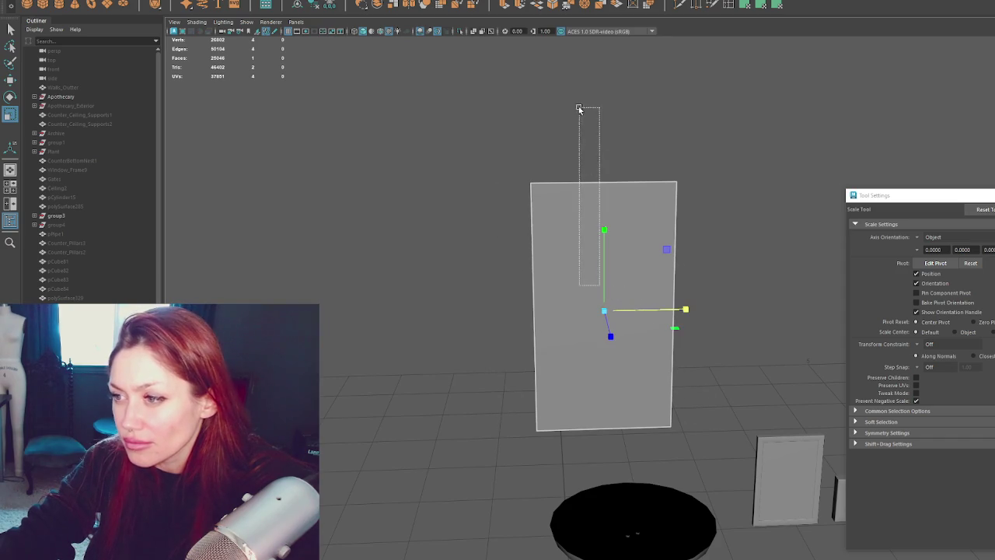
pyautogui.click(601, 260)
pyautogui.moveTo(609, 267)
pyautogui.keyDown('alt'); pyautogui.mouseDown()
pyautogui.moveTo(599, 276)
pyautogui.moveTo(629, 296)
pyautogui.moveTo(605, 392)
pyautogui.moveTo(638, 434)
pyautogui.moveTo(688, 404)
pyautogui.moveTo(774, 409)
pyautogui.moveTo(719, 392)
pyautogui.mouseUp(); pyautogui.keyUp('alt')
pyautogui.press('w')
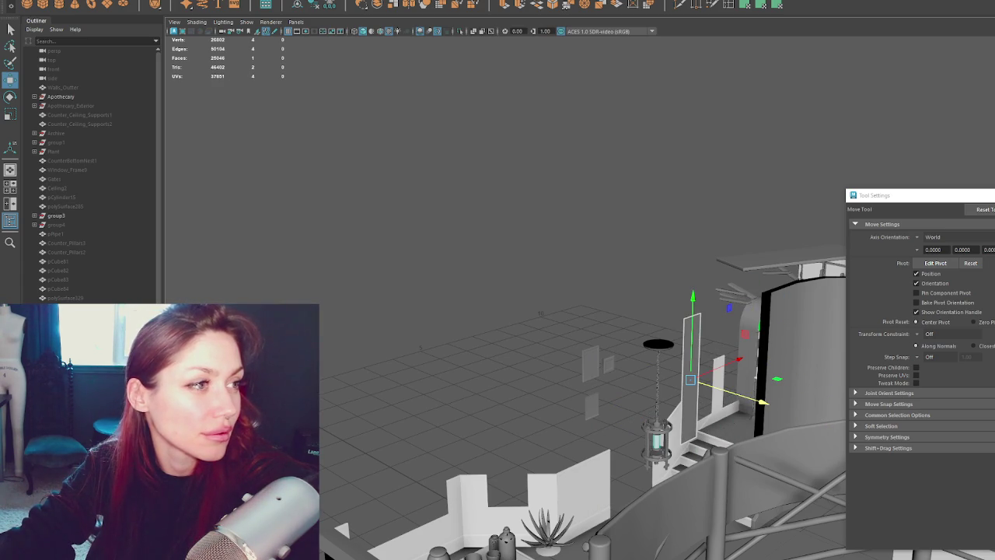
# - Slide the narrow panel left and upward along X and Y beside the arched shelf
pyautogui.press('f')
pyautogui.moveTo(698, 395)
pyautogui.keyDown('alt'); pyautogui.mouseDown()
pyautogui.moveTo(804, 409)
pyautogui.moveTo(701, 401)
pyautogui.moveTo(644, 350)
pyautogui.mouseUp(); pyautogui.keyUp('alt')
pyautogui.moveTo(696, 299)
pyautogui.mouseDown()
pyautogui.moveTo(795, 259)
pyautogui.moveTo(695, 285)
pyautogui.mouseUp()
pyautogui.moveTo(645, 261); pyautogui.dragTo(661, 252)
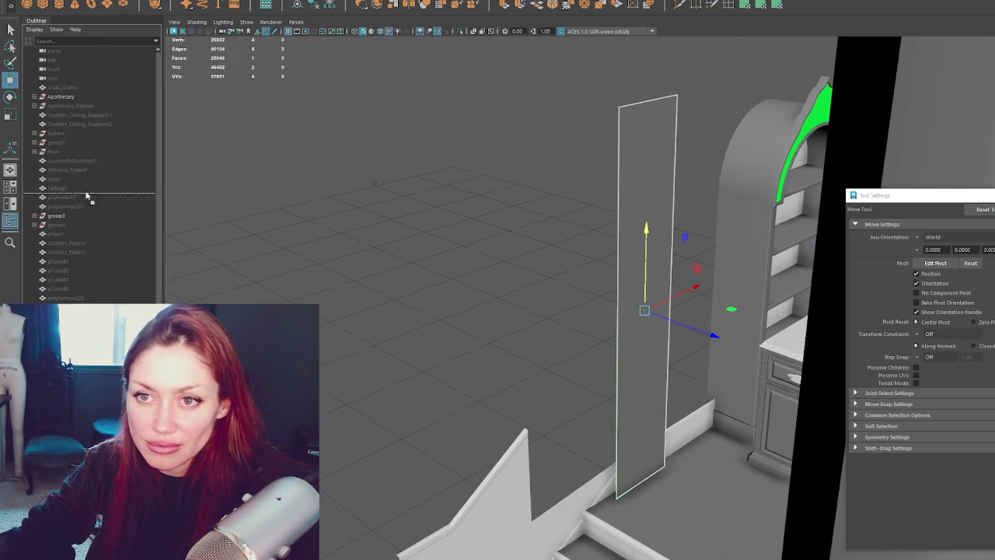
pyautogui.click(34, 96)
pyautogui.scroll(-5, 82, 226)
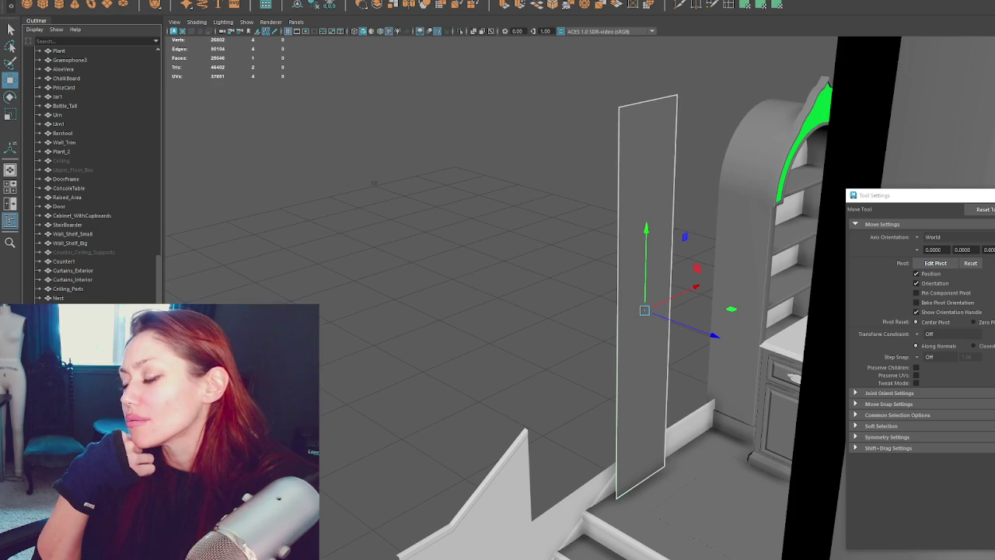
# - Scale the panel's height with the Y handle into a tall upright slab
pyautogui.press('f')
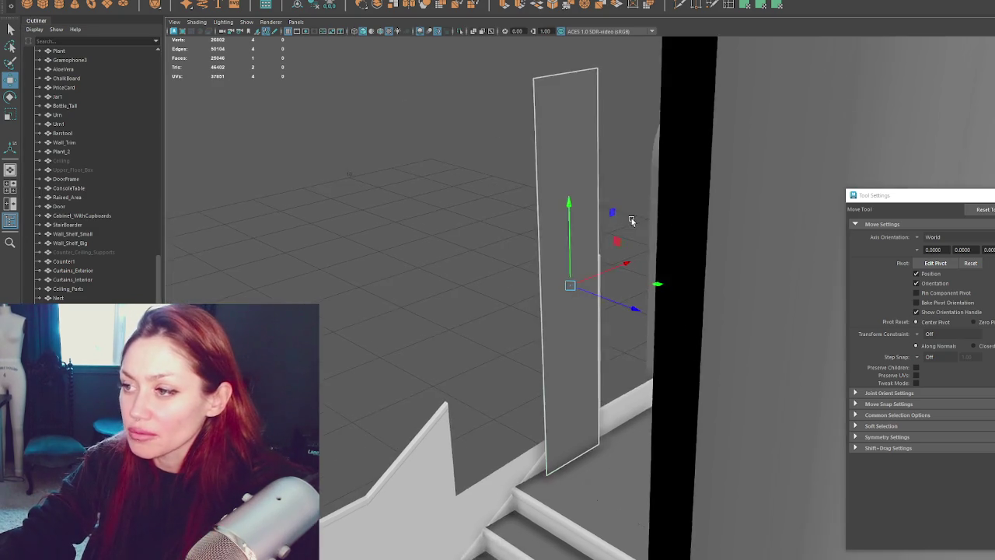
pyautogui.keyDown('alt'); pyautogui.moveTo(632, 218); pyautogui.dragTo(608, 200); pyautogui.keyUp('alt')
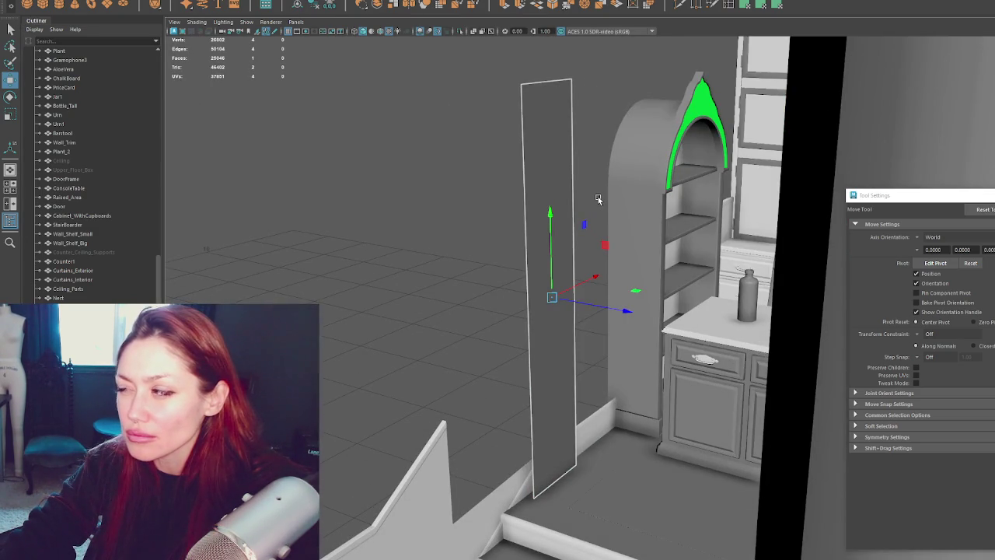
pyautogui.moveTo(589, 178)
pyautogui.keyDown('alt'); pyautogui.mouseDown()
pyautogui.moveTo(677, 289)
pyautogui.moveTo(782, 287)
pyautogui.moveTo(560, 298)
pyautogui.moveTo(990, 289)
pyautogui.moveTo(662, 260)
pyautogui.moveTo(595, 194)
pyautogui.moveTo(662, 207)
pyautogui.moveTo(549, 202)
pyautogui.moveTo(595, 233)
pyautogui.moveTo(650, 215)
pyautogui.moveTo(676, 259)
pyautogui.moveTo(642, 251)
pyautogui.moveTo(667, 255)
pyautogui.mouseUp(); pyautogui.keyUp('alt')
pyautogui.press('r')
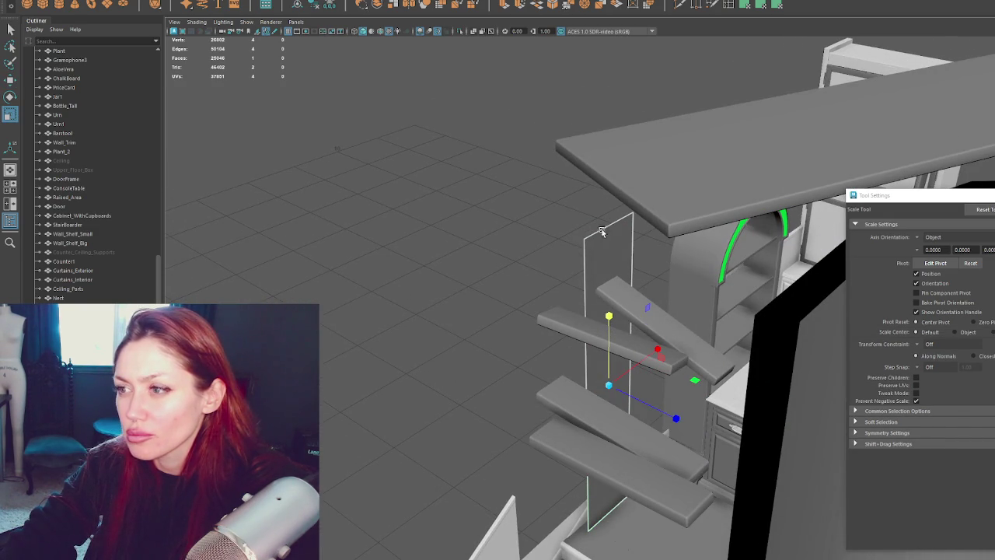
pyautogui.moveTo(591, 226)
pyautogui.keyDown('alt'); pyautogui.mouseDown()
pyautogui.moveTo(612, 234)
pyautogui.moveTo(576, 246)
pyautogui.mouseUp(); pyautogui.keyUp('alt')
# - Select the Ceiling object and frame it, then view back to the arched shelf
pyautogui.click(182, 214)
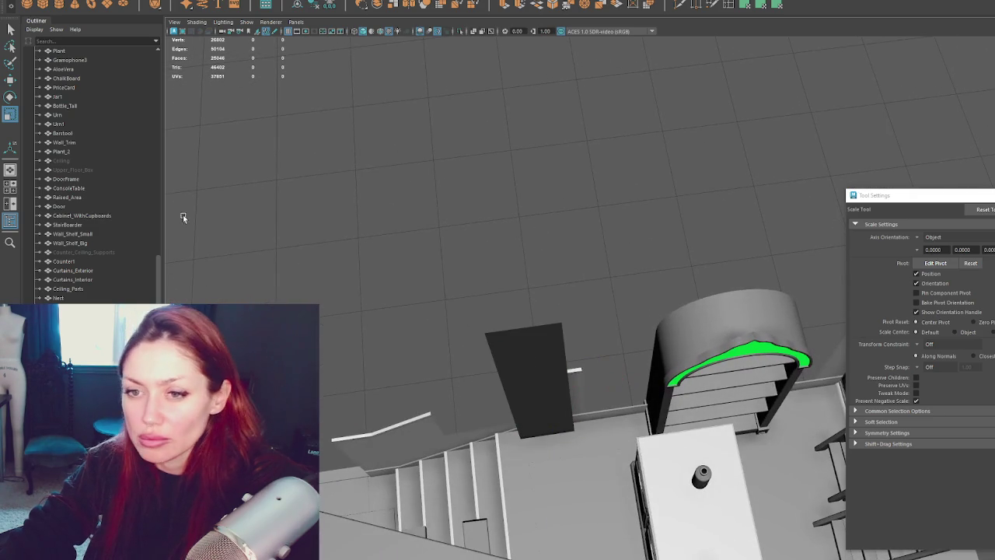
pyautogui.click(119, 160)
pyautogui.press('f')
pyautogui.moveTo(467, 348)
pyautogui.keyDown('alt'); pyautogui.mouseDown()
pyautogui.moveTo(484, 334)
pyautogui.moveTo(506, 339)
pyautogui.moveTo(423, 343)
pyautogui.mouseUp(); pyautogui.keyUp('alt')
pyautogui.scroll(3, 327, 288)
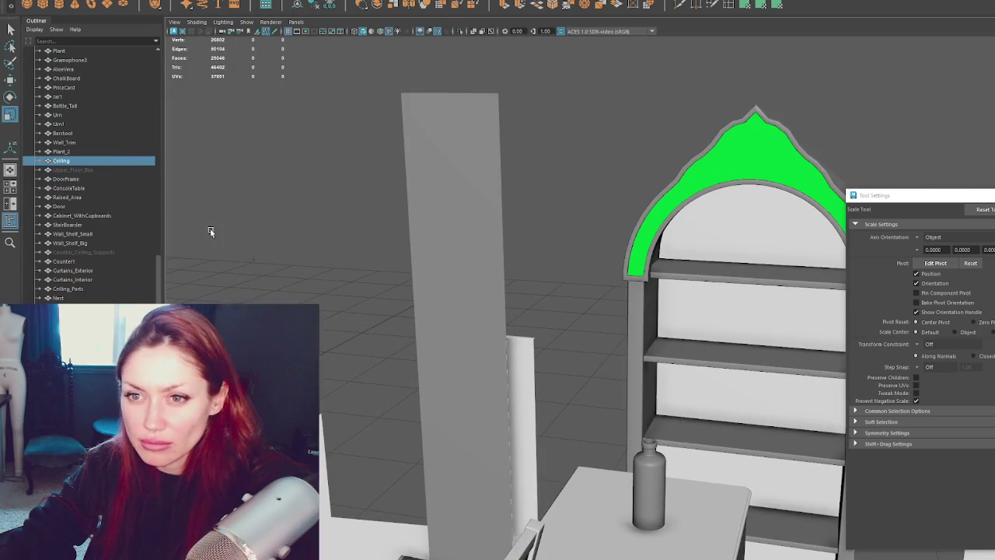
# - Unhide Walls_Inner and Ceiling_Trim1 from the Outliner
pyautogui.scroll(10, 128, 163)
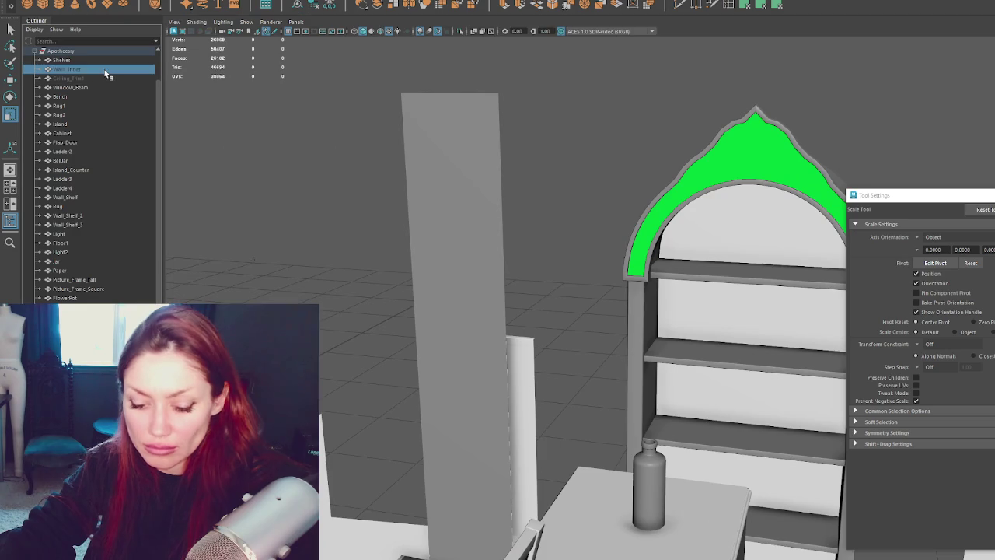
pyautogui.click(105, 69)
pyautogui.hotkey('shift', 'h')
pyautogui.click(109, 84)
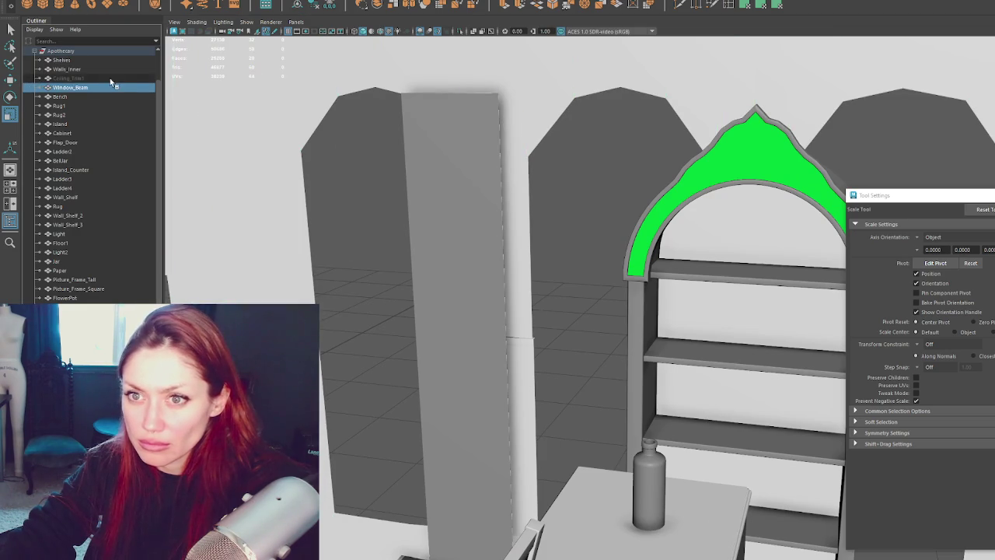
pyautogui.click(110, 78)
pyautogui.hotkey('shift', 'h')
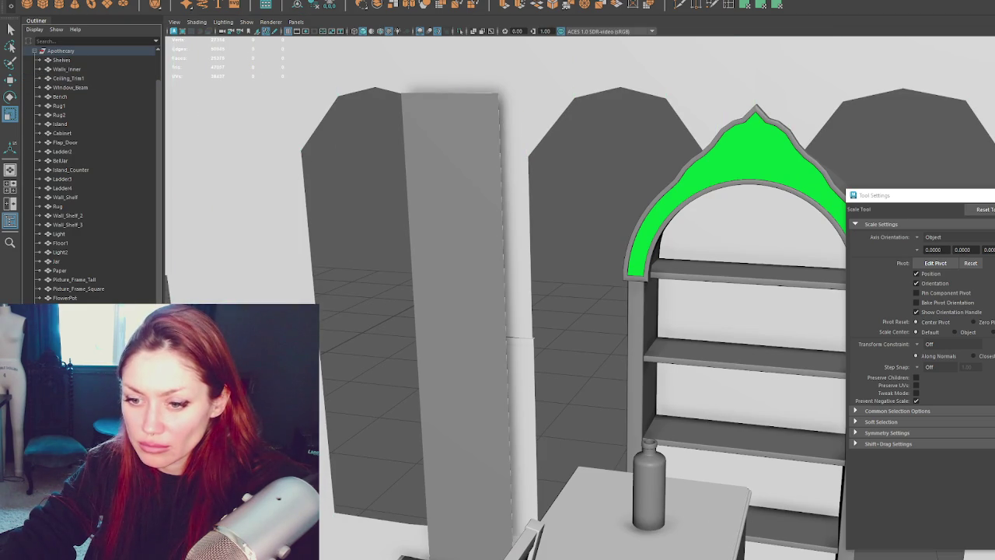
# - Pull the tall panel's top face up above the walls
pyautogui.click(437, 373)
pyautogui.press('w')
pyautogui.moveTo(437, 373)
pyautogui.keyDown('alt'); pyautogui.mouseDown()
pyautogui.moveTo(427, 378)
pyautogui.moveTo(435, 370)
pyautogui.mouseUp(); pyautogui.keyUp('alt')
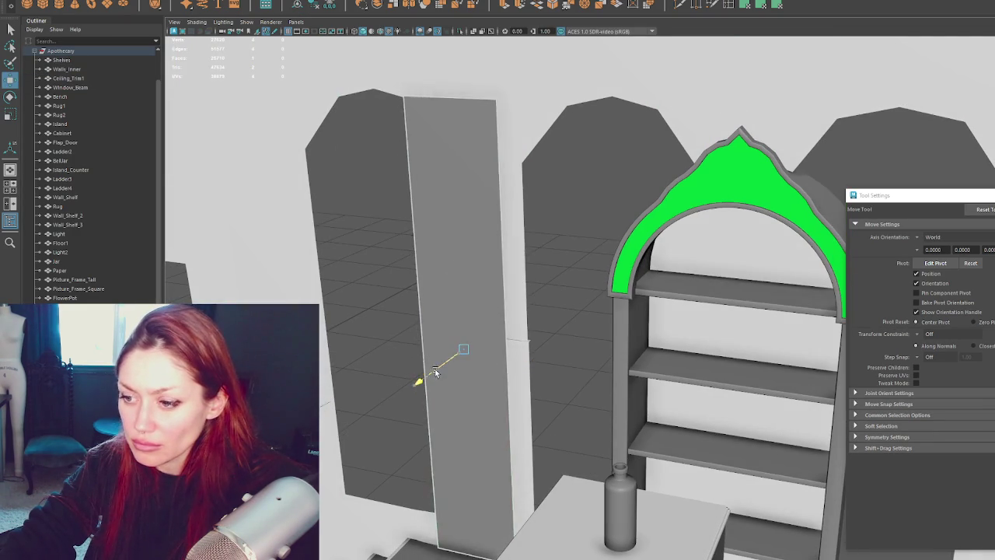
pyautogui.moveTo(396, 196); pyautogui.dragTo(364, 184, button='right')
pyautogui.click(432, 82)
pyautogui.moveTo(446, 78); pyautogui.dragTo(446, 23)
pyautogui.keyDown('alt'); pyautogui.moveTo(447, 74); pyautogui.dragTo(447, 155, button='middle'); pyautogui.keyUp('alt')
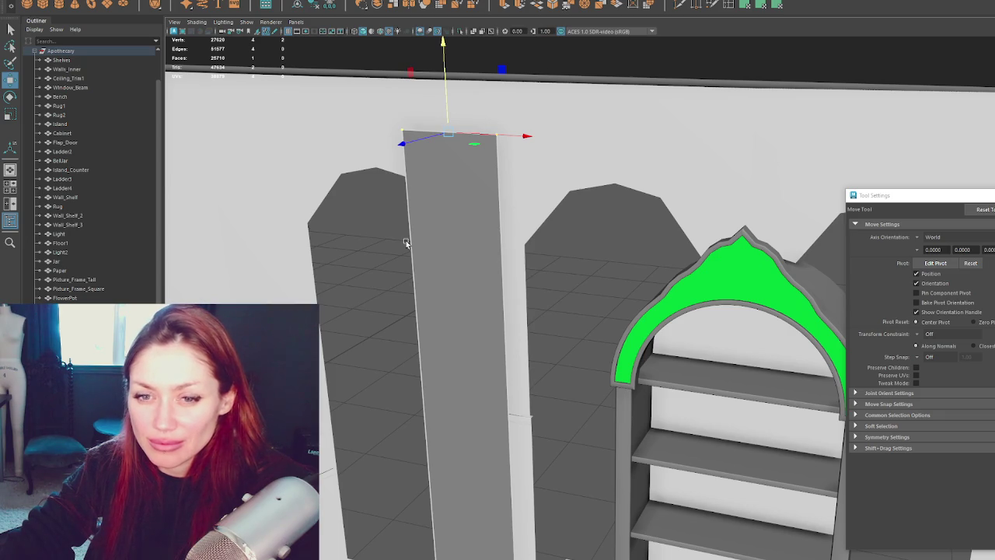
pyautogui.click(344, 256)
pyautogui.click(447, 237)
pyautogui.moveTo(479, 337)
pyautogui.keyDown('alt'); pyautogui.mouseDown()
pyautogui.moveTo(544, 285)
pyautogui.moveTo(527, 290)
pyautogui.moveTo(522, 318)
pyautogui.moveTo(496, 318)
pyautogui.mouseUp(); pyautogui.keyUp('alt')
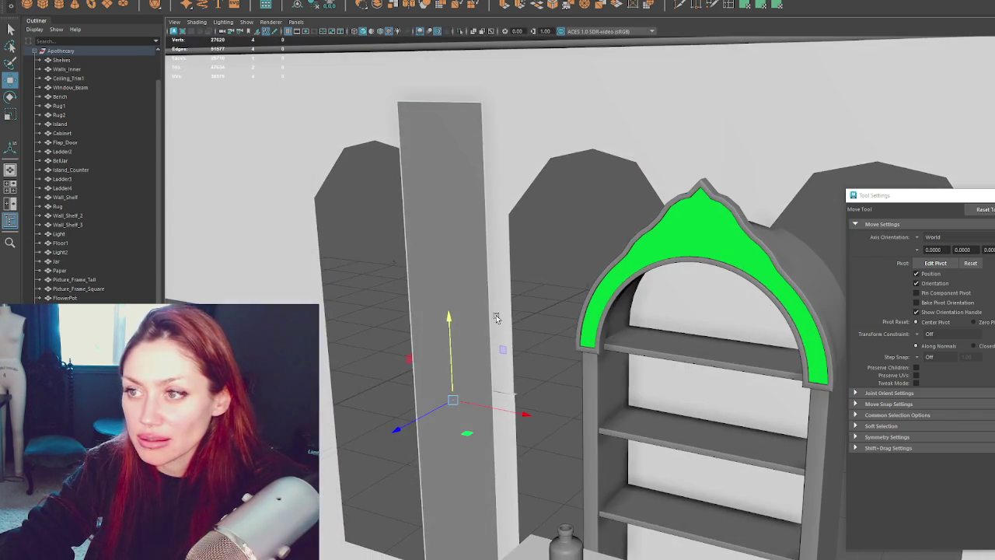
# - Add a new cube and rotate it
pyautogui.click(47, 8)
pyautogui.press('f')
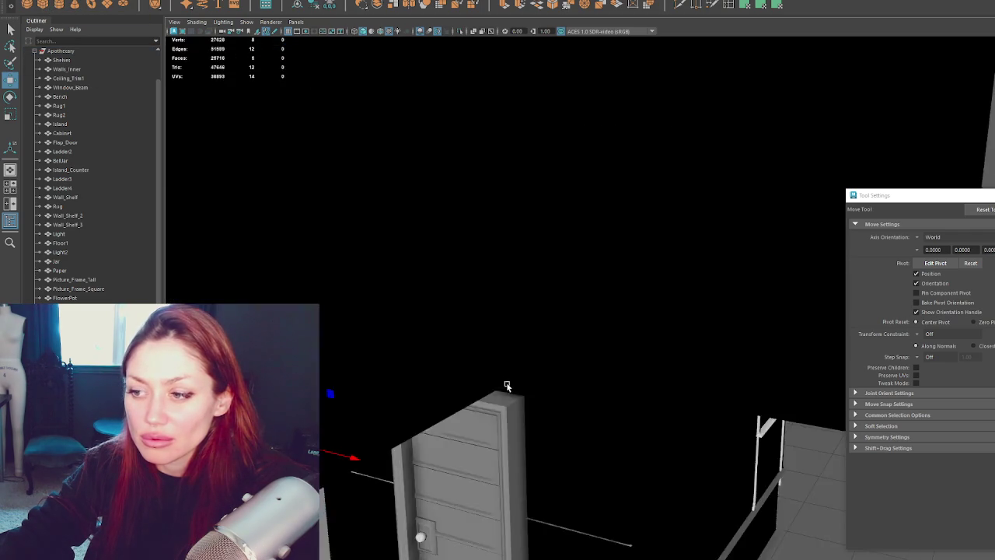
pyautogui.scroll(-5, 528, 388)
pyautogui.press('e')
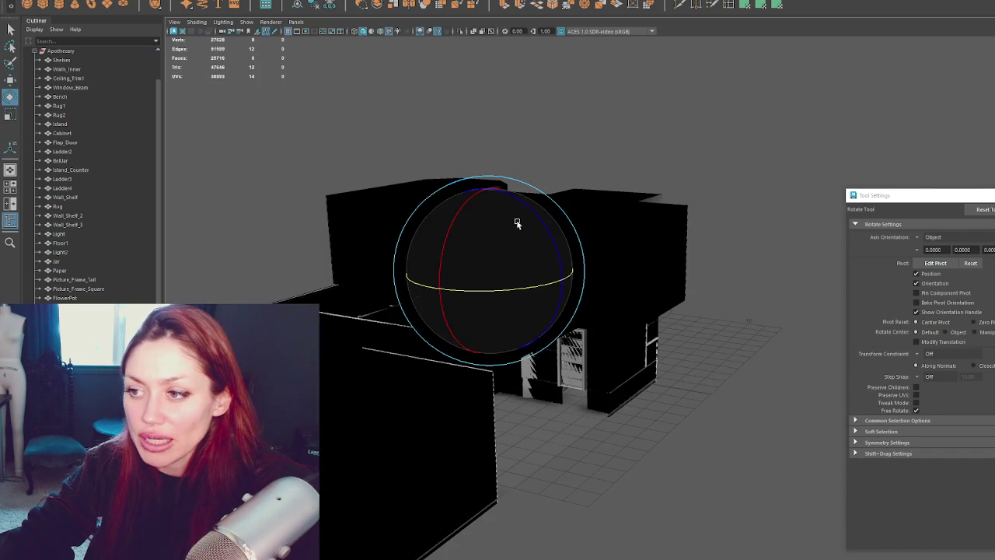
pyautogui.moveTo(529, 209); pyautogui.dragTo(568, 263)
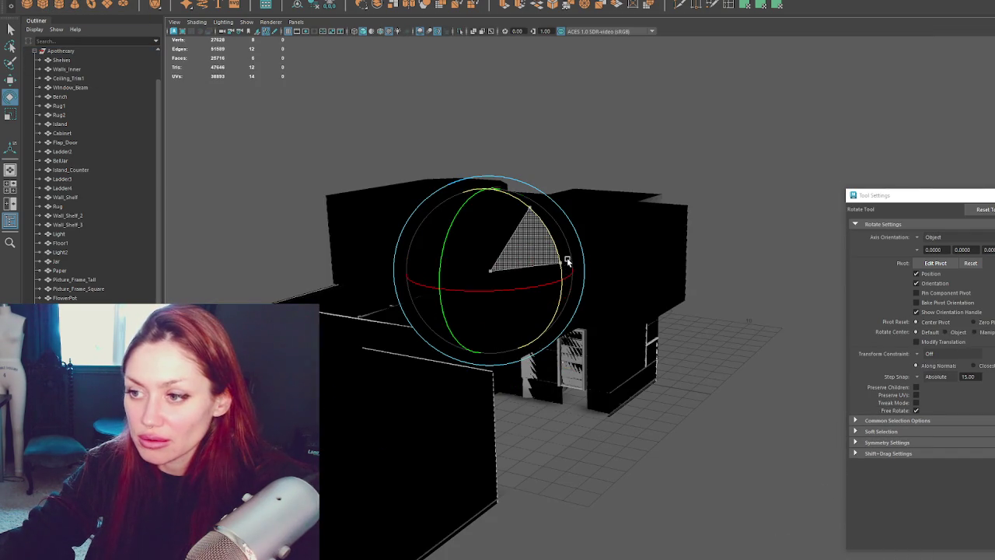
# - Undo the cube, its rotation and the unhiding, back to the selected cylinder
pyautogui.hotkey('ctrl', 'z')
pyautogui.hotkey('ctrl', 'z')
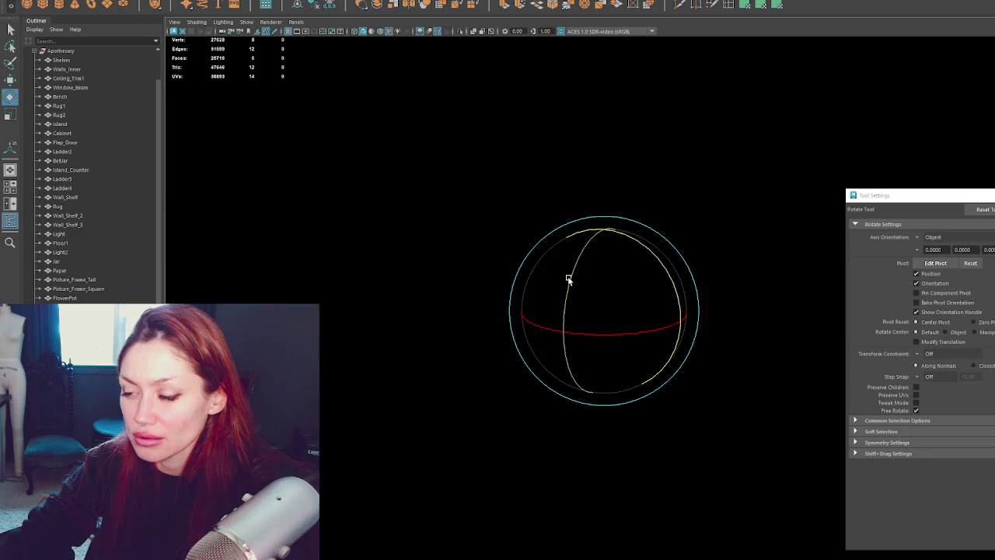
pyautogui.hotkey('ctrl', 'z')
pyautogui.press('4')
pyautogui.hotkey('ctrl', 'z')
pyautogui.hotkey('ctrl', 'z')
pyautogui.press('6')
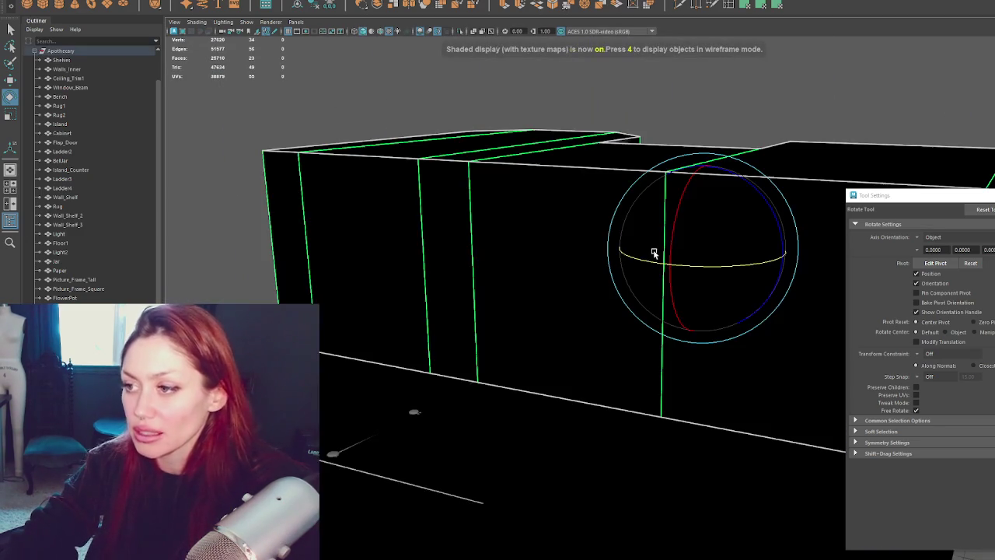
pyautogui.hotkey('ctrl', 'z')
pyautogui.hotkey('ctrl', 'z')
pyautogui.hotkey('ctrl', 'z')
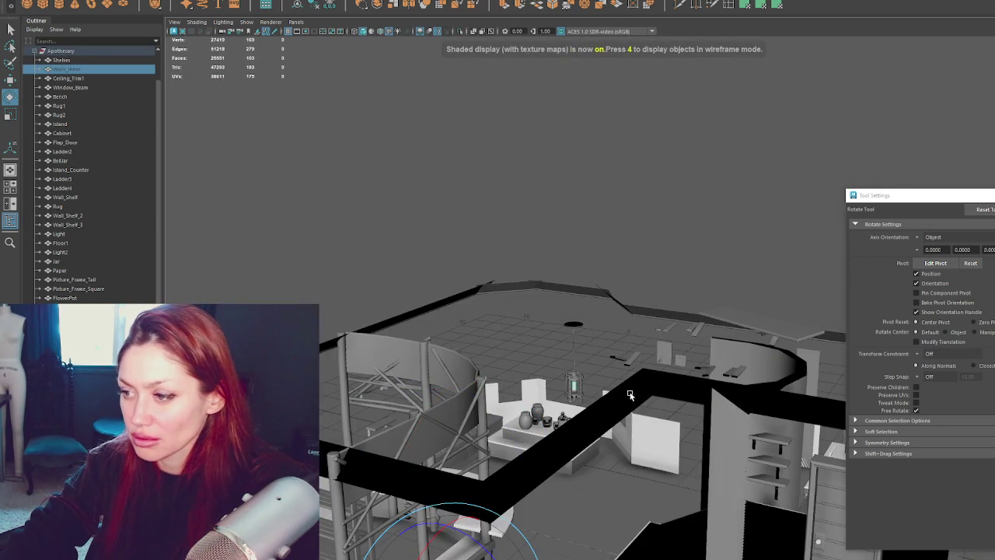
pyautogui.hotkey('ctrl', 'z')
pyautogui.hotkey('ctrl', 'z')
pyautogui.hotkey('ctrl', 'z')
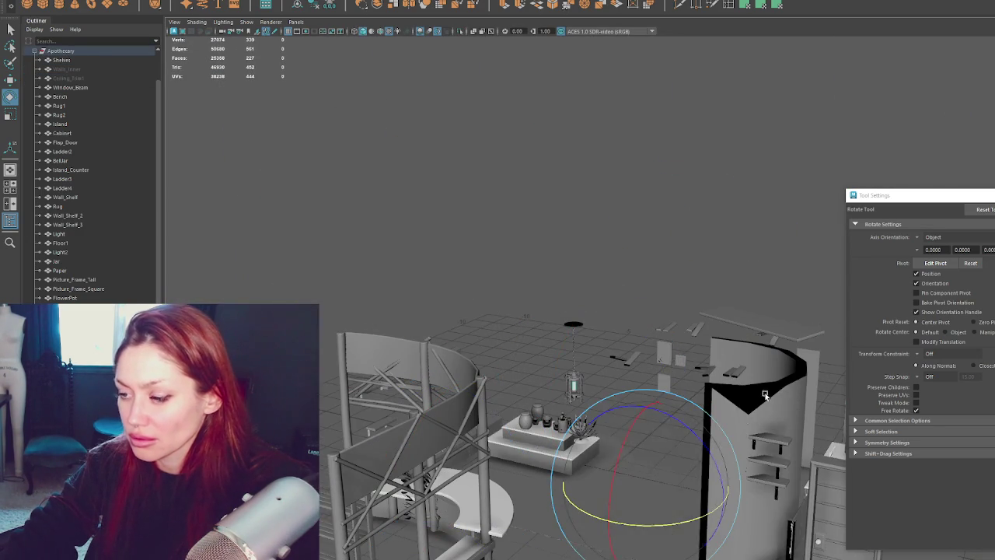
pyautogui.hotkey('ctrl', 'z')
pyautogui.hotkey('ctrl', 'z')
pyautogui.hotkey('ctrl', 'z')
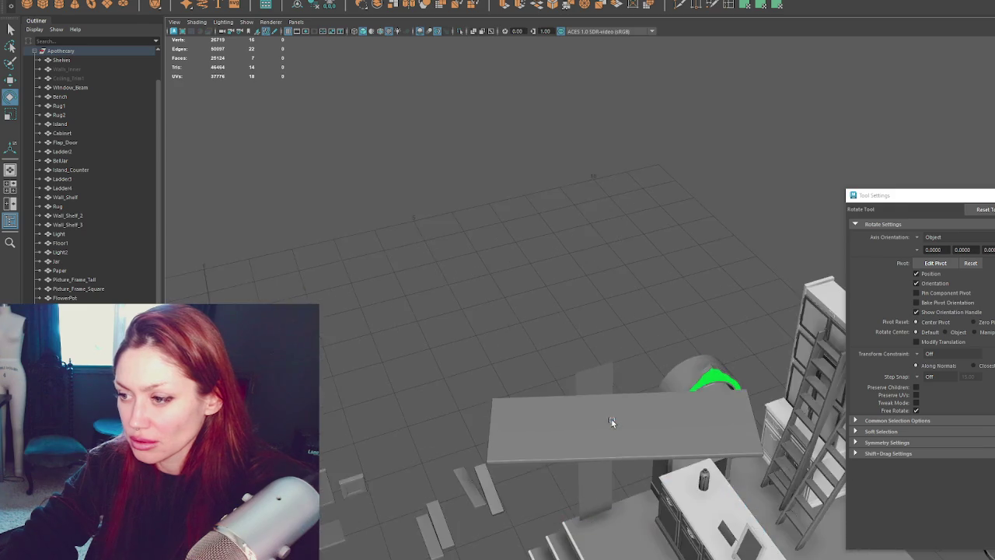
pyautogui.hotkey('ctrl', 'z')
pyautogui.hotkey('ctrl', 'z')
pyautogui.hotkey('ctrl', 'z')
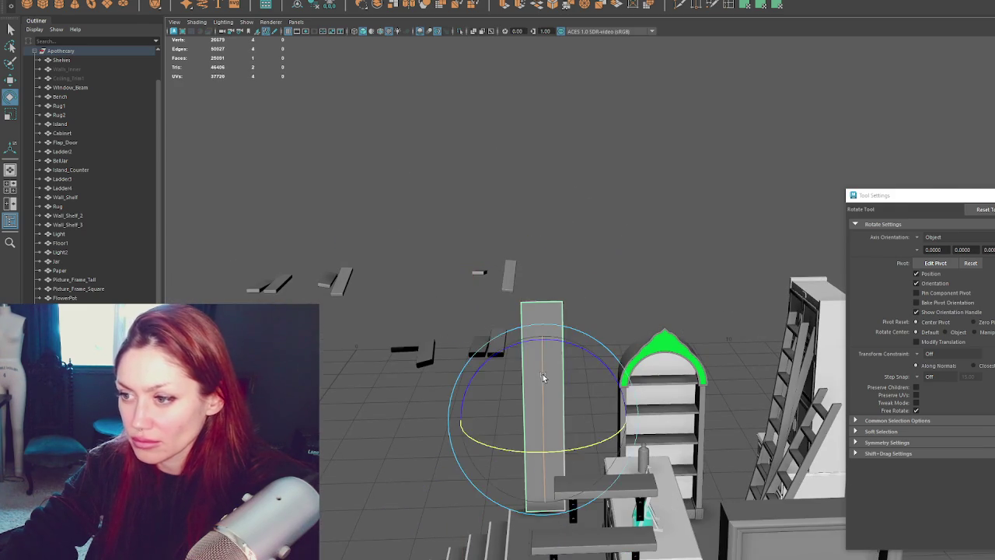
pyautogui.hotkey('ctrl', 'z')
pyautogui.hotkey('ctrl', 'z')
pyautogui.hotkey('ctrl', 'z')
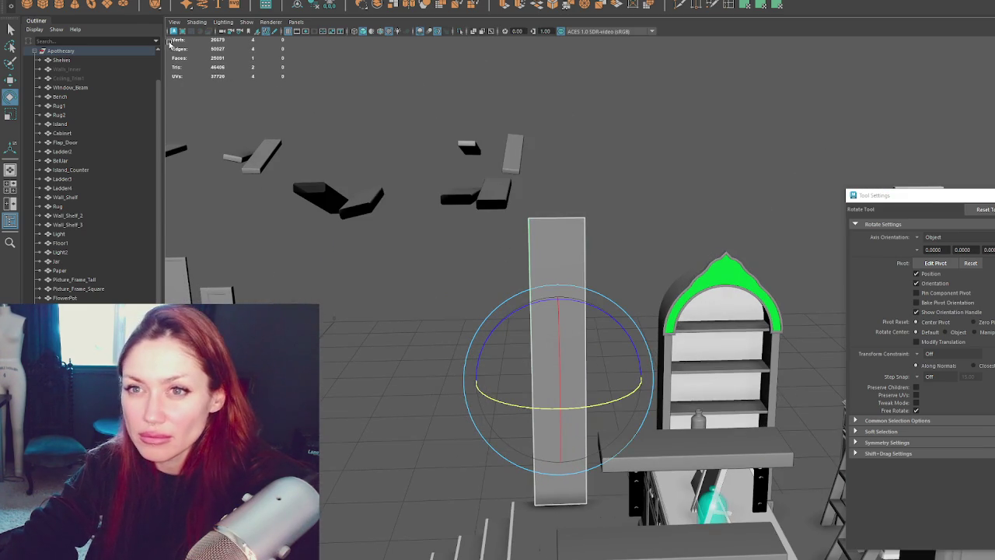
pyautogui.click(379, 295)
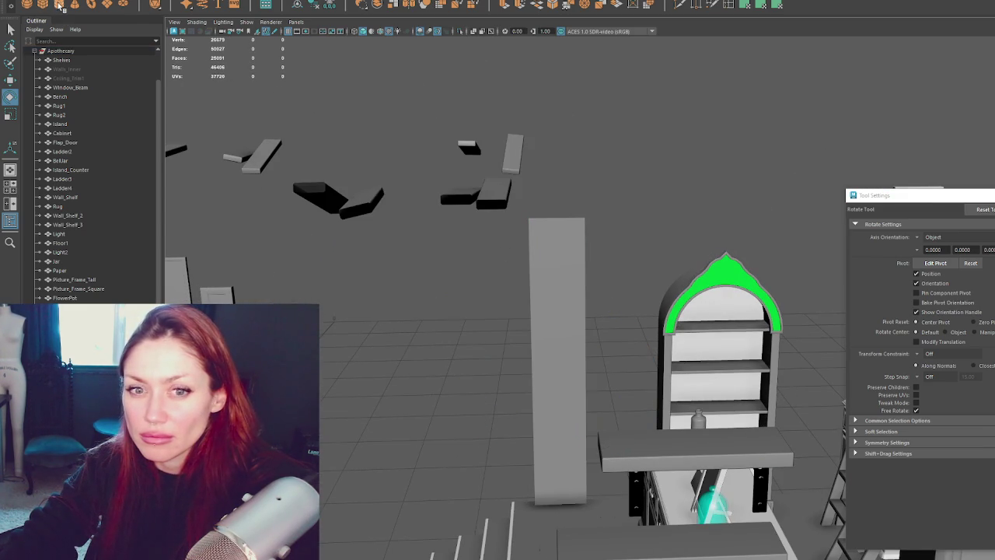
pyautogui.hotkey('ctrl', 'z')
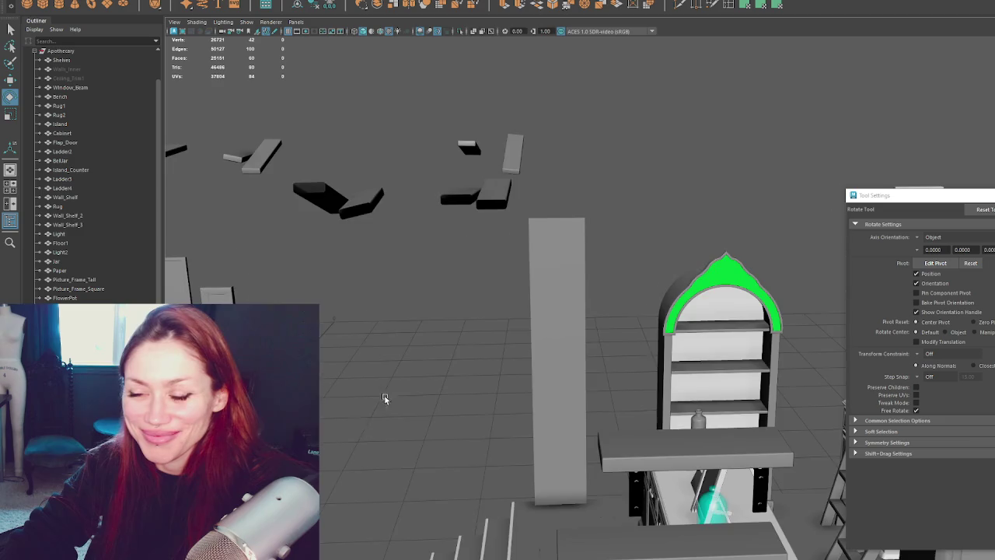
pyautogui.hotkey('ctrl', 'z')
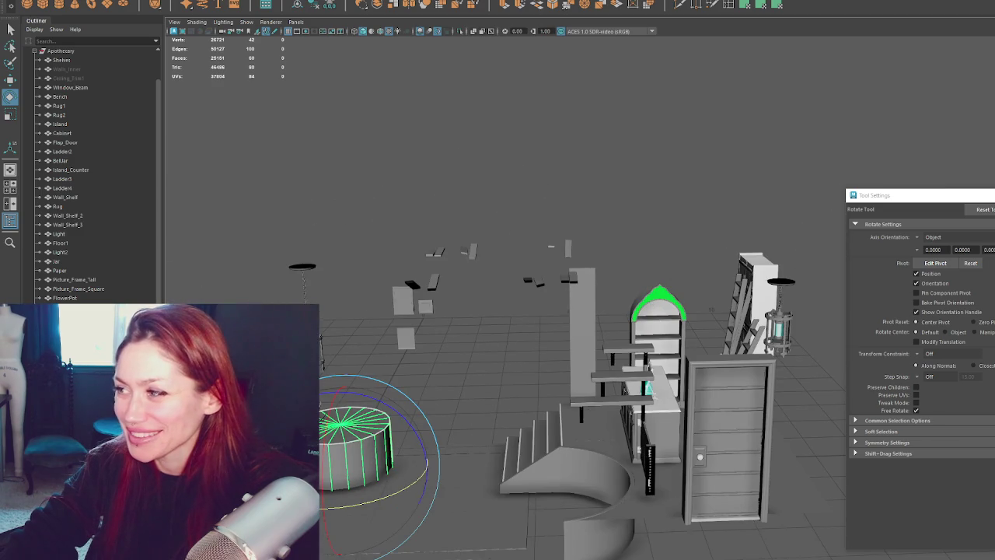
# - Reduce the cylinder's sides from 20 to 8
pyautogui.moveTo(978, 199); pyautogui.dragTo(947, 189)
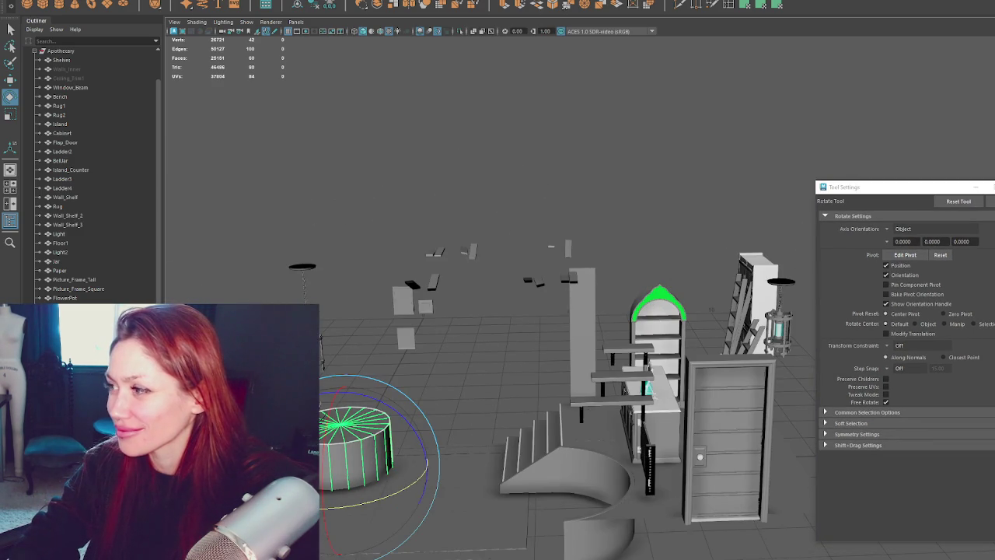
pyautogui.hotkey('ctrl', 'z')
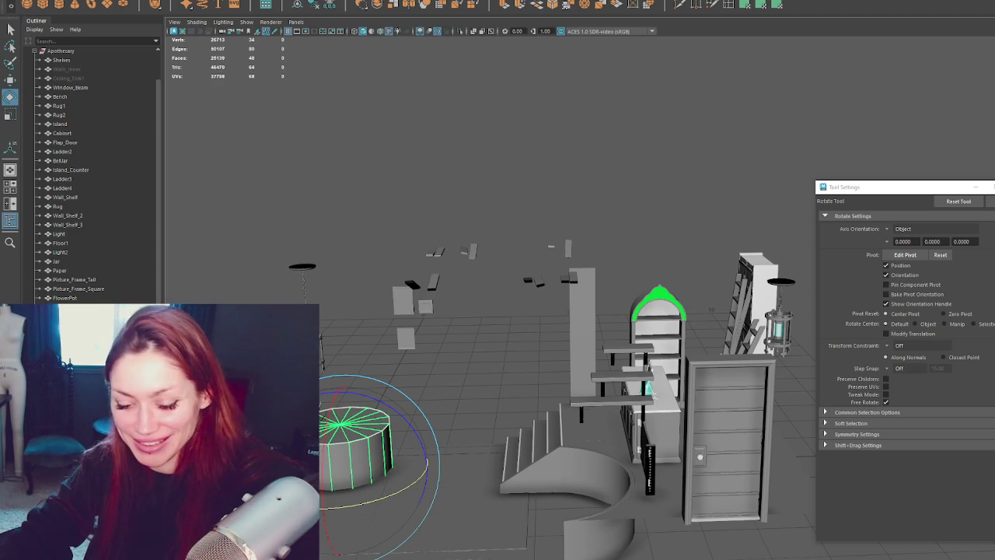
pyautogui.hotkey('ctrl', 'z')
# - Turn the cylinder 90° onto its side and move it over the tall panel
pyautogui.click(504, 220)
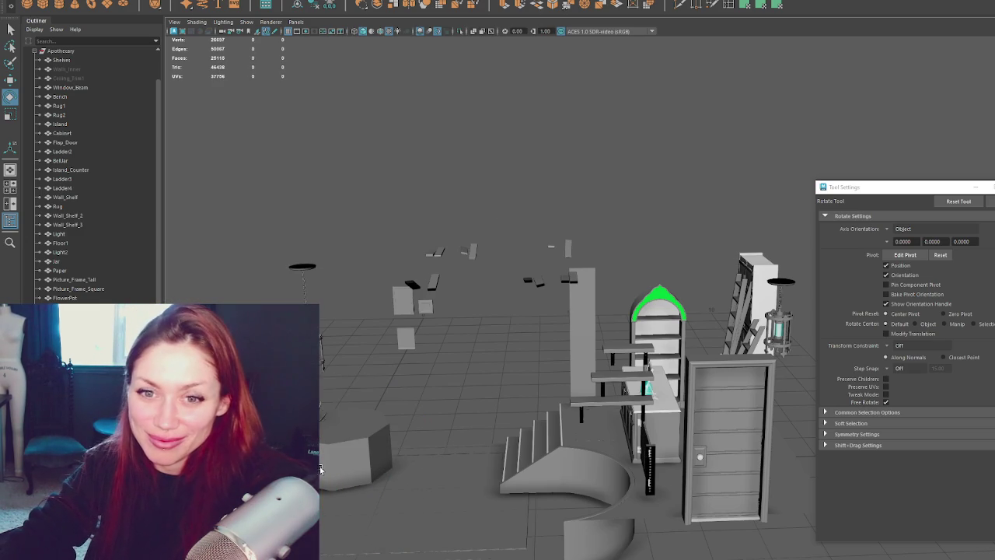
pyautogui.click(364, 414)
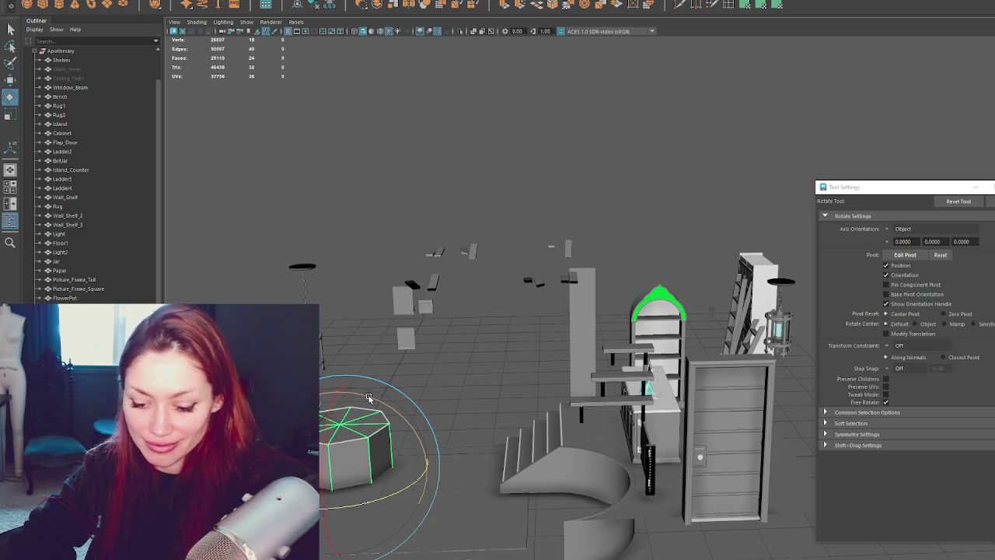
pyautogui.moveTo(368, 395)
pyautogui.mouseDown()
pyautogui.moveTo(425, 427)
pyautogui.moveTo(401, 451)
pyautogui.mouseUp()
pyautogui.press('w')
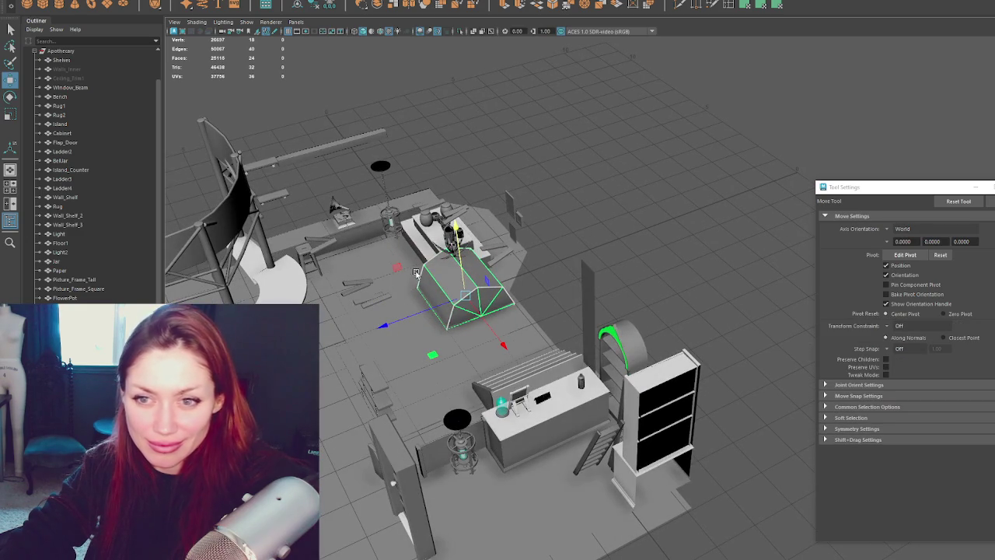
pyautogui.moveTo(504, 344)
pyautogui.mouseDown()
pyautogui.moveTo(604, 415)
pyautogui.moveTo(634, 472)
pyautogui.mouseUp()
pyautogui.moveTo(599, 431); pyautogui.dragTo(575, 448)
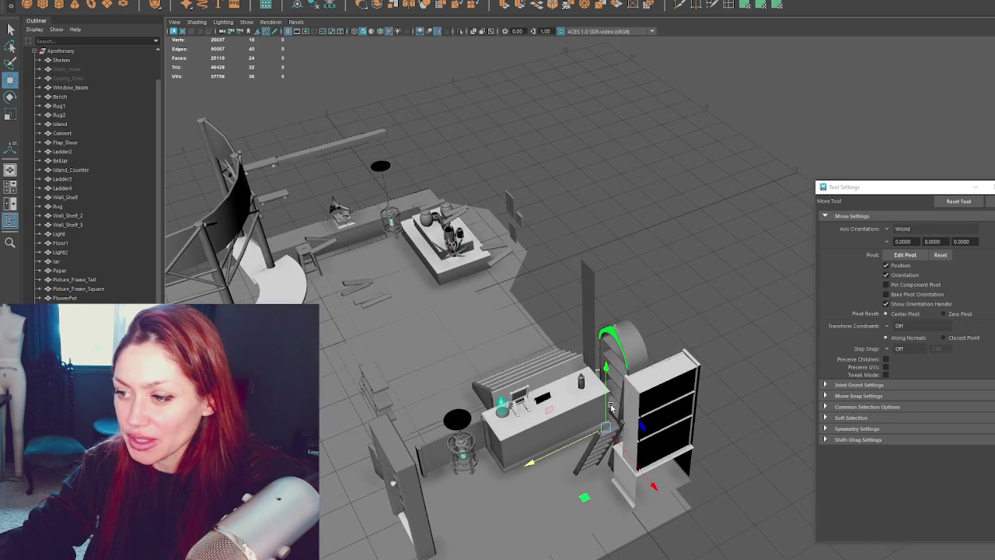
# - Stretch the cylinder along one axis into a long thin rod
pyautogui.press('r')
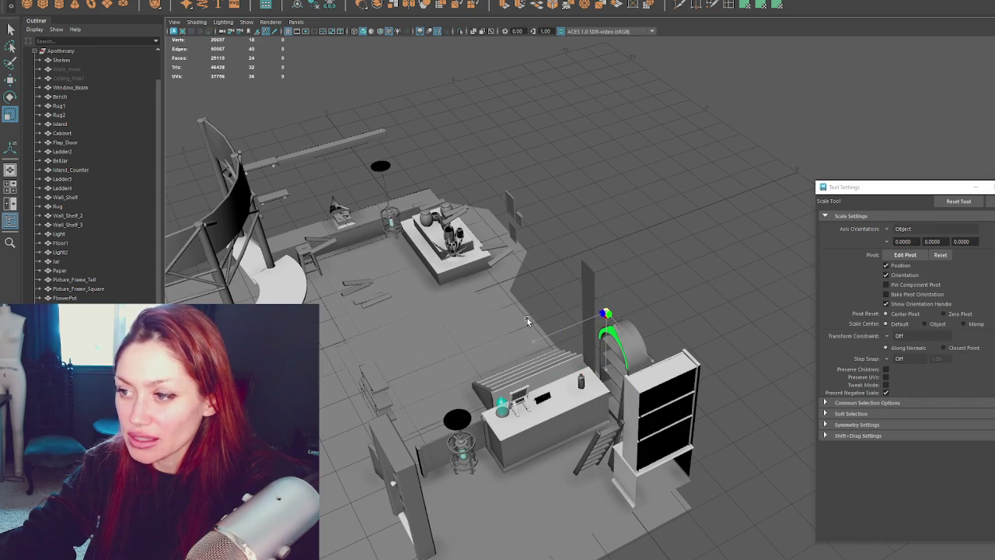
pyautogui.press('w')
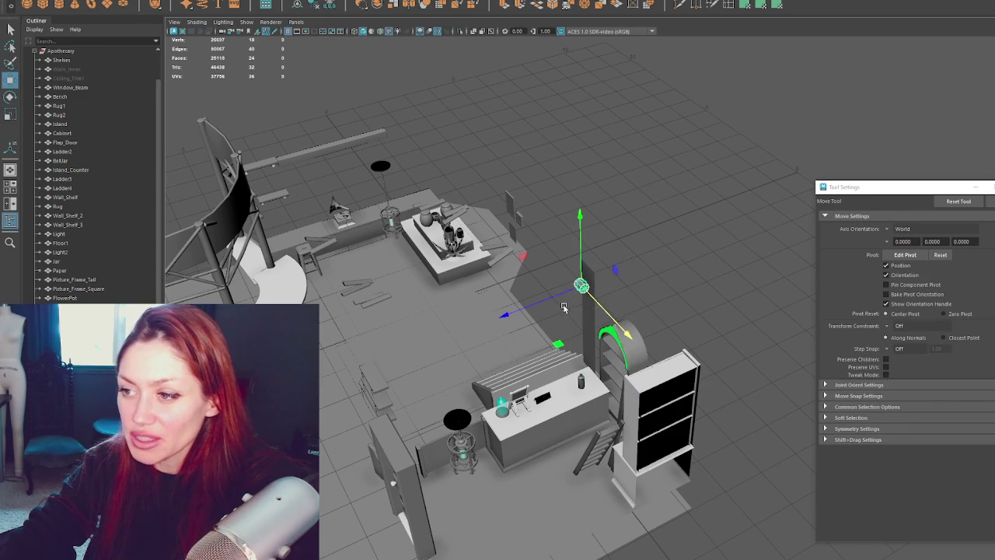
pyautogui.press('r')
pyautogui.press('w')
pyautogui.press('f')
pyautogui.moveTo(731, 280)
pyautogui.keyDown('alt'); pyautogui.mouseDown()
pyautogui.moveTo(576, 327)
pyautogui.moveTo(501, 336)
pyautogui.mouseUp(); pyautogui.keyUp('alt')
pyautogui.press('r')
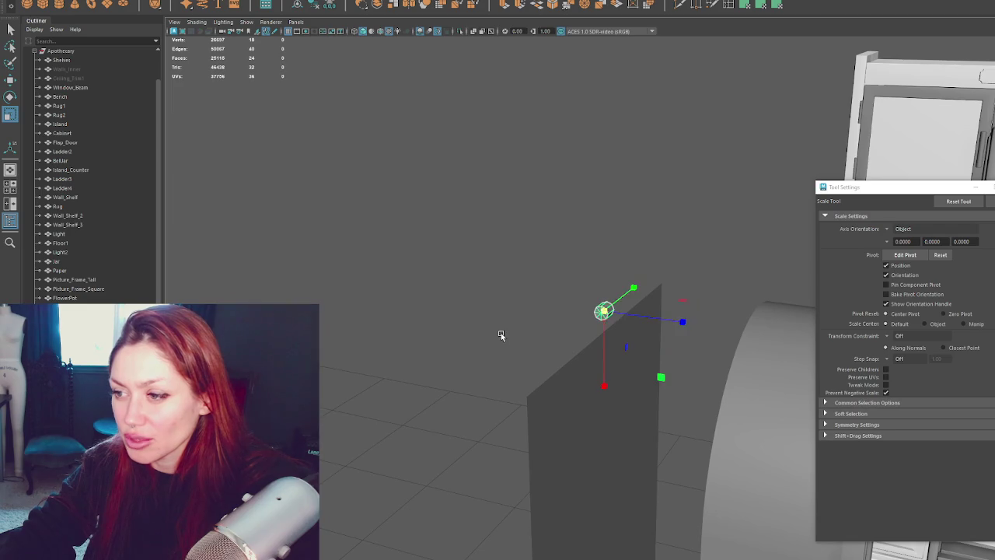
pyautogui.moveTo(619, 305); pyautogui.dragTo(658, 277)
pyautogui.moveTo(614, 309)
pyautogui.mouseDown()
pyautogui.moveTo(706, 262)
pyautogui.moveTo(622, 299)
pyautogui.moveTo(628, 291)
pyautogui.moveTo(617, 308)
pyautogui.mouseUp()
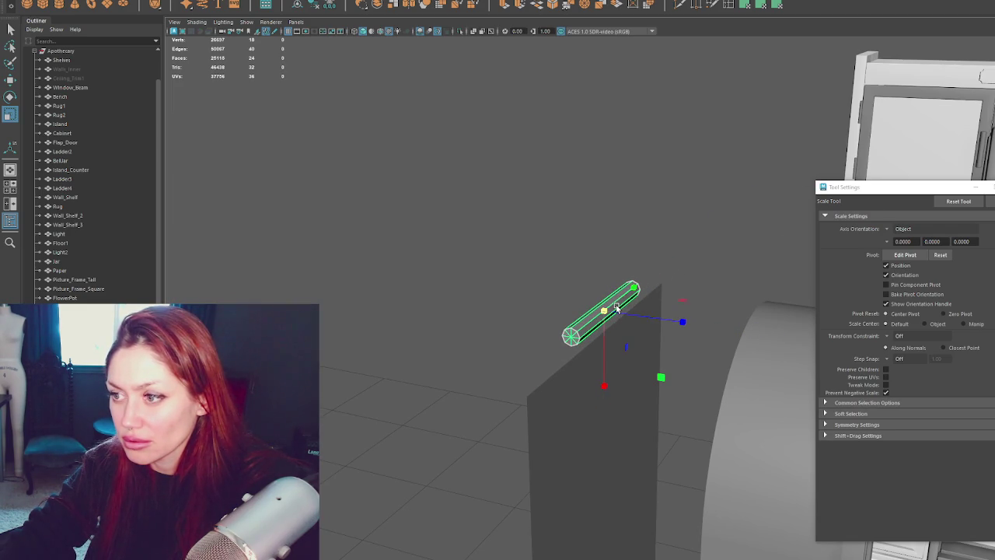
pyautogui.moveTo(616, 306)
pyautogui.mouseDown()
pyautogui.moveTo(705, 259)
pyautogui.moveTo(649, 329)
pyautogui.mouseUp()
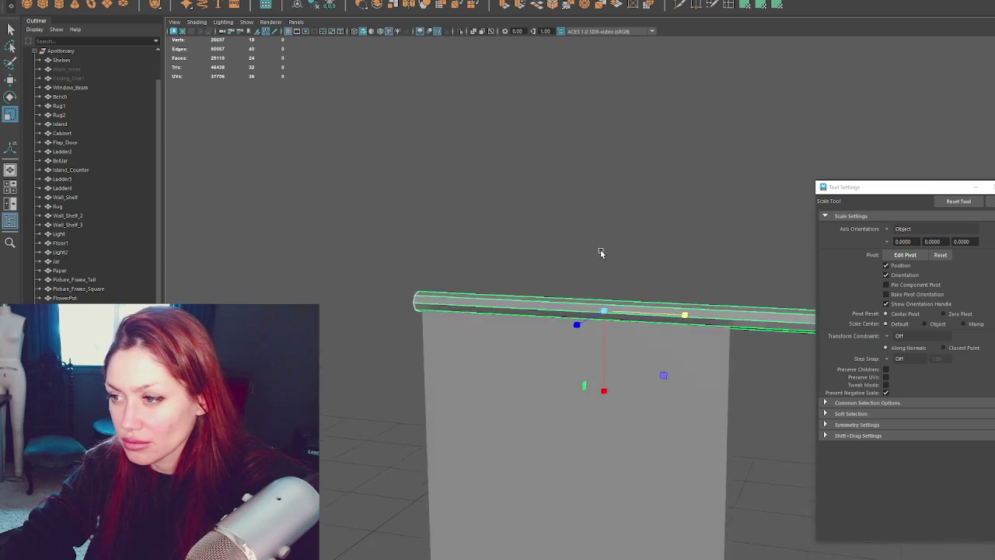
# - Shorten the rod evenly and nudge it right along the panel's top edge
pyautogui.press('w')
pyautogui.press('r')
pyautogui.moveTo(582, 310); pyautogui.dragTo(558, 319)
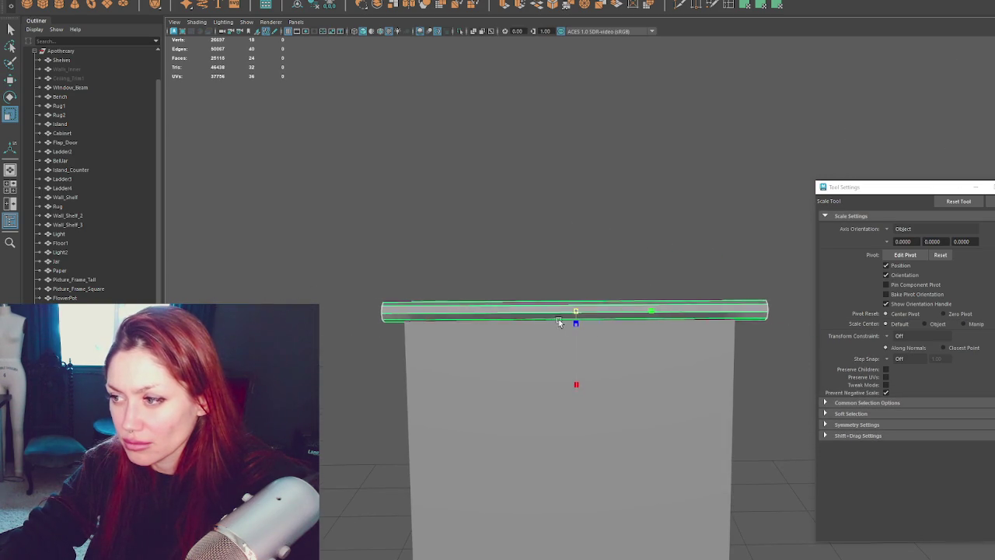
pyautogui.press('w')
pyautogui.click(684, 268)
pyautogui.moveTo(684, 268)
pyautogui.keyDown('alt'); pyautogui.mouseDown()
pyautogui.moveTo(619, 285)
pyautogui.moveTo(733, 282)
pyautogui.mouseUp(); pyautogui.keyUp('alt')
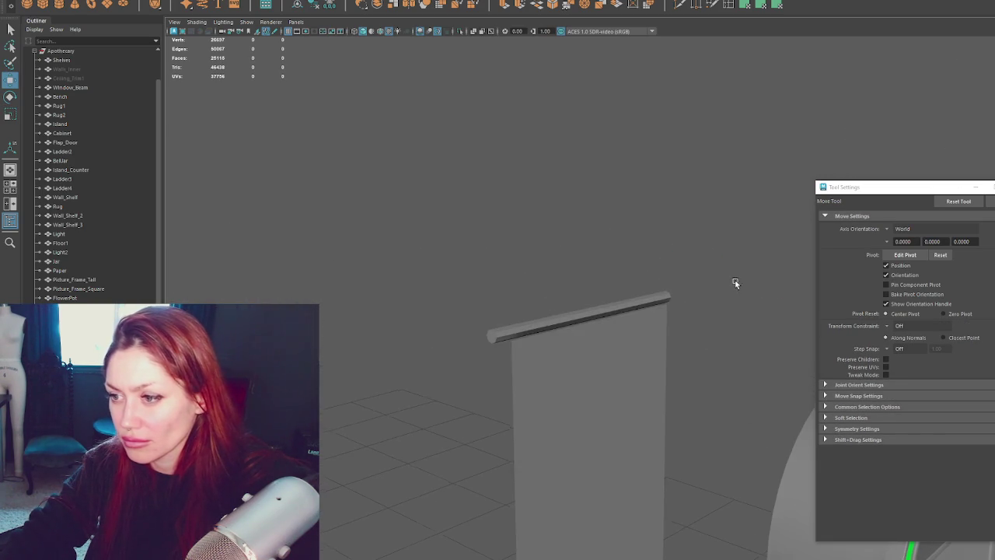
pyautogui.click(601, 316)
pyautogui.moveTo(608, 320); pyautogui.dragTo(658, 327)
pyautogui.click(599, 324)
pyautogui.moveTo(597, 319)
pyautogui.keyDown('alt'); pyautogui.mouseDown()
pyautogui.moveTo(701, 311)
pyautogui.moveTo(655, 322)
pyautogui.mouseUp(); pyautogui.keyUp('alt')
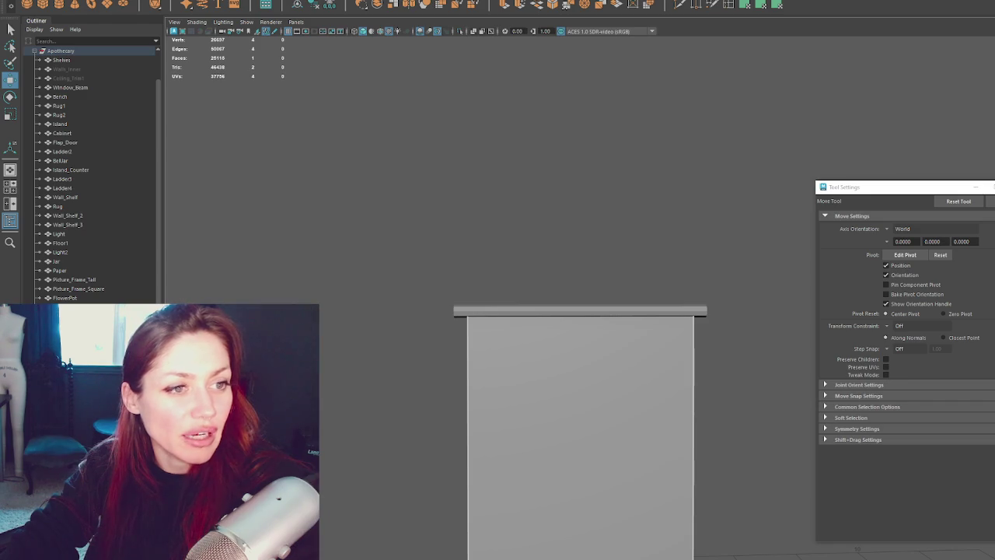
# - Delete the rod above the panel and switch to Chrome's tattered-curtain image results
pyautogui.click(522, 312)
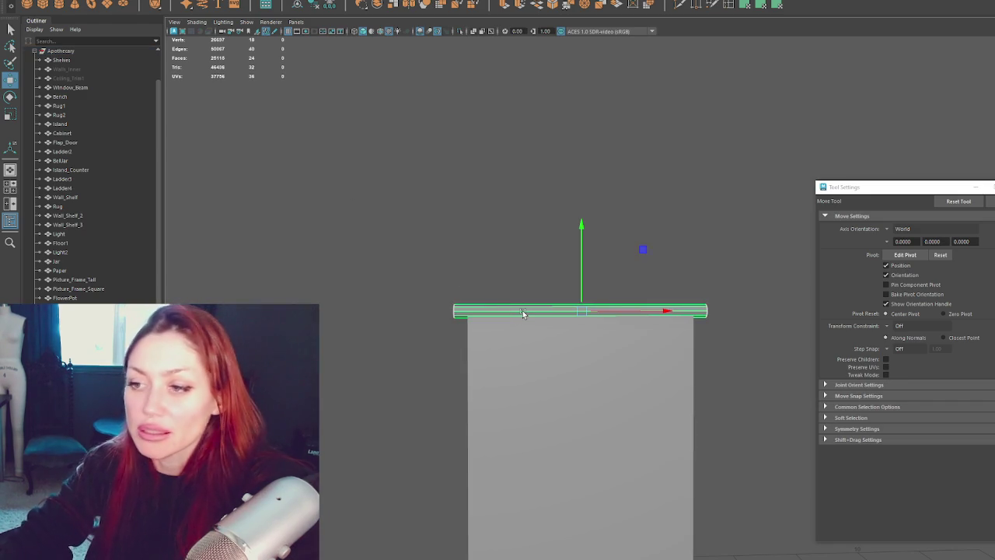
pyautogui.press('Delete')
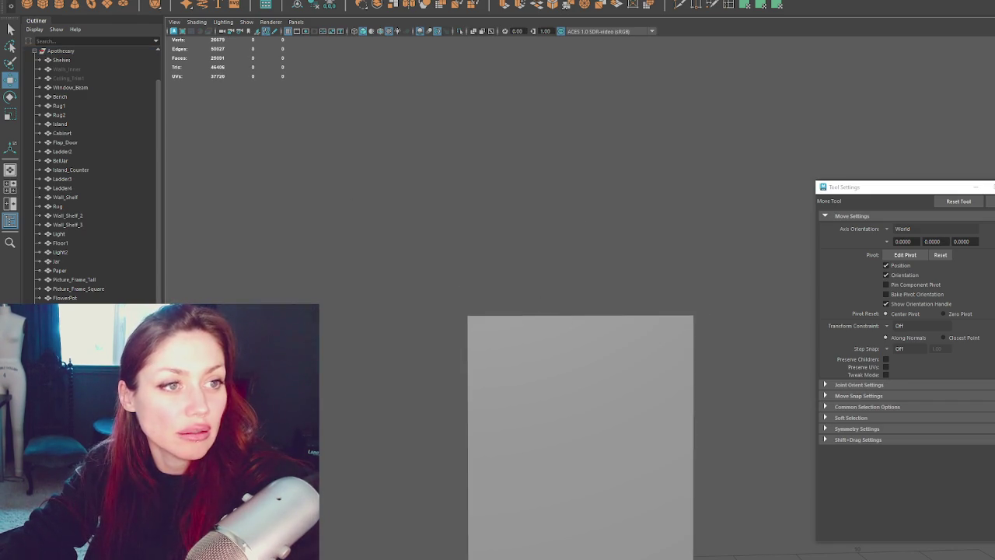
pyautogui.hotkey('alt', 'Tab')
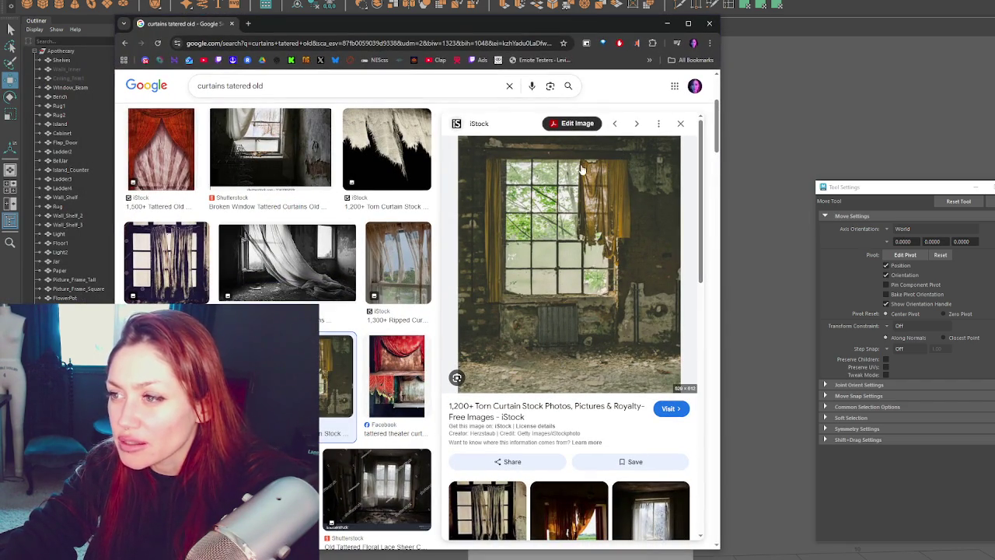
pyautogui.moveTo(568, 262)
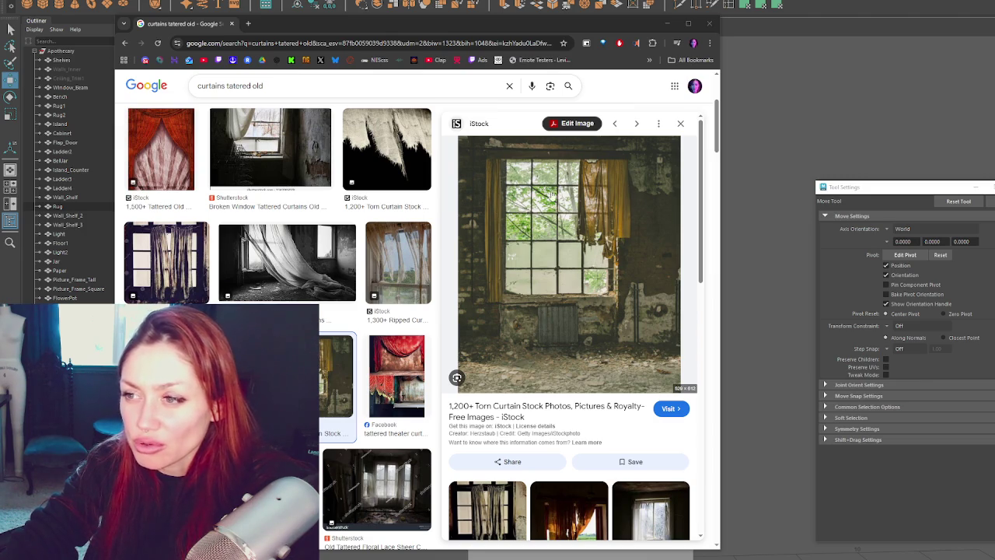
# - Scroll through the tattered old curtain photos, then minimize Chrome to return to Maya
pyautogui.scroll(-2, 400, 342)
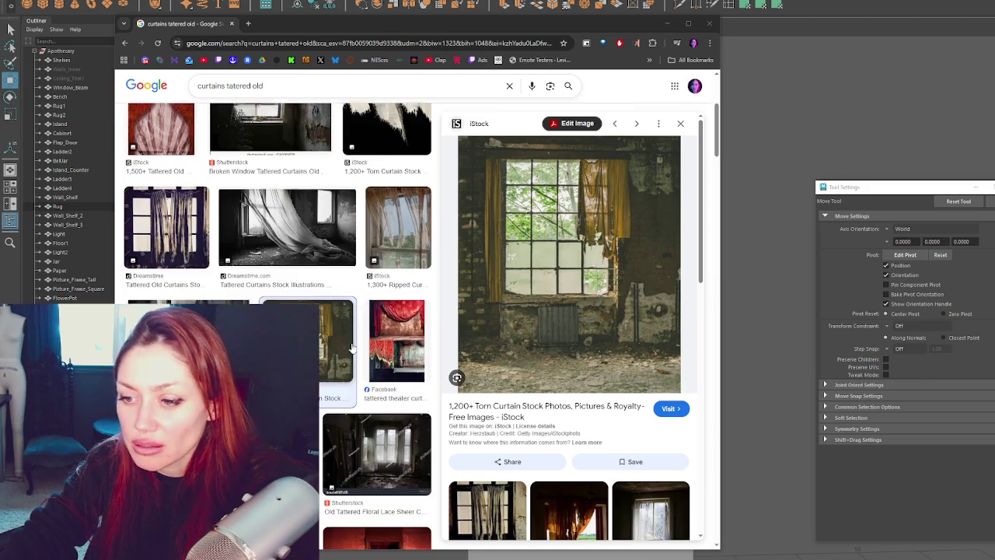
pyautogui.scroll(-1, 401, 342)
pyautogui.scroll(-1, 401, 342)
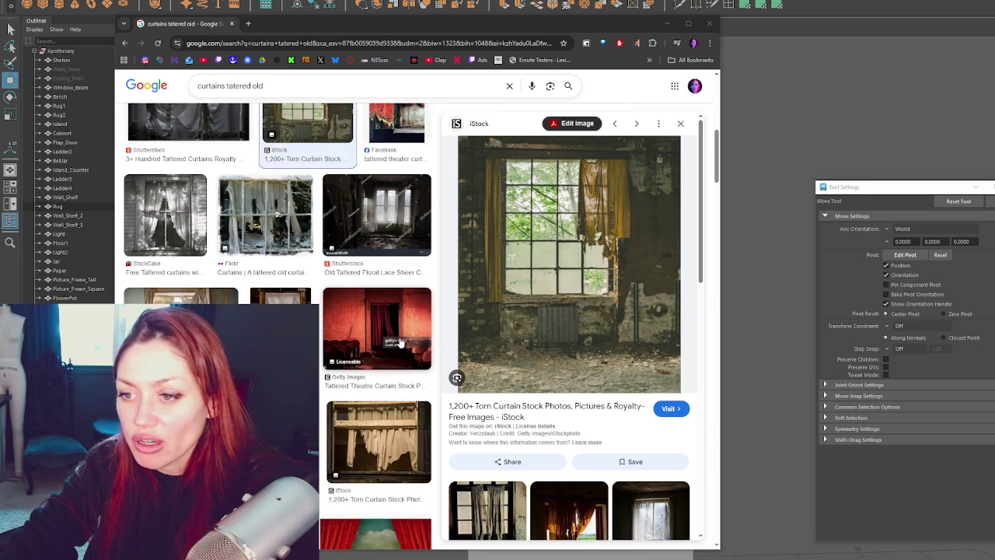
pyautogui.scroll(-1, 400, 343)
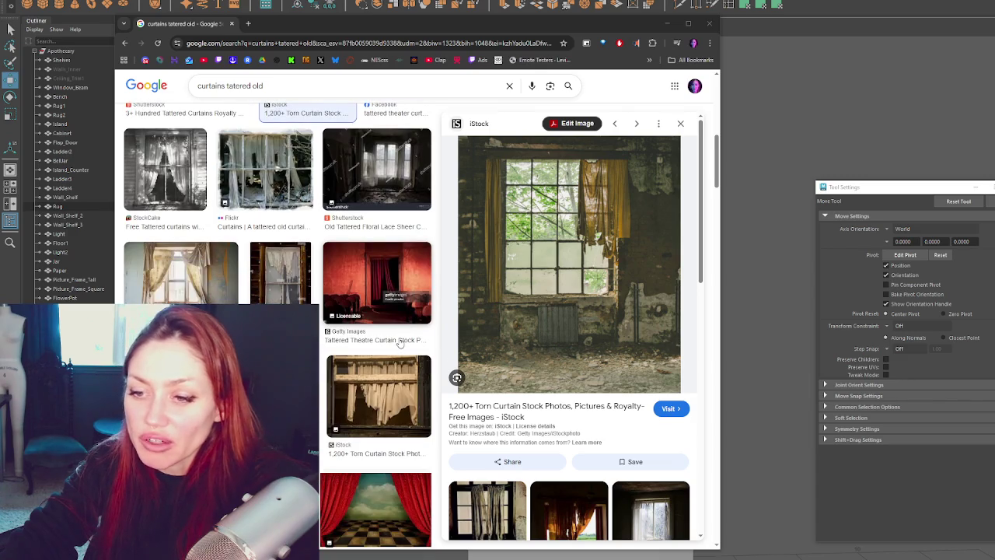
pyautogui.scroll(-1, 401, 342)
pyautogui.scroll(-1, 400, 342)
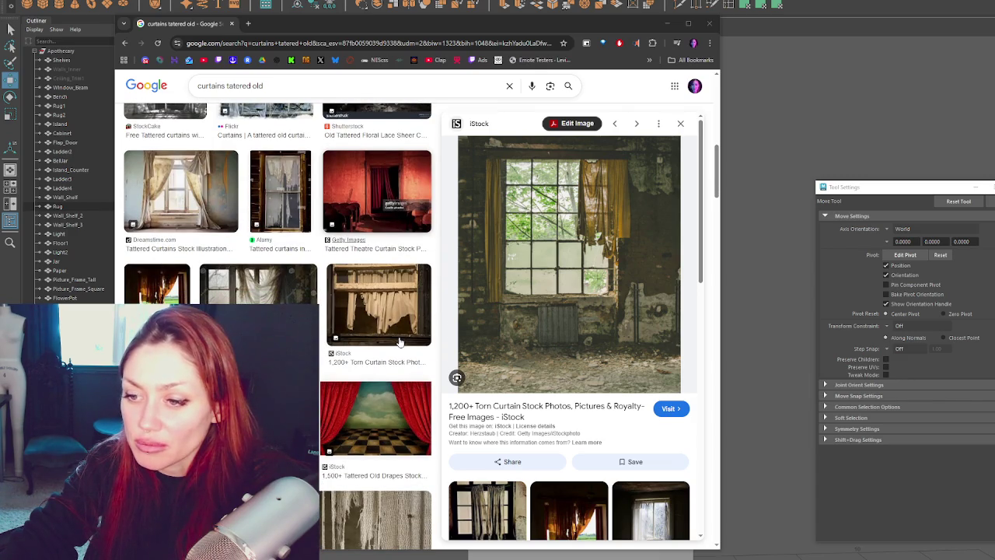
pyautogui.scroll(3, 400, 342)
pyautogui.scroll(2, 401, 342)
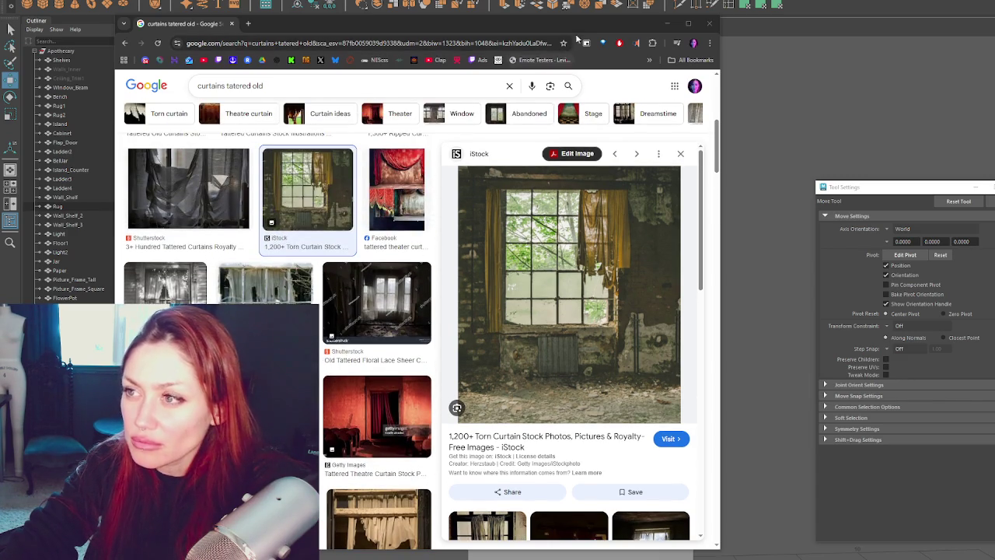
pyautogui.moveTo(579, 29); pyautogui.dragTo(485, 40)
pyautogui.click(576, 34)
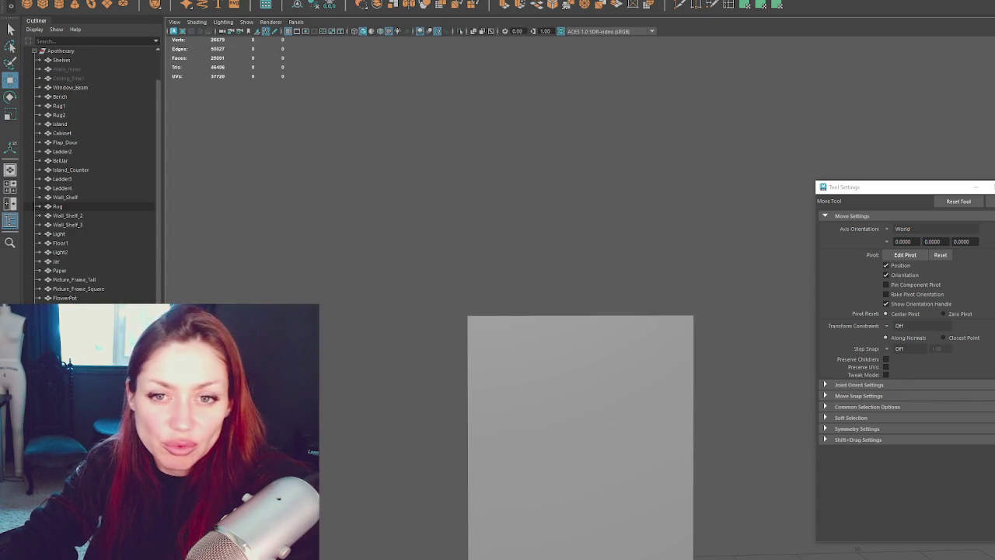
# - Select the box sitting atop the column and raise it upward
pyautogui.click(484, 367)
pyautogui.press('f')
pyautogui.scroll(-3, 615, 218)
pyautogui.scroll(-3, 544, 182)
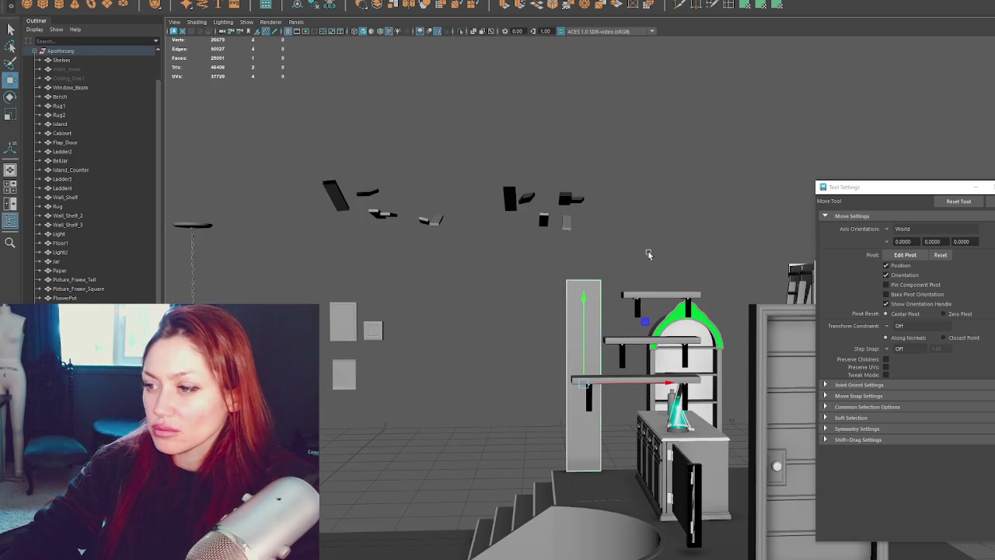
pyautogui.click(645, 251)
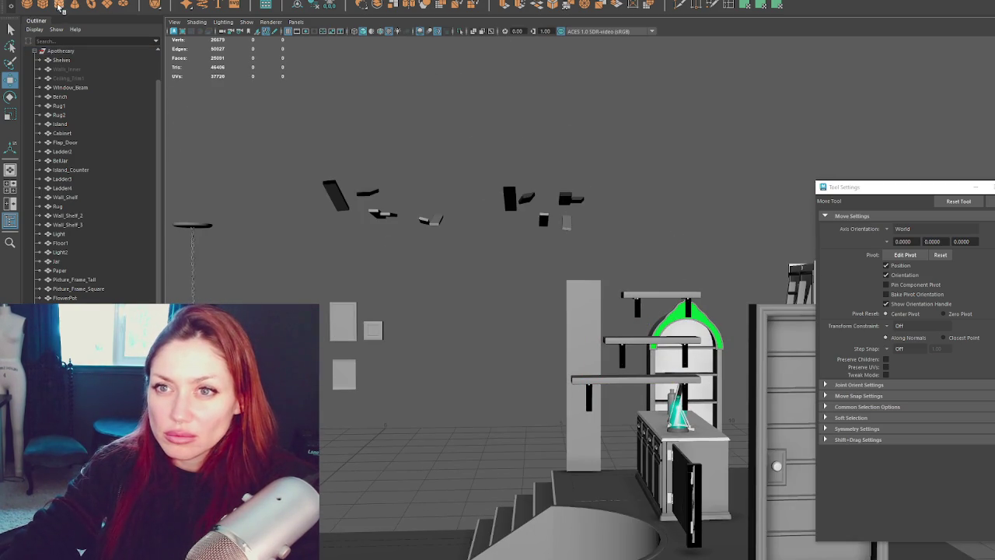
pyautogui.scroll(-3, 544, 326)
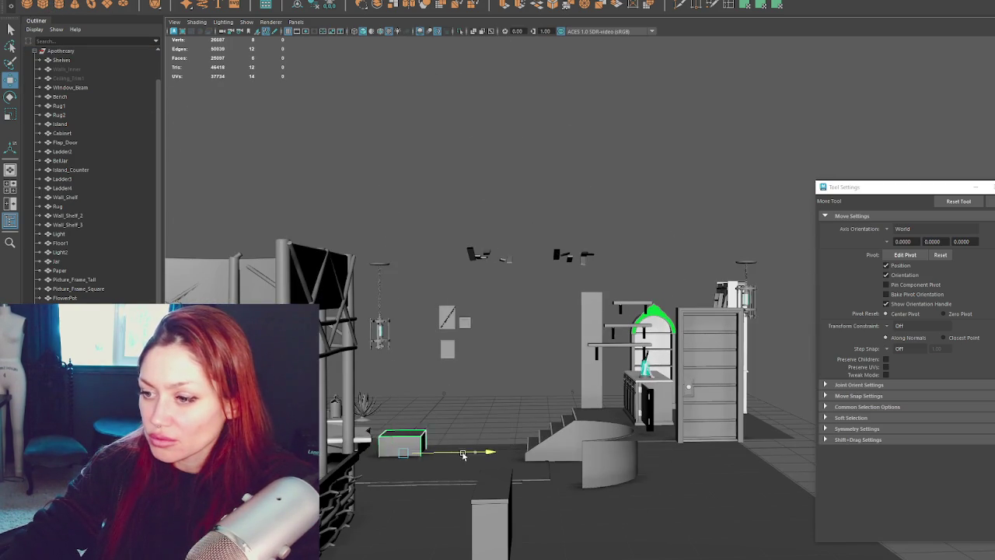
pyautogui.click(641, 459)
pyautogui.click(542, 448)
pyautogui.click(593, 350)
pyautogui.click(593, 326)
pyautogui.click(592, 342)
pyautogui.click(593, 307)
pyautogui.moveTo(593, 234); pyautogui.dragTo(538, 204)
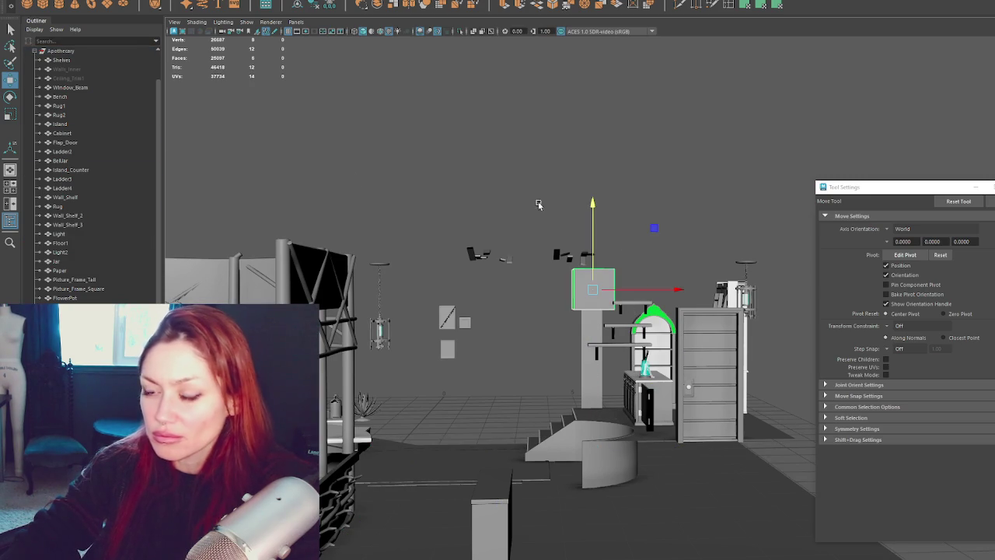
pyautogui.scroll(3, 99, 108)
# - Frame the room using Walls_Inner and reselect the box atop the column
pyautogui.click(100, 115)
pyautogui.hotkey('shift', 'h')
pyautogui.press('f')
pyautogui.click(561, 315)
# - Flatten the box into a thin slab, stretch it along X, and lift it onto the column
pyautogui.press('r')
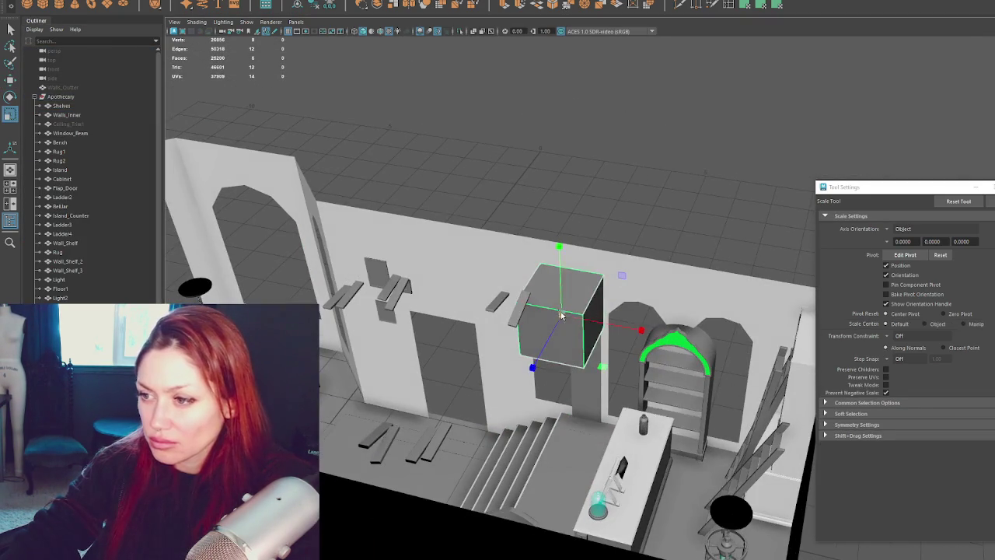
pyautogui.moveTo(561, 315); pyautogui.dragTo(516, 338)
pyautogui.moveTo(641, 330); pyautogui.dragTo(690, 340)
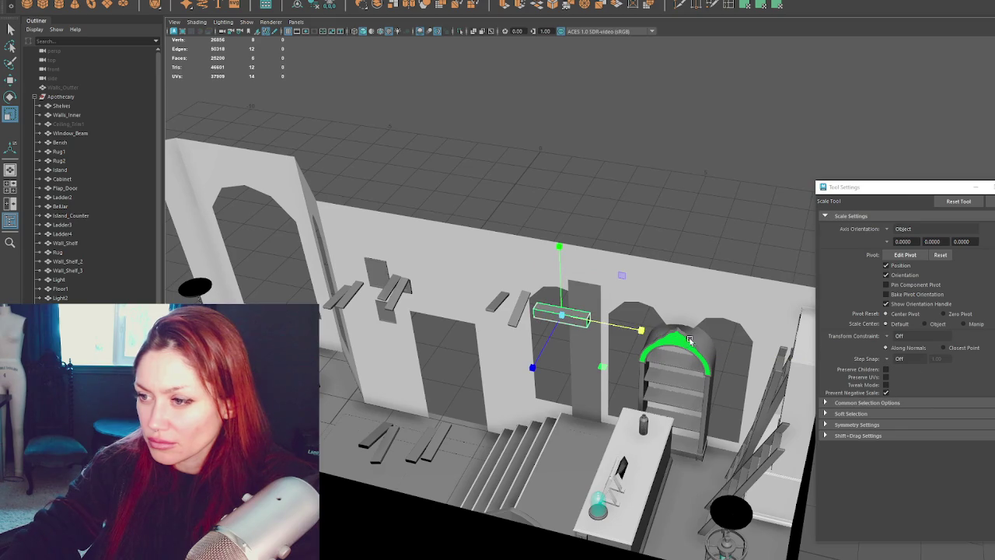
pyautogui.moveTo(579, 324); pyautogui.dragTo(698, 342)
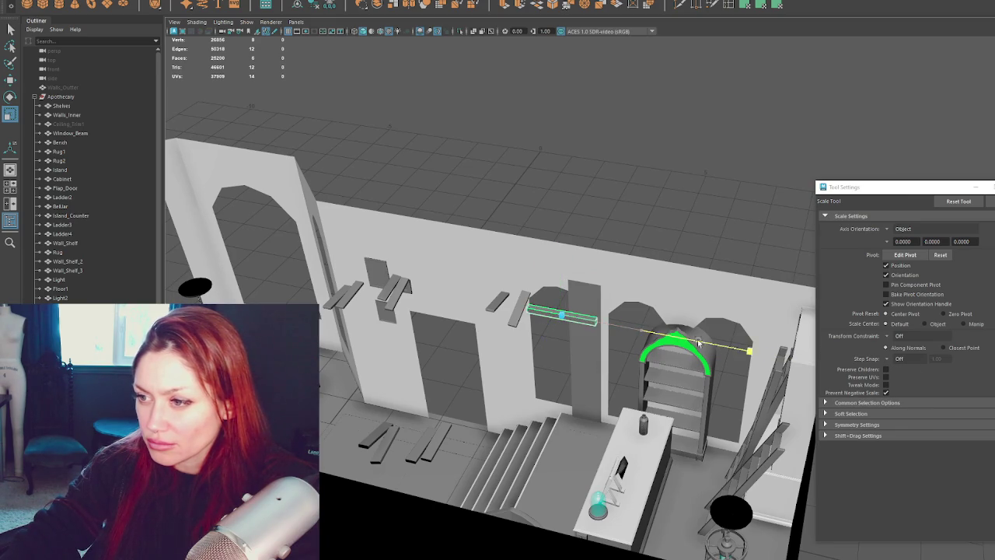
pyautogui.press('w')
pyautogui.moveTo(552, 330)
pyautogui.mouseDown()
pyautogui.moveTo(583, 298)
pyautogui.moveTo(556, 319)
pyautogui.mouseUp()
# - Lengthen the slab along X into a beam and adjust its vertical thickness
pyautogui.press('r')
pyautogui.moveTo(662, 292); pyautogui.dragTo(736, 299)
pyautogui.press('w')
pyautogui.press('r')
pyautogui.press('w')
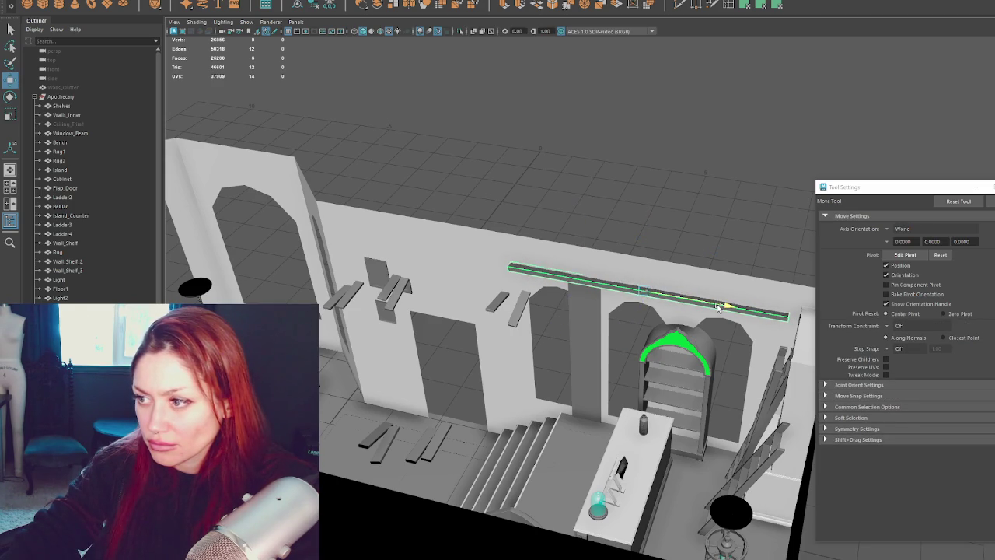
pyautogui.keyDown('alt'); pyautogui.moveTo(673, 327); pyautogui.dragTo(631, 233); pyautogui.keyUp('alt')
pyautogui.press('r')
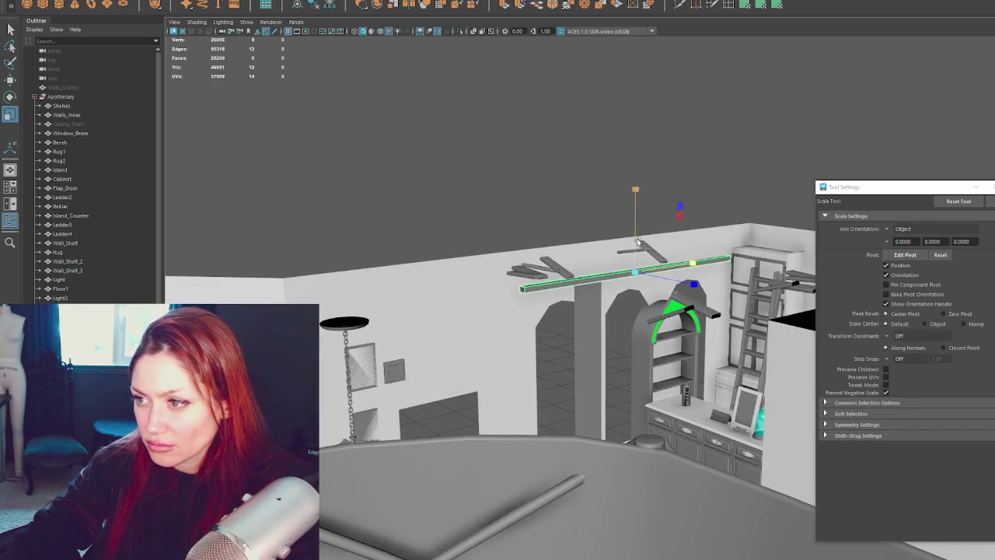
pyautogui.moveTo(631, 222); pyautogui.dragTo(639, 260)
pyautogui.press('w')
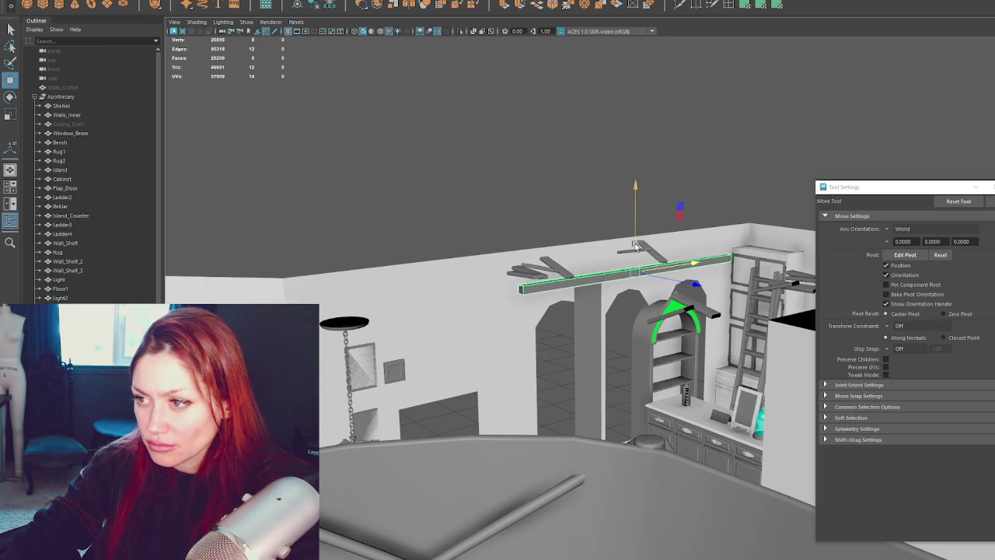
pyautogui.press('r')
pyautogui.moveTo(635, 271); pyautogui.dragTo(706, 284)
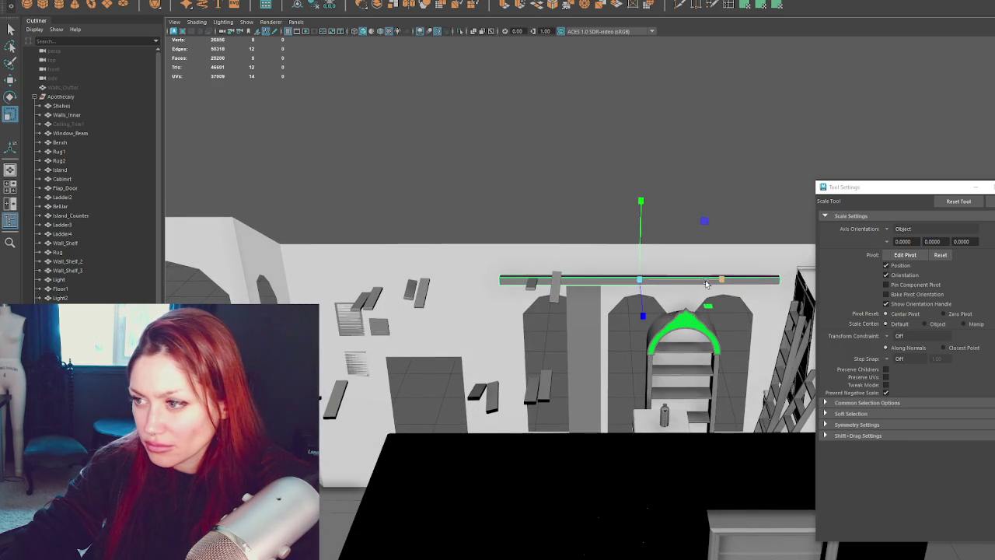
pyautogui.press('w')
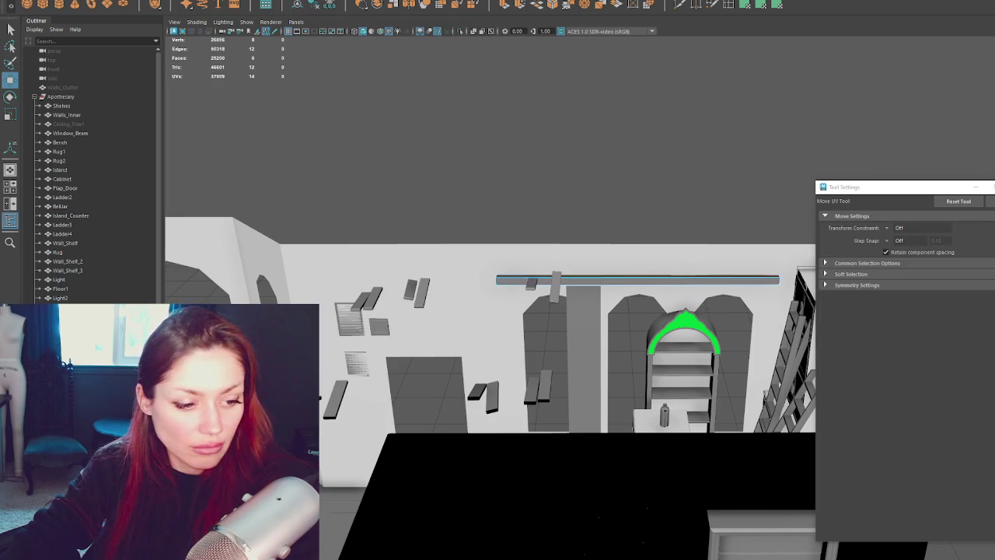
# - Select the long beam and bevel its edges with a fraction of 0.3
pyautogui.press('F12')
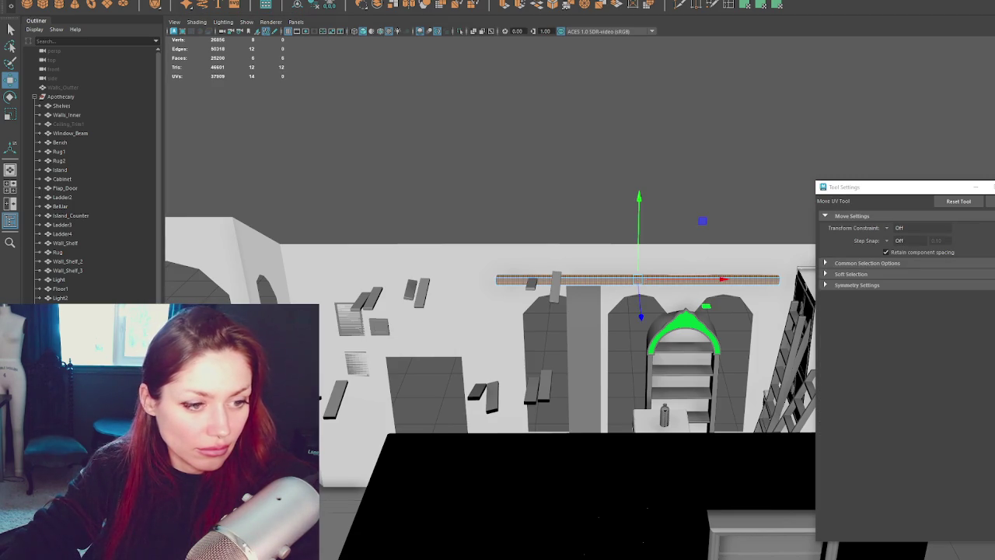
pyautogui.press('F8')
pyautogui.click(472, 249)
pyautogui.click(660, 280)
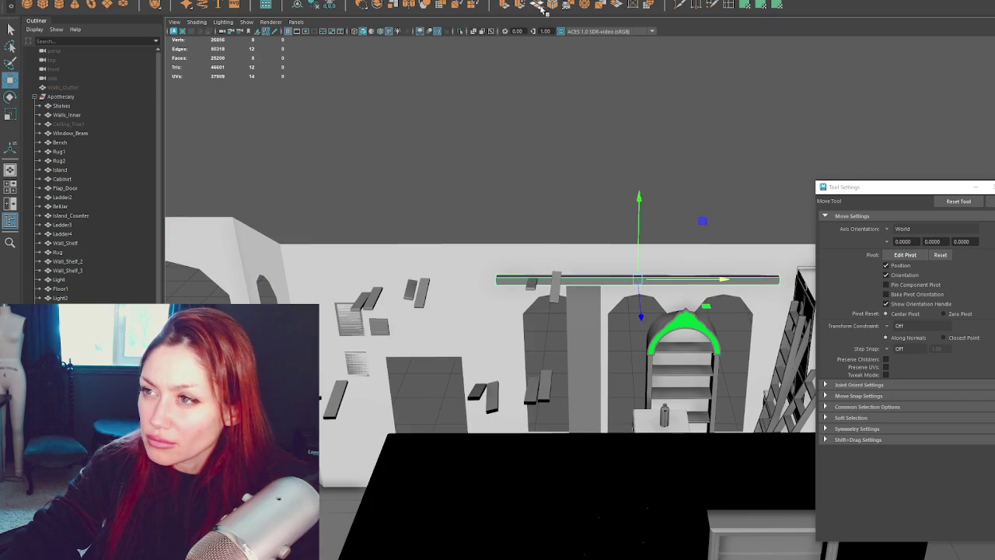
pyautogui.press('t')
pyautogui.hotkey('ctrl', 'b')
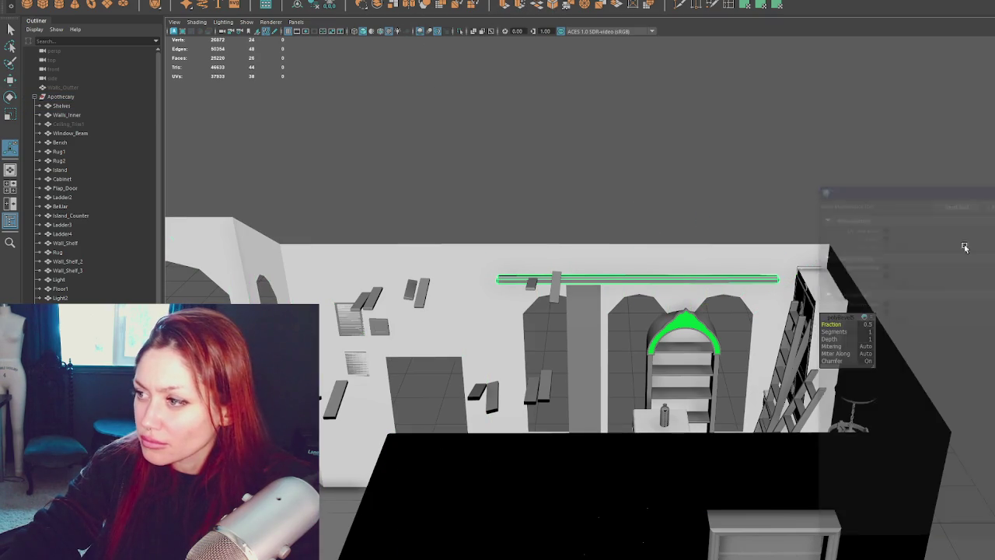
pyautogui.write('0.3')
pyautogui.press('Return')
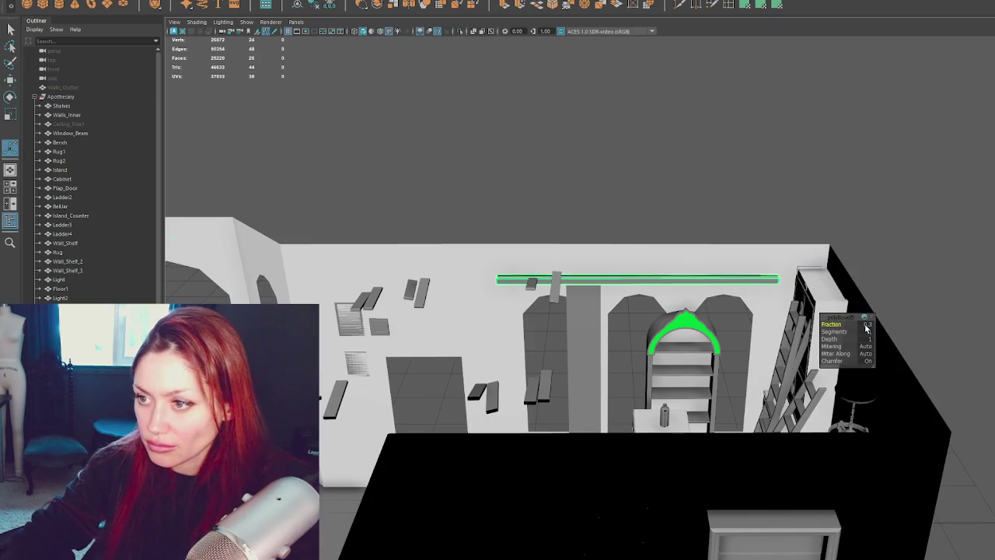
# - Insert an edge loop across the beam's middle and inspect its end and middle edges
pyautogui.scroll(5, 622, 310)
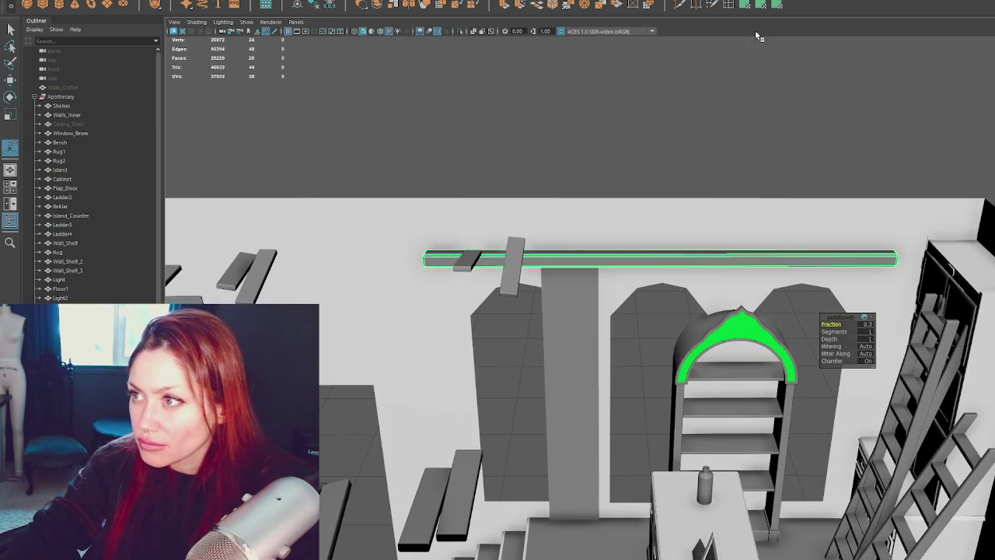
pyautogui.click(710, 252)
pyautogui.press('r')
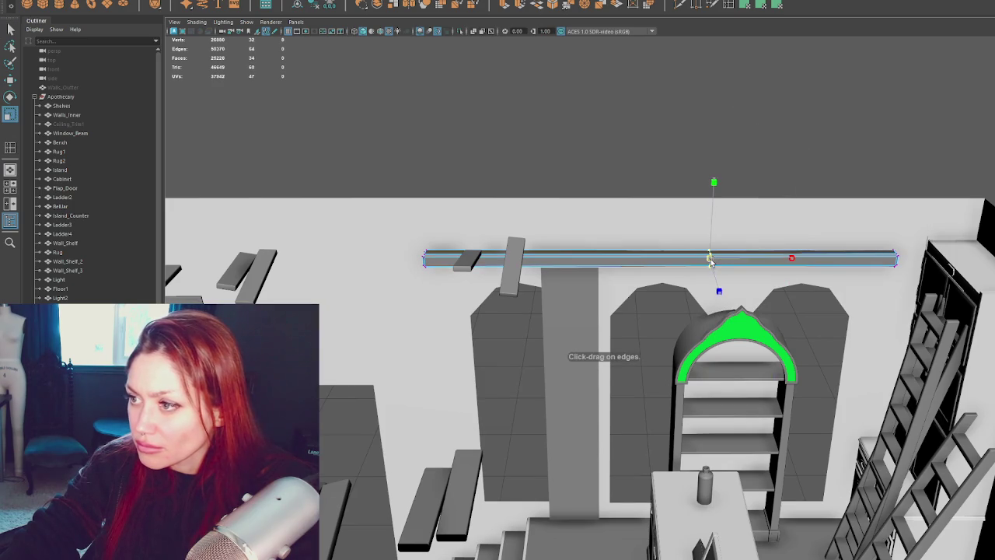
pyautogui.click(894, 260)
pyautogui.press('e')
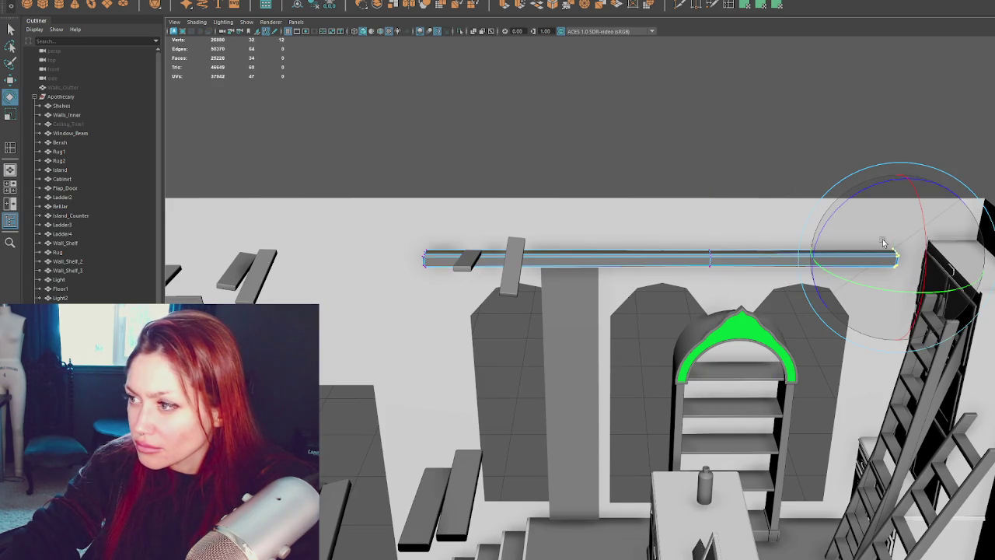
pyautogui.click(706, 264)
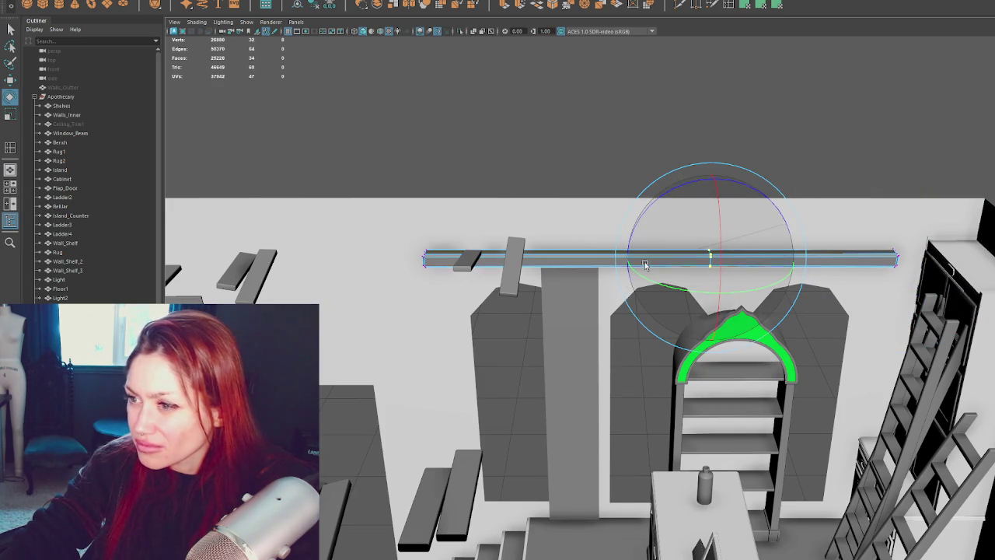
pyautogui.click(425, 264)
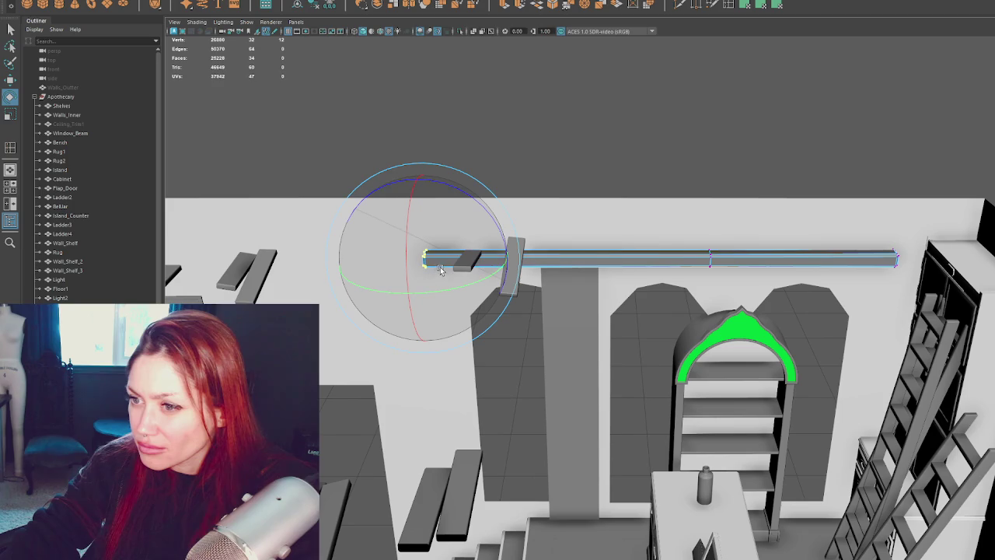
pyautogui.scroll(-1, 627, 148)
pyautogui.press('q')
# - Reselect the beam, select then clear all its faces, and select the whole beam
pyautogui.click(682, 153)
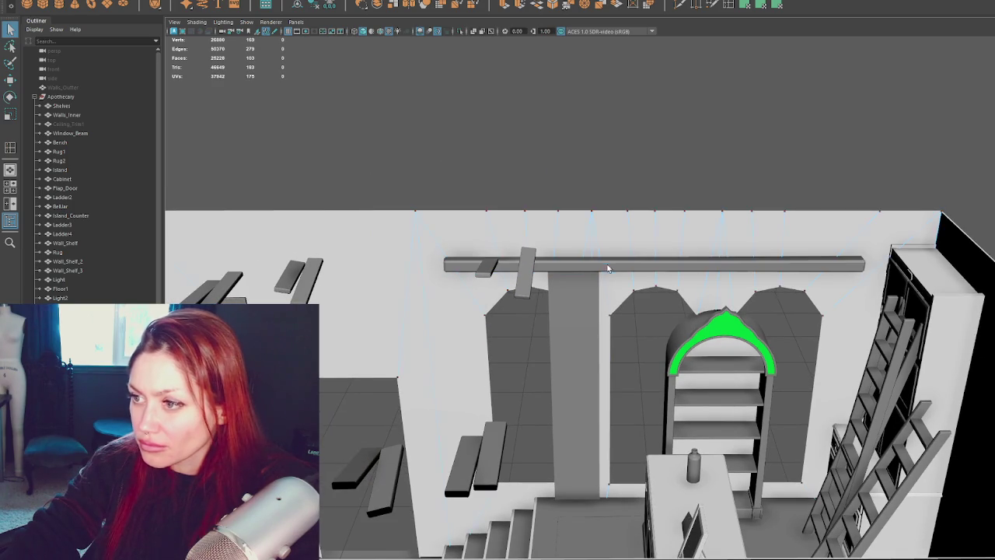
pyautogui.click(626, 264)
pyautogui.moveTo(632, 159); pyautogui.dragTo(748, 144, button='right')
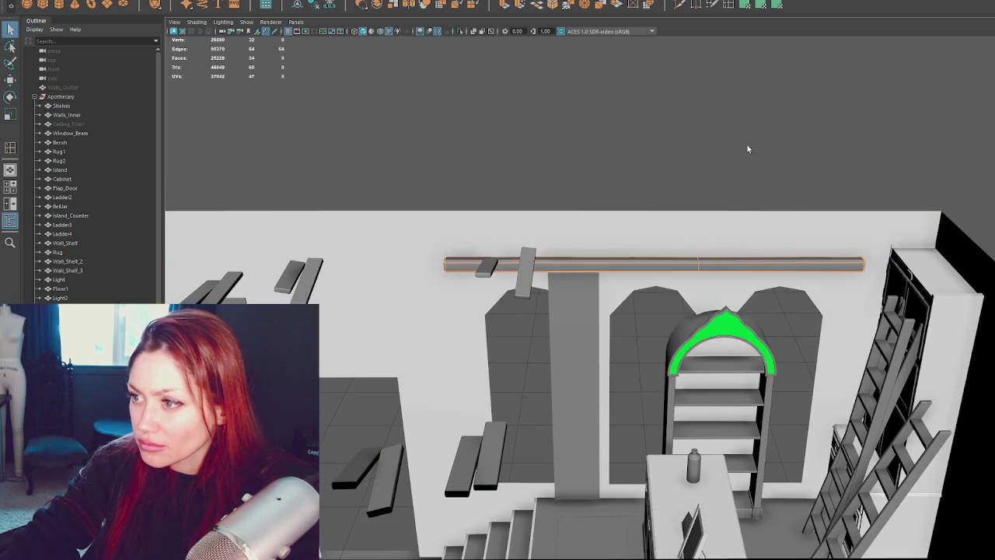
pyautogui.click(507, 133)
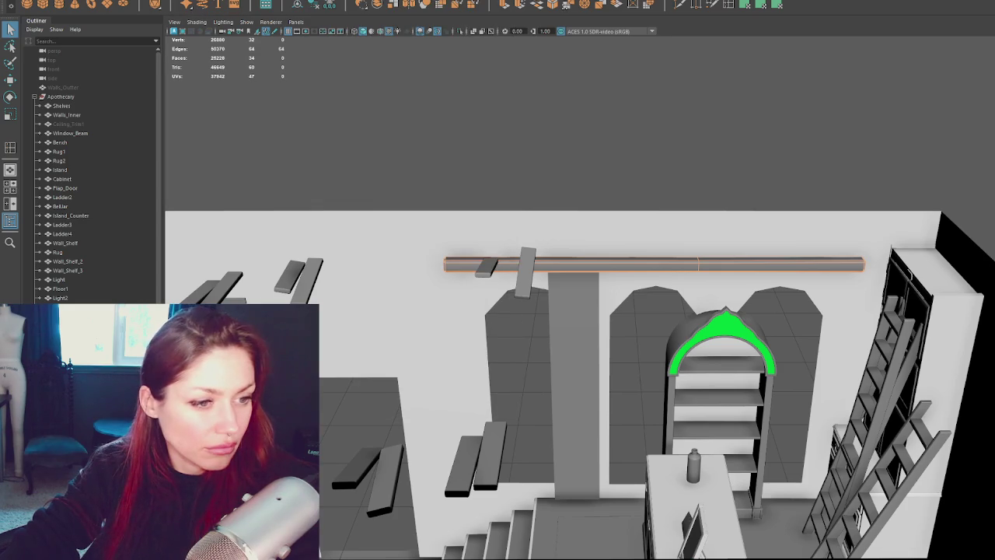
pyautogui.hotkey('ctrl', 'F11')
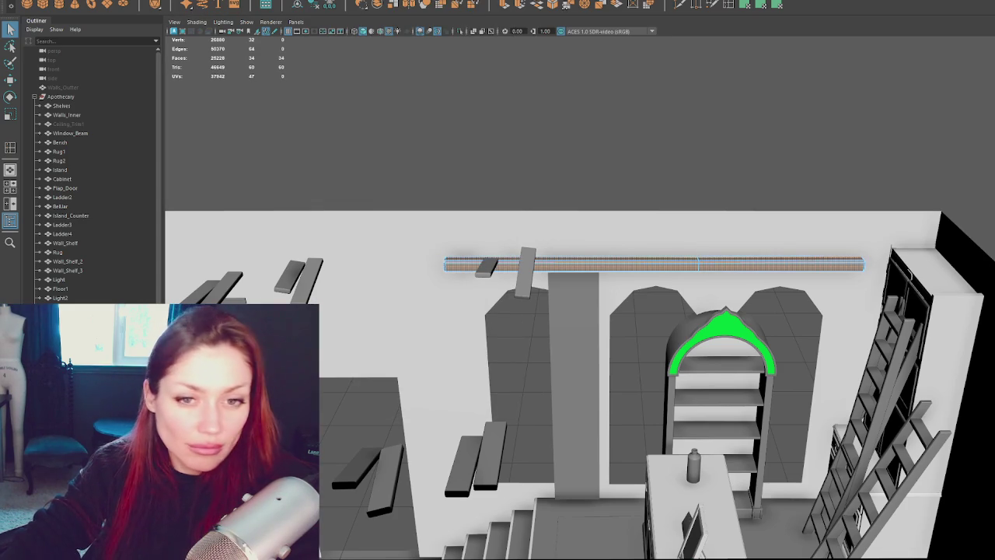
pyautogui.click(330, 161)
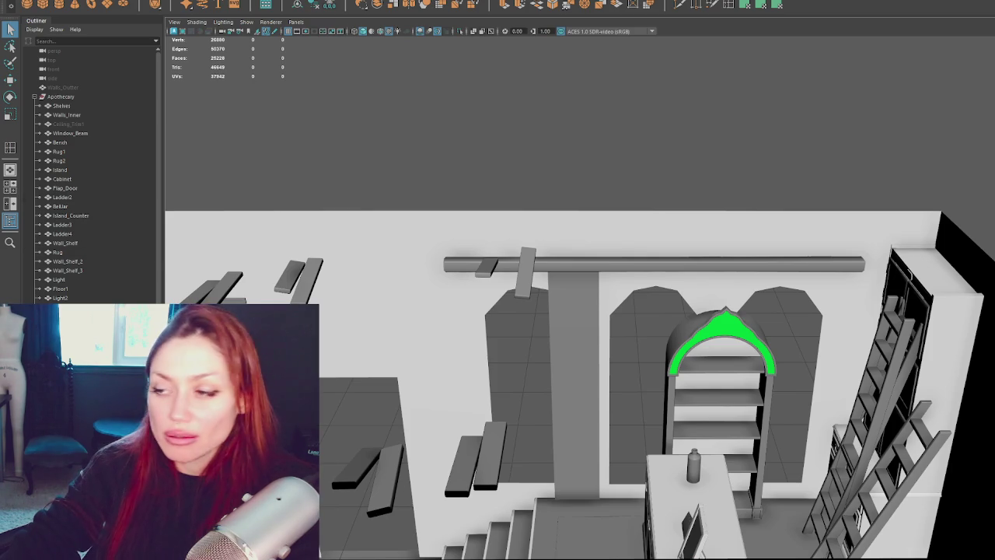
pyautogui.click(673, 270)
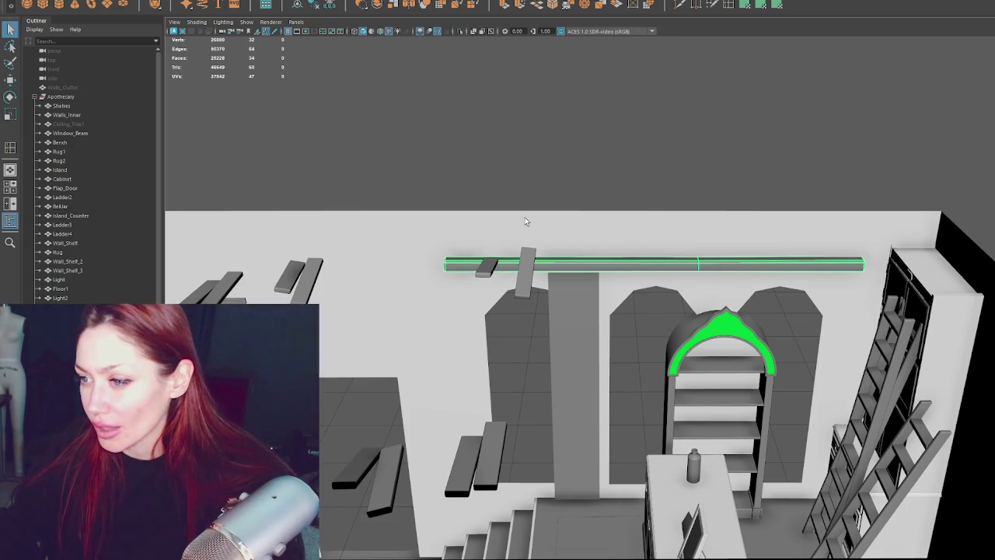
pyautogui.moveTo(604, 263)
pyautogui.keyDown('alt'); pyautogui.mouseDown()
pyautogui.moveTo(678, 149)
pyautogui.moveTo(497, 193)
pyautogui.moveTo(531, 264)
pyautogui.moveTo(517, 292)
pyautogui.mouseUp(); pyautogui.keyUp('alt')
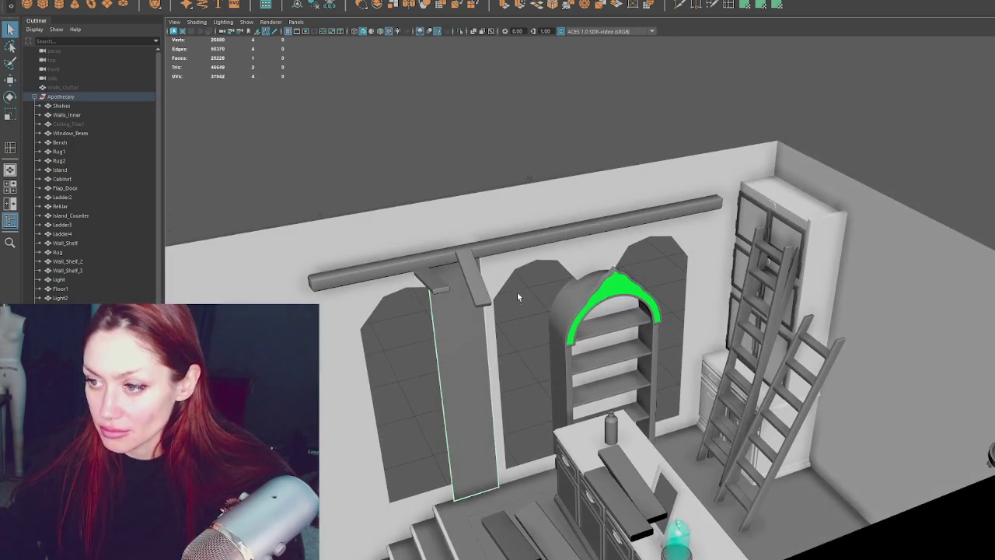
# - Select the tall plank beside the arched windows and frame it straight-on
pyautogui.press('w')
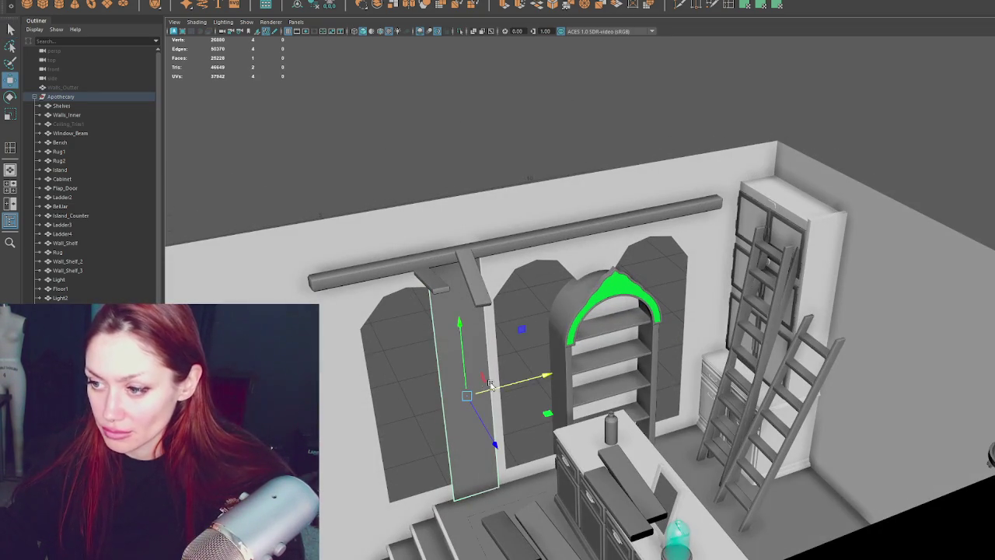
pyautogui.click(463, 389)
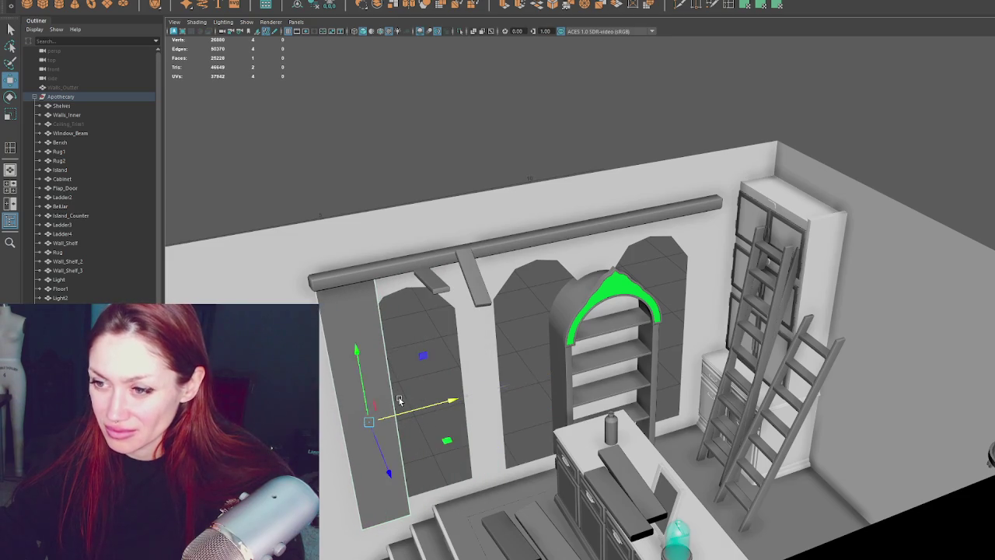
pyautogui.press('f')
pyautogui.keyDown('alt'); pyautogui.moveTo(538, 344); pyautogui.dragTo(524, 339); pyautogui.keyUp('alt')
pyautogui.press('r')
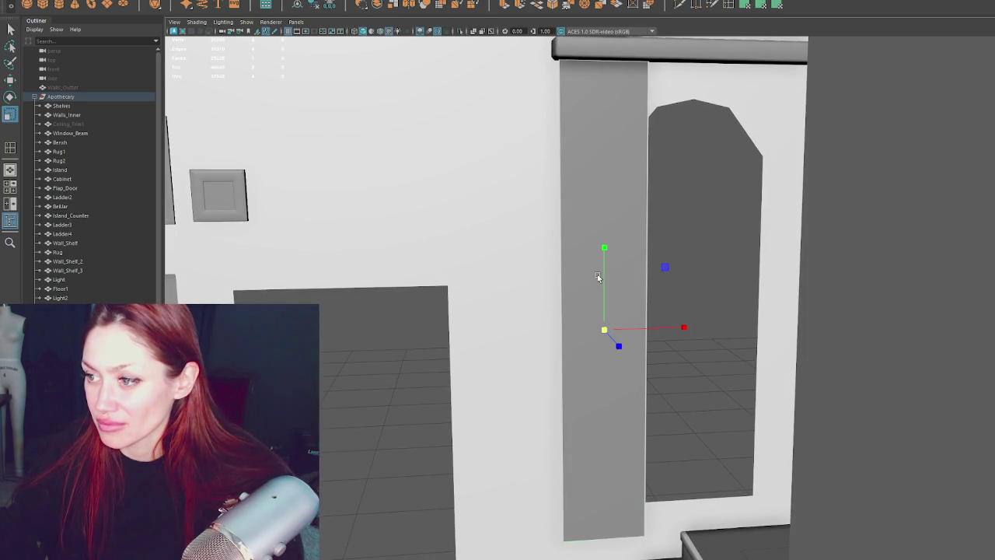
pyautogui.click(315, 6)
pyautogui.press('w')
# - Duplicate the plank, slide the copy to the right, then delete the copy
pyautogui.hotkey('ctrl', 'd')
pyautogui.moveTo(642, 311)
pyautogui.mouseDown()
pyautogui.moveTo(770, 307)
pyautogui.moveTo(610, 333)
pyautogui.mouseUp()
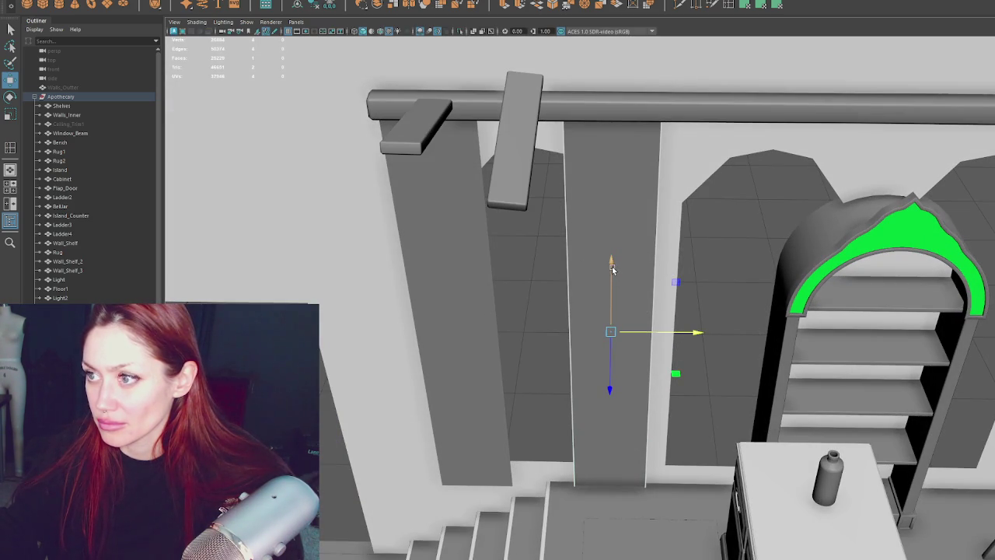
pyautogui.press('r')
pyautogui.press('w')
pyautogui.moveTo(612, 269); pyautogui.dragTo(616, 263)
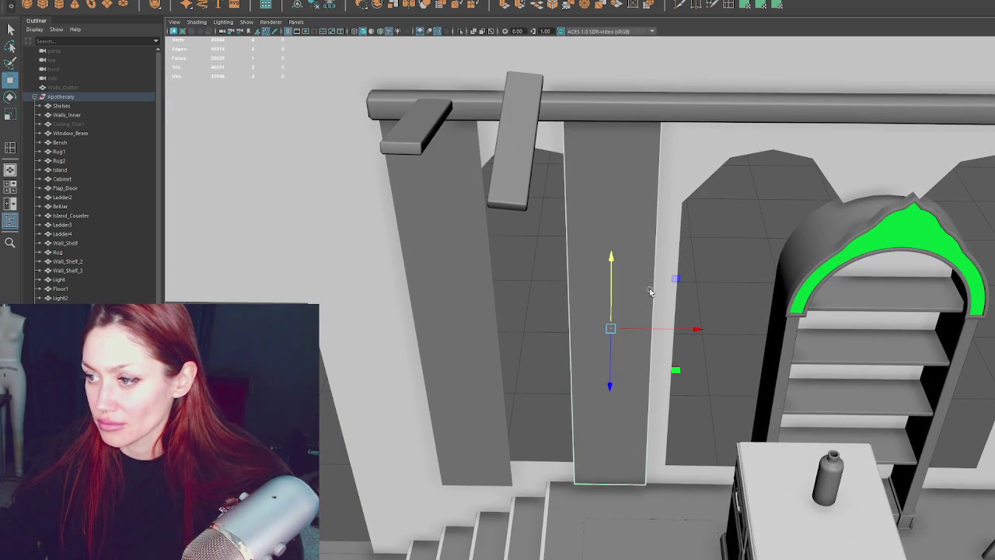
pyautogui.moveTo(644, 327)
pyautogui.mouseDown()
pyautogui.moveTo(744, 328)
pyautogui.moveTo(703, 329)
pyautogui.mouseUp()
pyautogui.press('Delete')
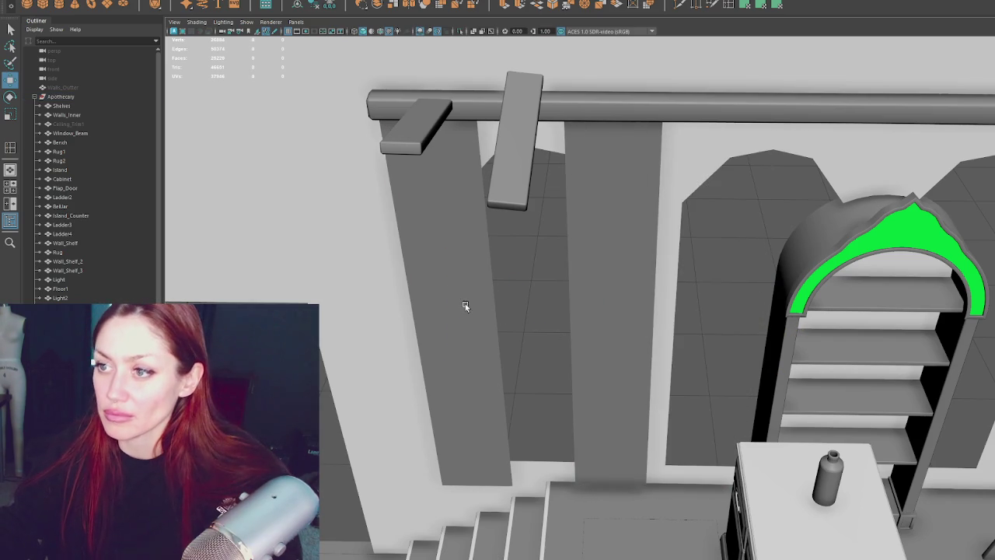
# - Delete the left vertical plank, select the central one, and set Insert Edge Loop to multiple loops
pyautogui.click(464, 304)
pyautogui.press('Delete')
pyautogui.click(627, 200)
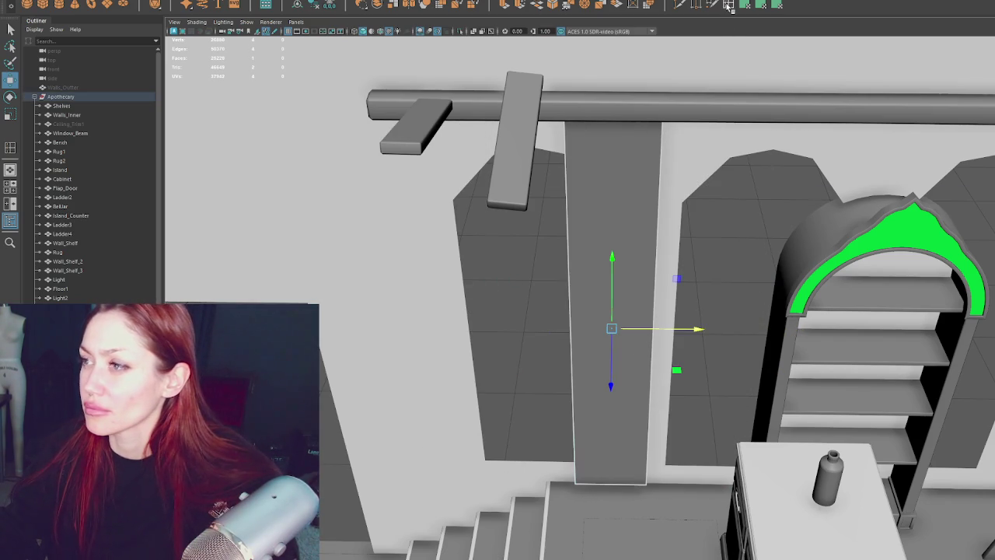
pyautogui.doubleClick(729, 5)
pyautogui.click(906, 272)
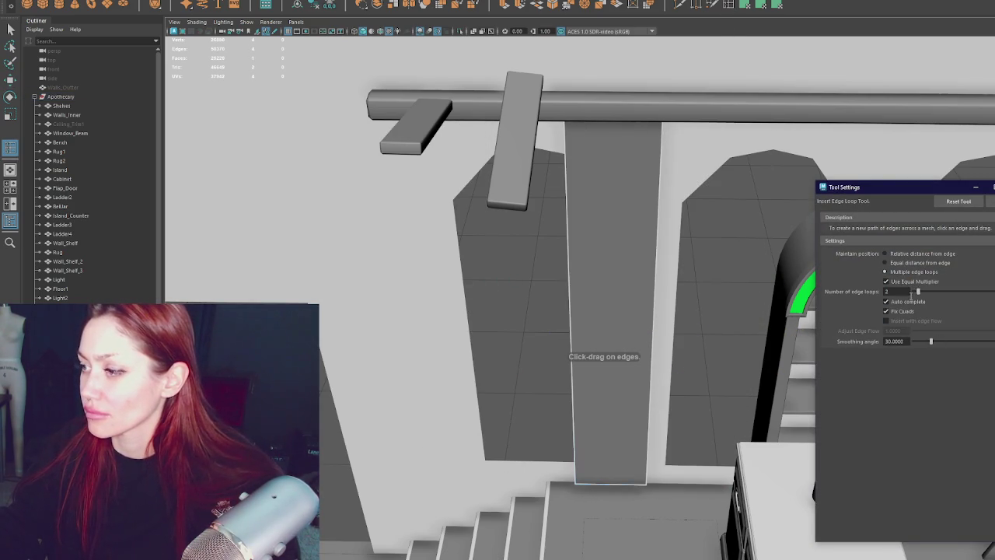
# - Add five horizontal edge loops, then three vertical loops across the central plank
pyautogui.click(654, 222)
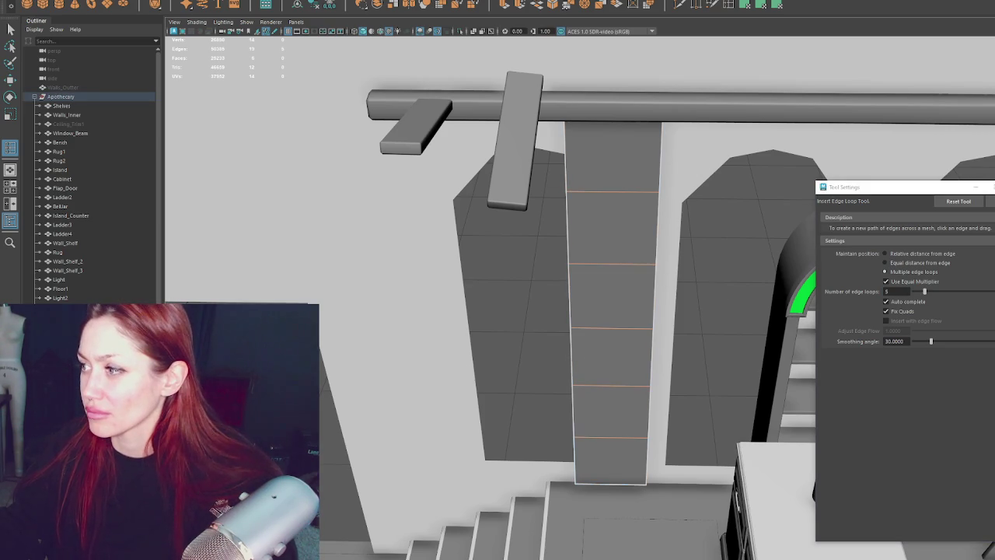
pyautogui.press('q')
pyautogui.moveTo(606, 222); pyautogui.dragTo(684, 22, button='right')
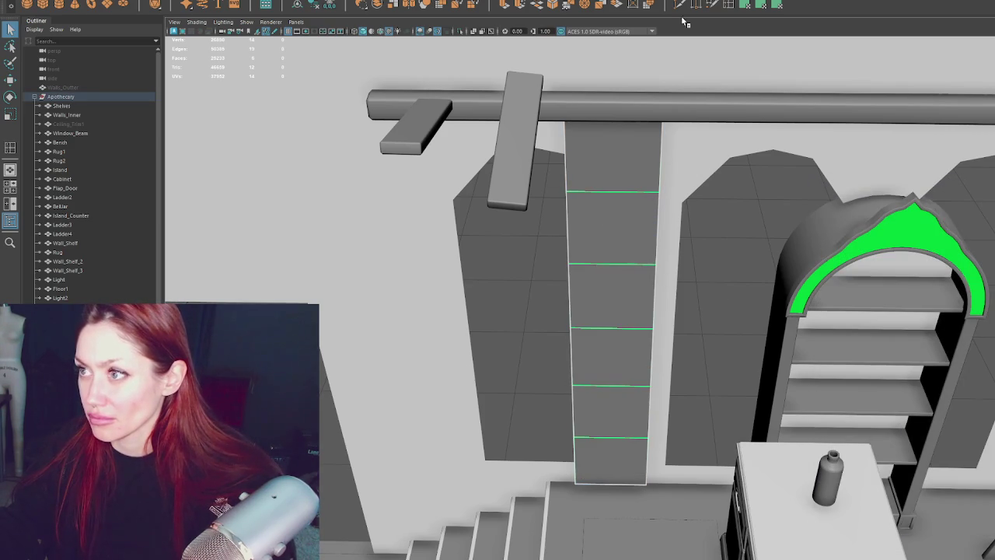
pyautogui.doubleClick(730, 5)
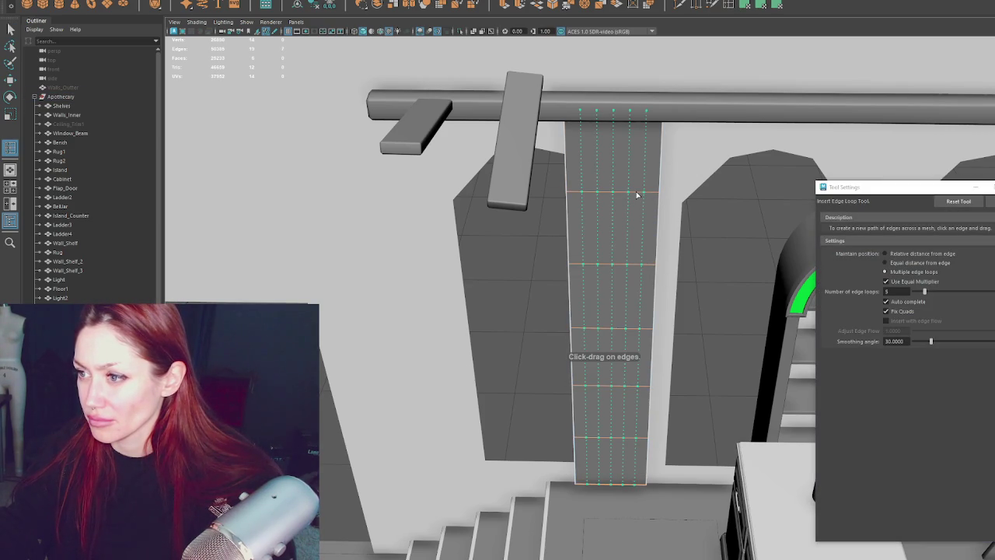
pyautogui.click(897, 291)
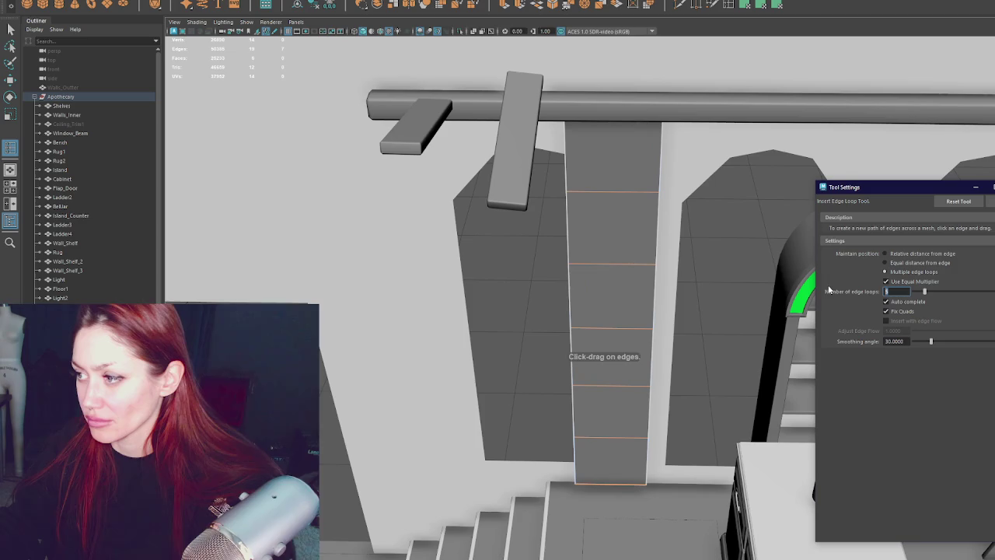
pyautogui.click(636, 195)
# - Undo the vertical loops and a trial face slide, re-insert loops, then return to Select
pyautogui.hotkey('ctrl', 'z')
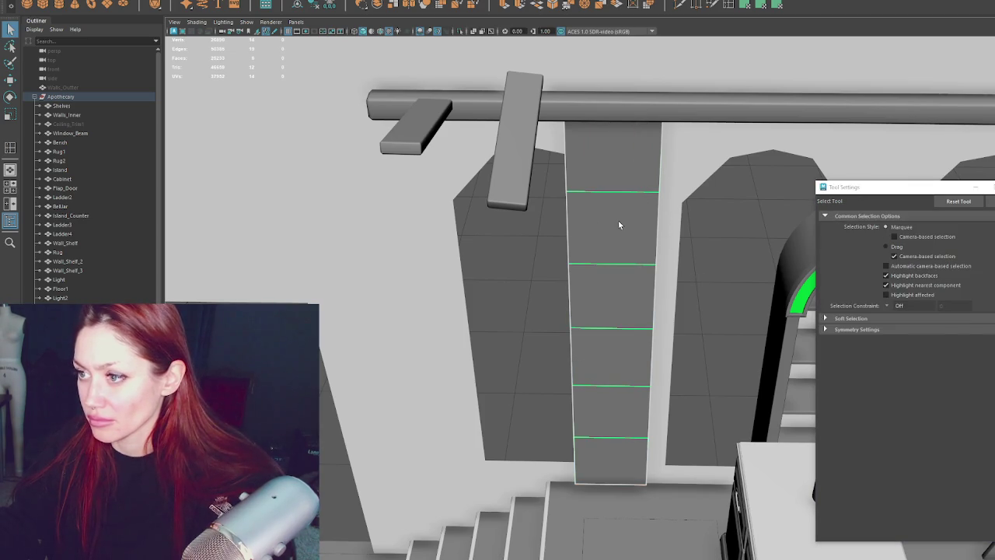
pyautogui.press('w')
pyautogui.moveTo(668, 329)
pyautogui.mouseDown()
pyautogui.moveTo(482, 328)
pyautogui.moveTo(531, 327)
pyautogui.mouseUp()
pyautogui.hotkey('ctrl', 'z')
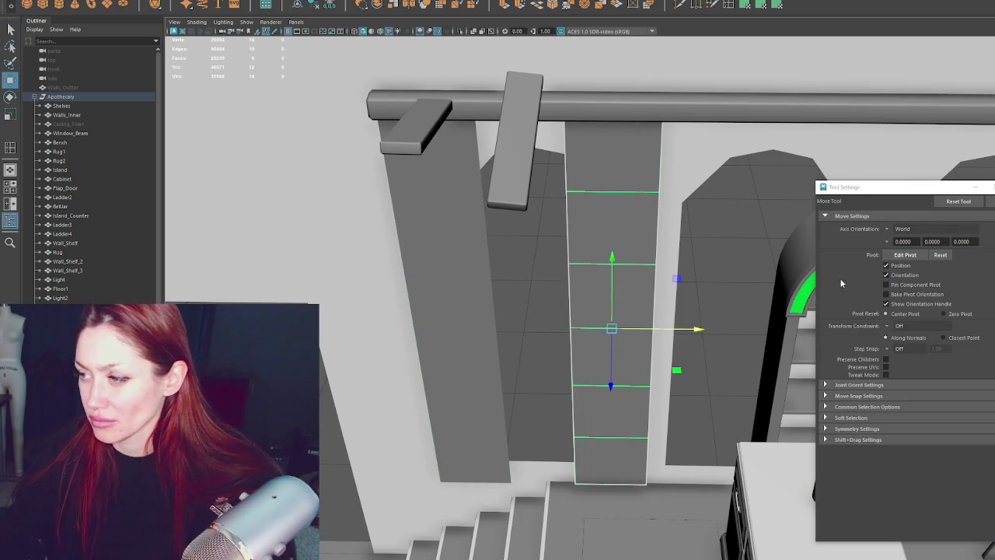
pyautogui.keyDown('shift'); pyautogui.moveTo(797, 144); pyautogui.dragTo(639, 195, button='right'); pyautogui.keyUp('shift')
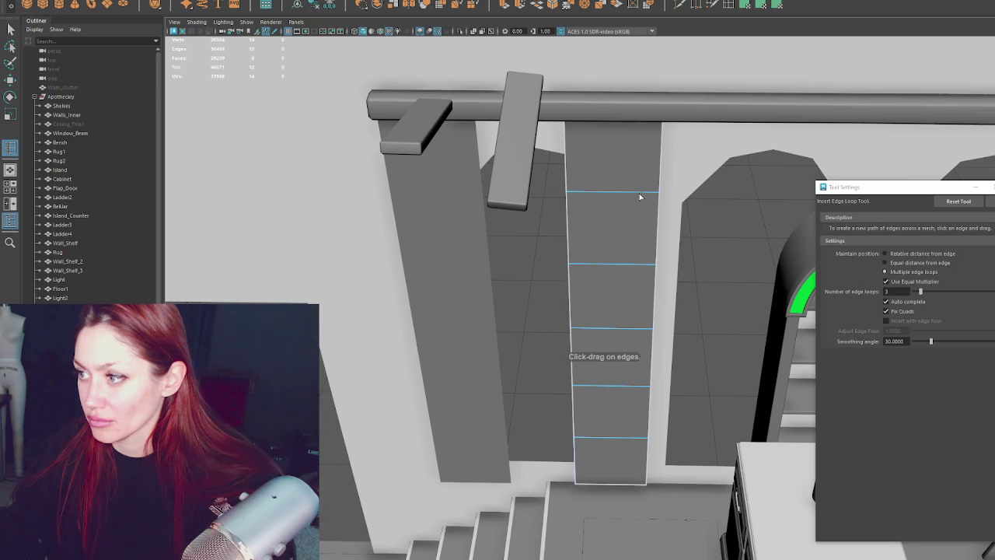
pyautogui.press('q')
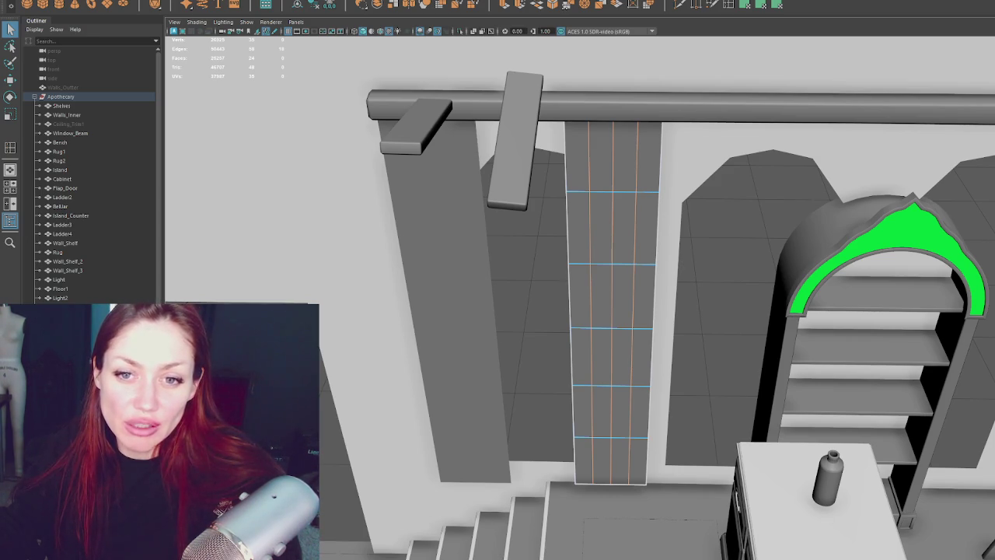
# - Reselect the gridded strip and bring the camera closer into the room
pyautogui.click(603, 224)
pyautogui.click(457, 212)
pyautogui.moveTo(468, 407)
pyautogui.keyDown('alt'); pyautogui.mouseDown()
pyautogui.moveTo(545, 386)
pyautogui.moveTo(493, 378)
pyautogui.mouseUp(); pyautogui.keyUp('alt')
pyautogui.click(628, 426)
pyautogui.moveTo(629, 426)
pyautogui.keyDown('alt'); pyautogui.mouseDown()
pyautogui.moveTo(633, 262)
pyautogui.moveTo(520, 287)
pyautogui.mouseUp(); pyautogui.keyUp('alt')
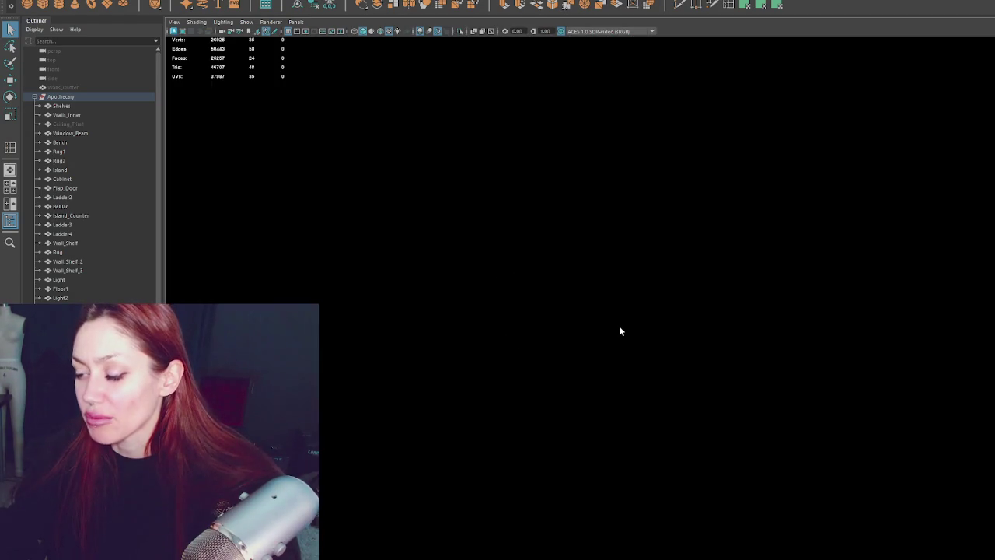
# - Orbit around the room and select the gridded curtain strip
pyautogui.scroll(-3, 619, 331)
pyautogui.scroll(-2, 650, 329)
pyautogui.scroll(-2, 649, 329)
pyautogui.keyDown('alt'); pyautogui.moveTo(636, 333); pyautogui.dragTo(597, 347); pyautogui.keyUp('alt')
pyautogui.click(531, 344)
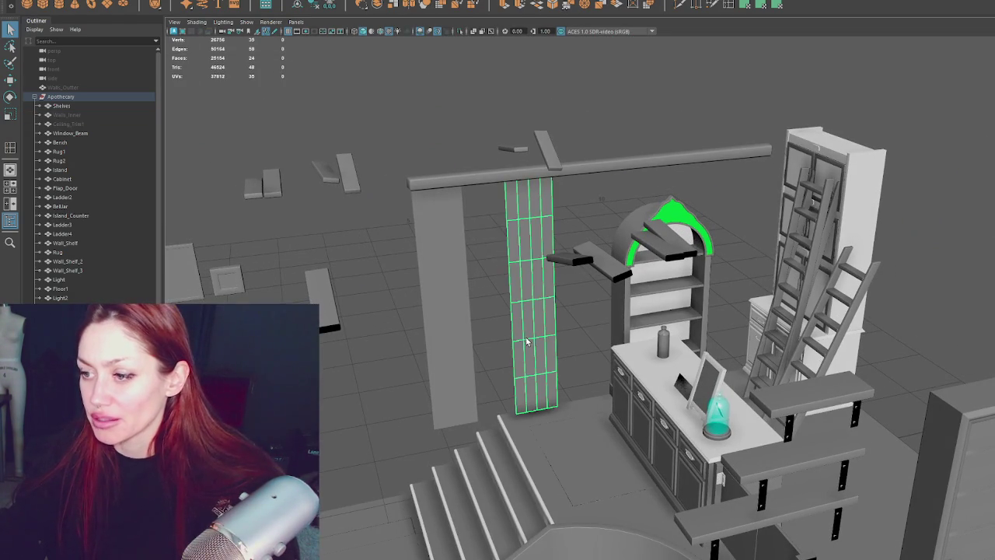
pyautogui.scroll(3, 592, 269)
pyautogui.scroll(-4, 589, 263)
pyautogui.keyDown('alt'); pyautogui.moveTo(589, 263); pyautogui.dragTo(574, 246); pyautogui.keyUp('alt')
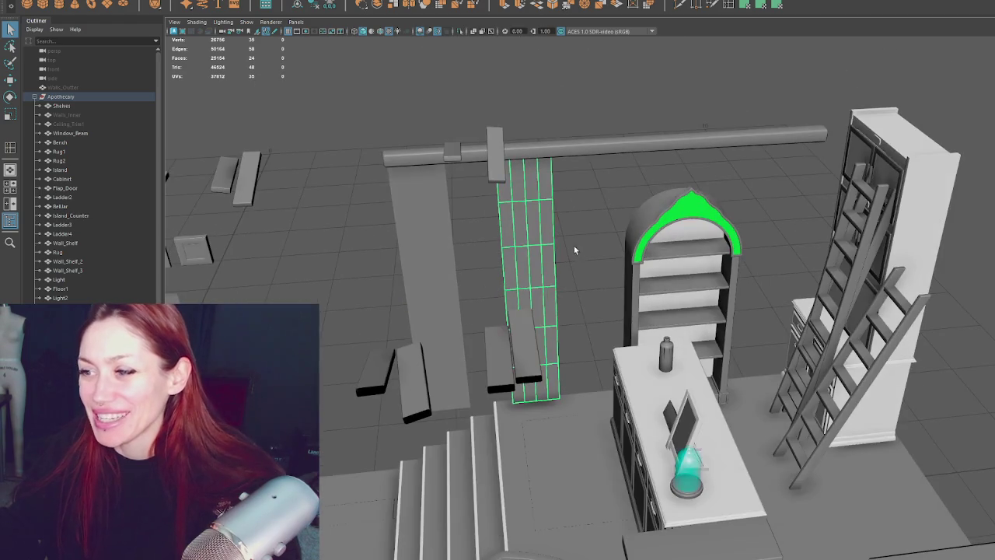
pyautogui.click(561, 225)
pyautogui.click(542, 234)
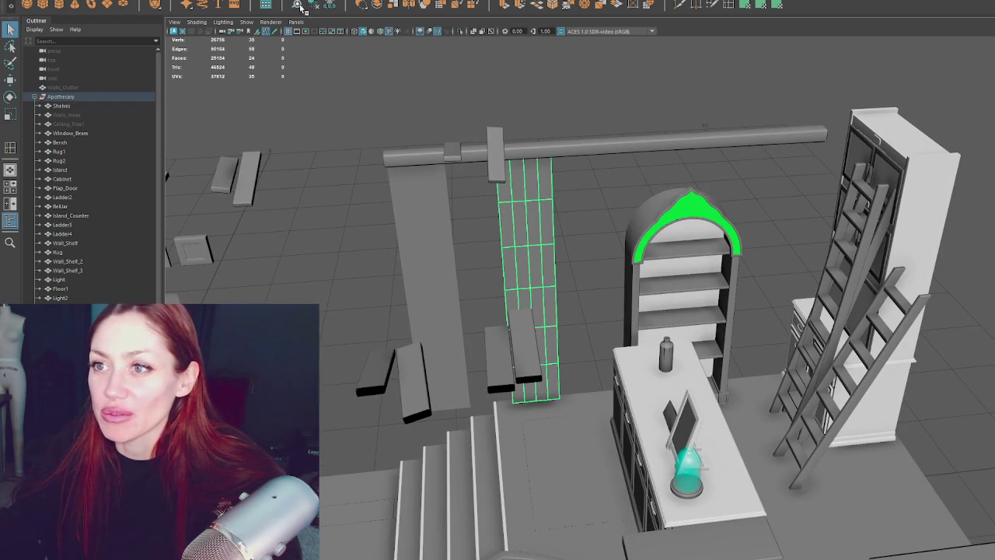
# - Push two vertical edge loops on the strip back to form pleats
pyautogui.press('F10')
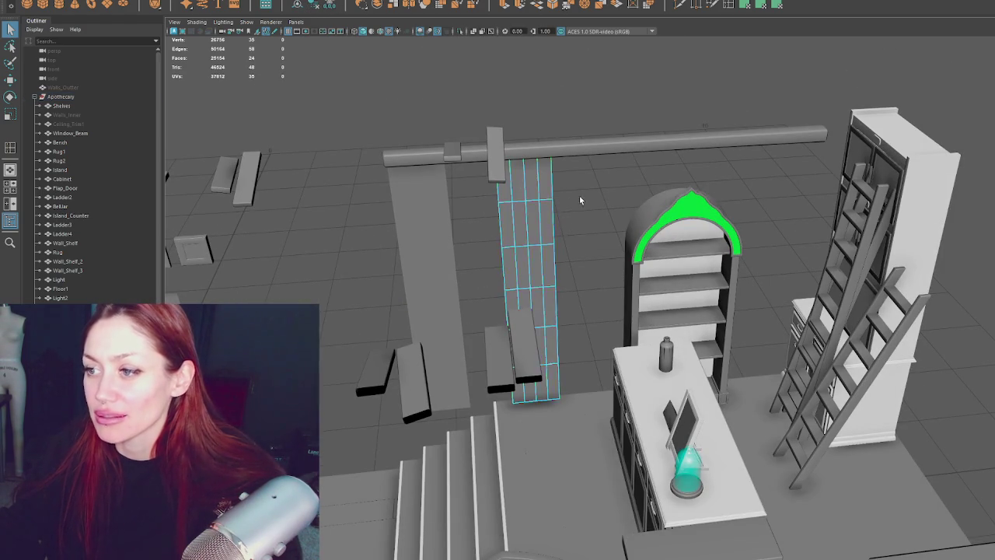
pyautogui.press('f')
pyautogui.doubleClick(505, 233)
pyautogui.press('w')
pyautogui.moveTo(509, 284); pyautogui.dragTo(505, 296)
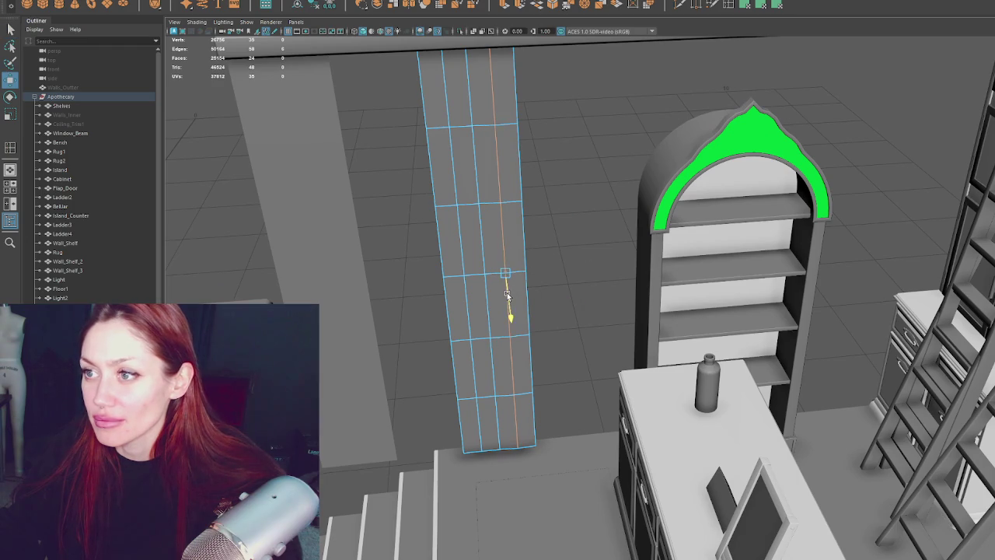
pyautogui.click(461, 294)
pyautogui.doubleClick(467, 305)
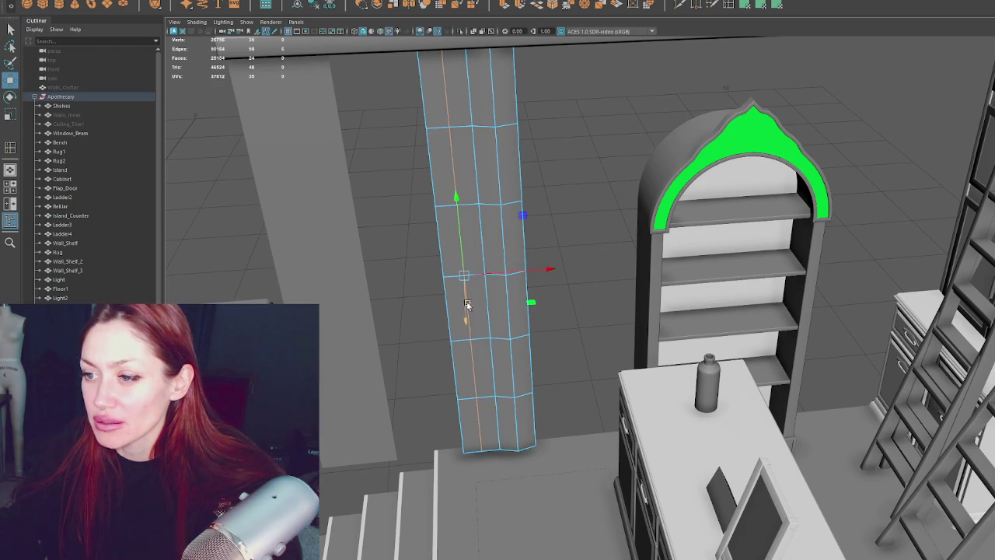
pyautogui.moveTo(463, 319); pyautogui.dragTo(460, 322)
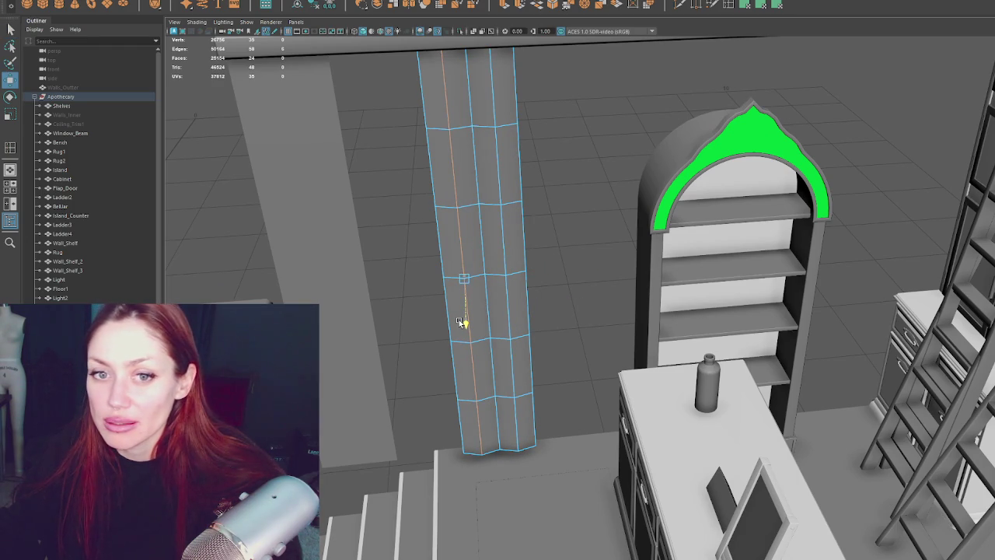
# - Try scaling a column vertex sideways, then undo it
pyautogui.click(437, 261)
pyautogui.click(484, 276)
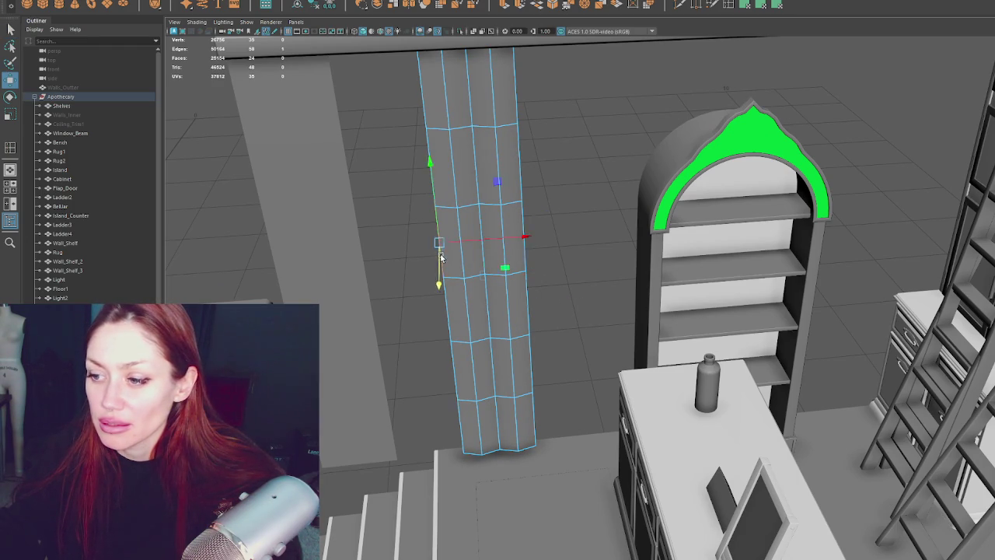
pyautogui.press('r')
pyautogui.moveTo(558, 270); pyautogui.dragTo(526, 275)
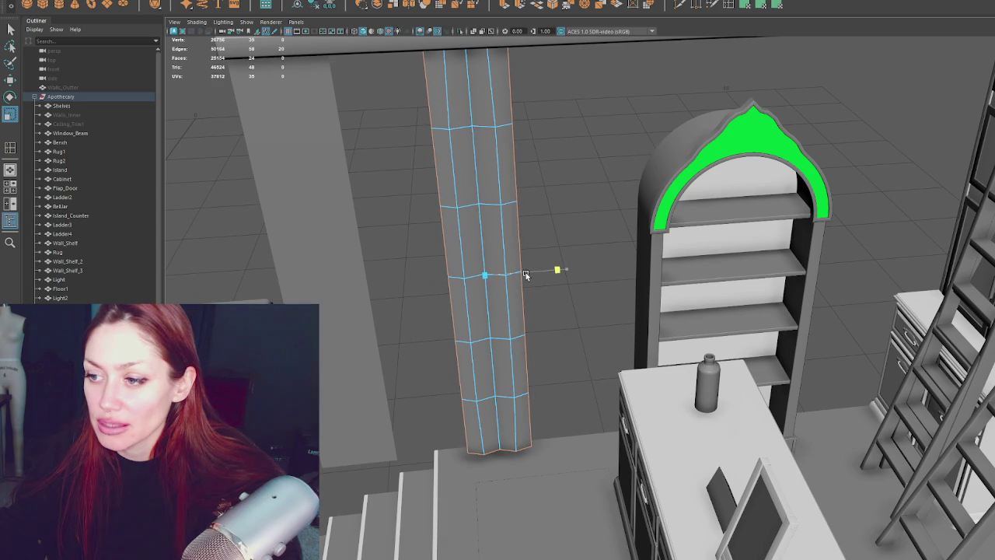
pyautogui.hotkey('ctrl', 'z')
pyautogui.press('q')
# - Reselect the column vertex and scale it sideways
pyautogui.click(542, 184)
pyautogui.click(485, 275)
pyautogui.press('r')
pyautogui.moveTo(558, 269); pyautogui.dragTo(525, 271)
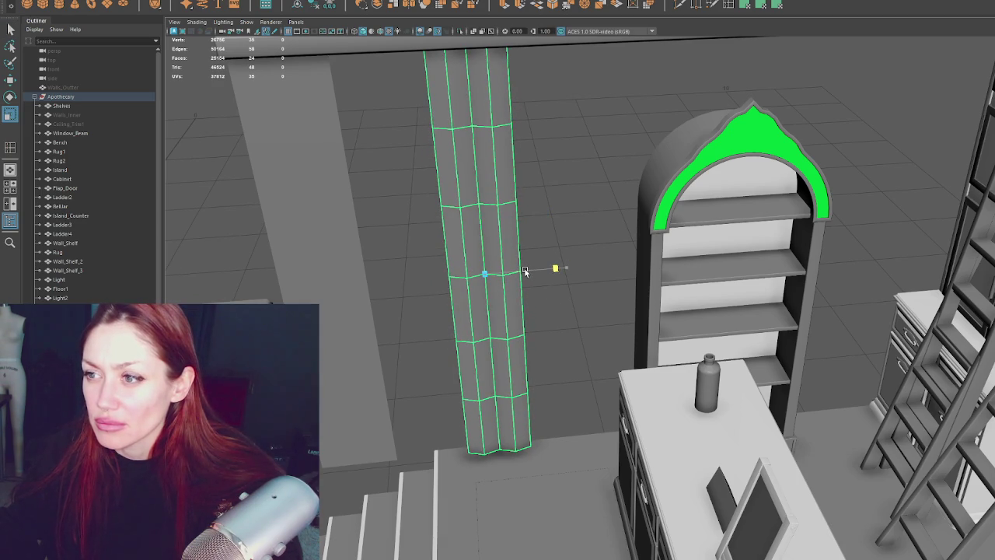
pyautogui.press('w')
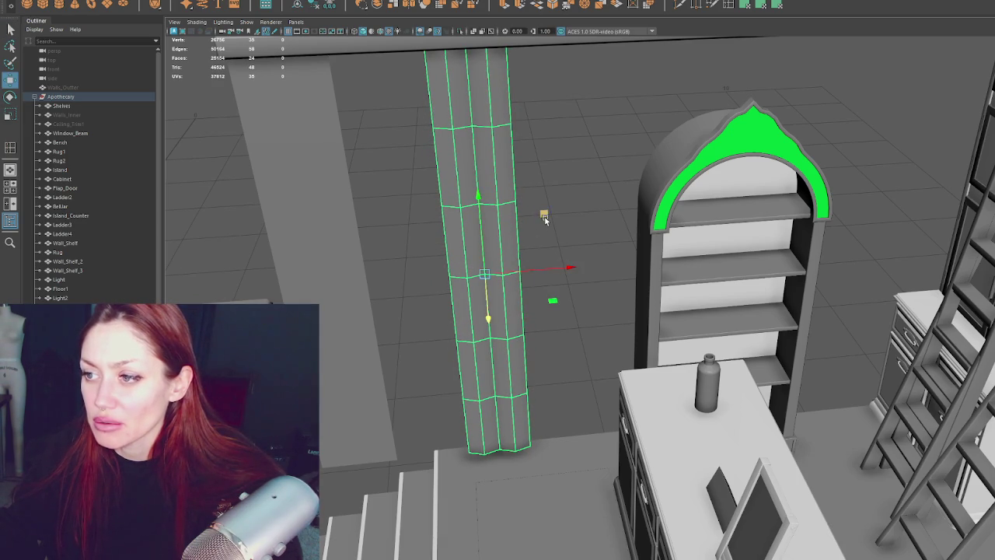
pyautogui.click(562, 89)
pyautogui.hotkey('ctrl', 'z')
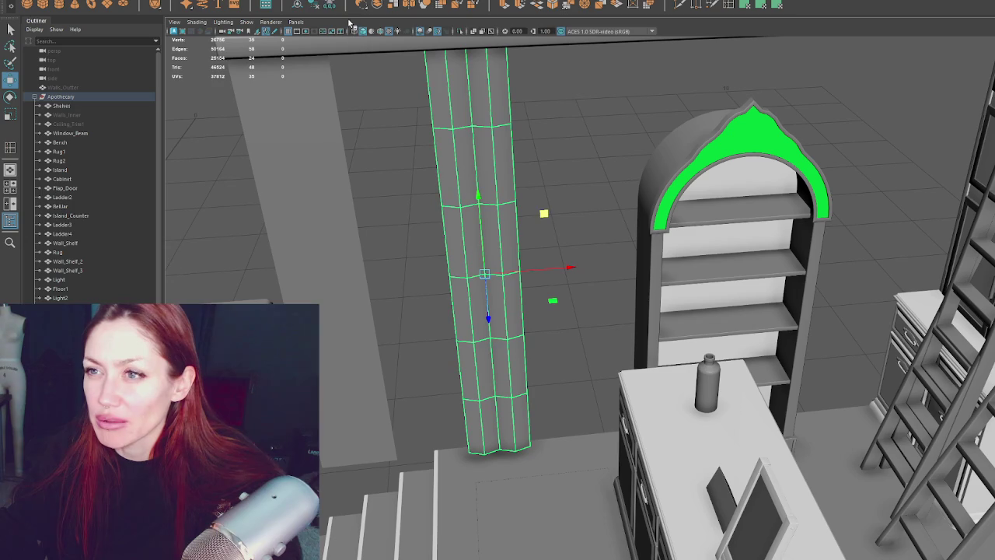
pyautogui.click(626, 240)
# - Frame the pleated columns and orbit in for a closer look at the pillars
pyautogui.moveTo(626, 240)
pyautogui.keyDown('alt'); pyautogui.mouseDown()
pyautogui.moveTo(589, 228)
pyautogui.moveTo(611, 222)
pyautogui.moveTo(520, 223)
pyautogui.mouseUp(); pyautogui.keyUp('alt')
pyautogui.click(521, 223)
pyautogui.press('f')
pyautogui.keyDown('alt'); pyautogui.moveTo(483, 267); pyautogui.dragTo(480, 272); pyautogui.keyUp('alt')
pyautogui.press('r')
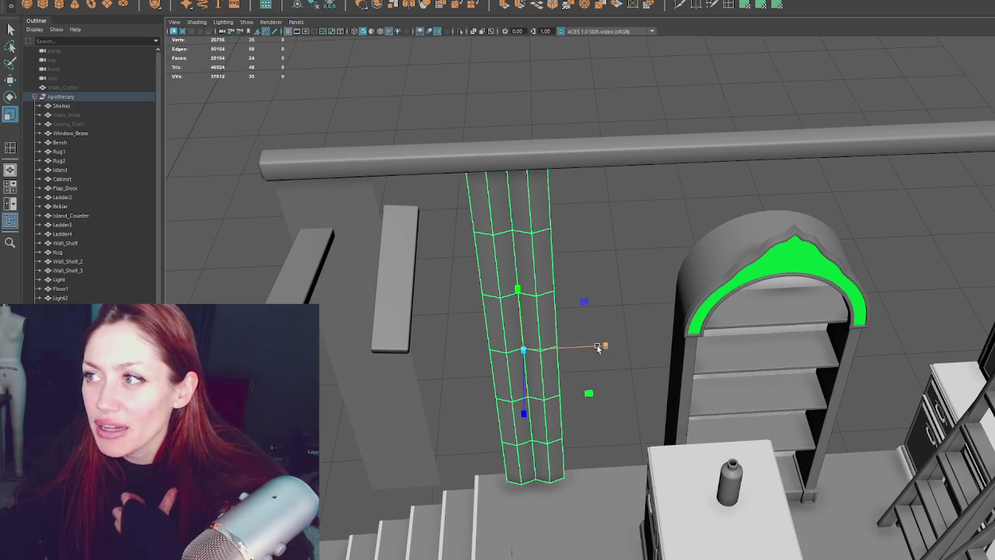
pyautogui.click(605, 265)
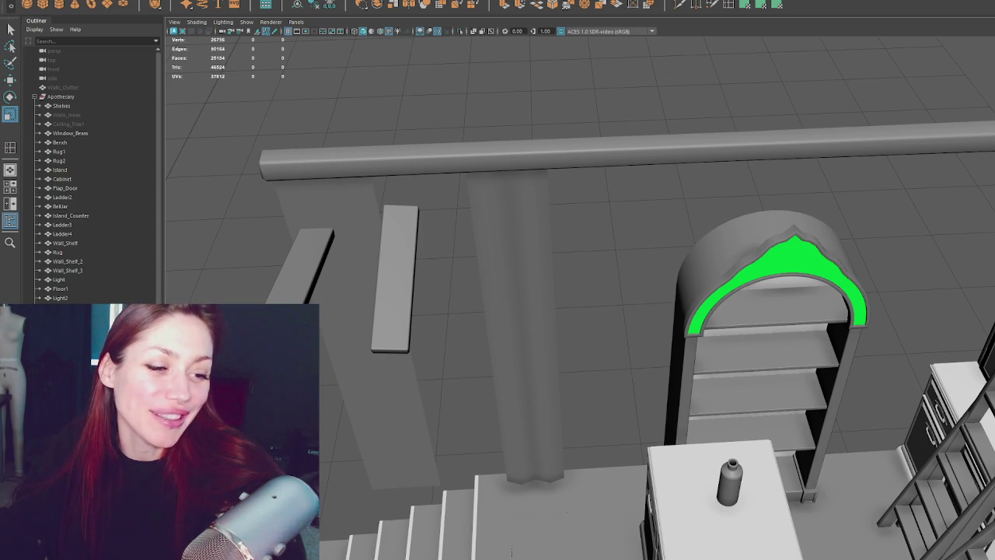
pyautogui.click(506, 296)
pyautogui.moveTo(500, 283)
pyautogui.keyDown('alt'); pyautogui.mouseDown()
pyautogui.moveTo(615, 270)
pyautogui.moveTo(642, 282)
pyautogui.moveTo(633, 270)
pyautogui.mouseUp(); pyautogui.keyUp('alt')
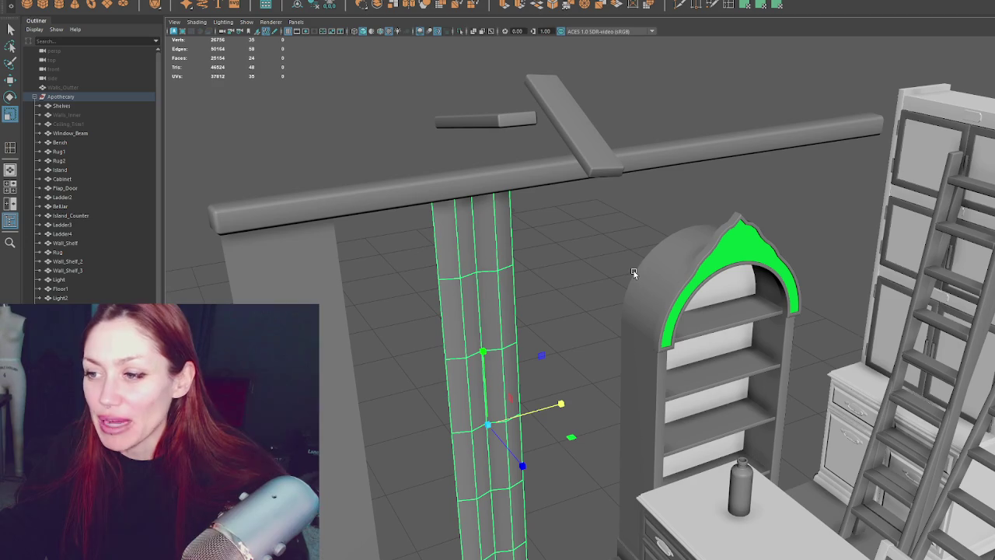
pyautogui.moveTo(402, 385)
pyautogui.keyDown('alt'); pyautogui.mouseDown()
pyautogui.moveTo(493, 317)
pyautogui.moveTo(458, 276)
pyautogui.mouseUp(); pyautogui.keyUp('alt')
pyautogui.click(458, 276)
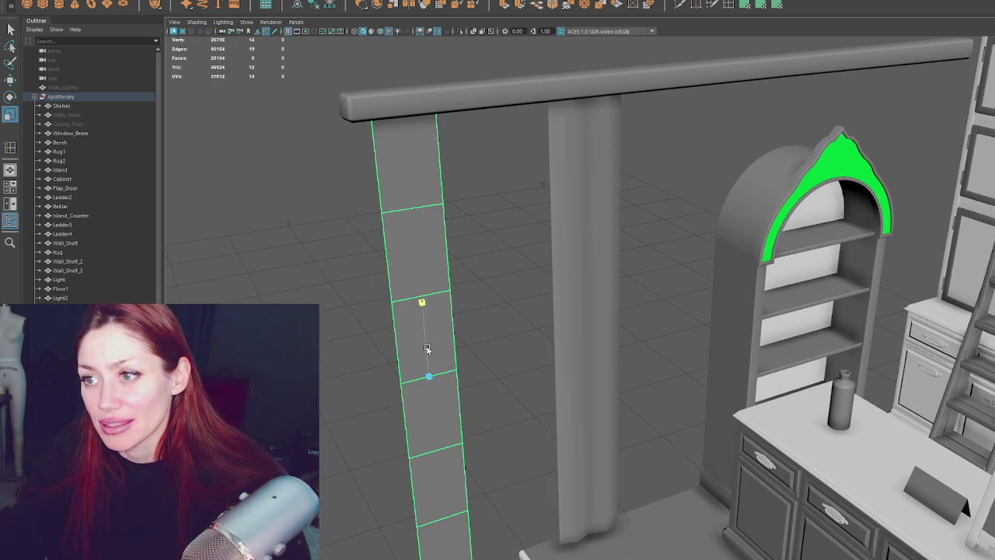
pyautogui.press('w')
pyautogui.keyDown('alt'); pyautogui.moveTo(416, 357); pyautogui.dragTo(422, 348); pyautogui.keyUp('alt')
# - Duplicate the pleated middle pillar and move the copy behind the shelf
pyautogui.click(567, 318)
pyautogui.hotkey('ctrl', 'd')
pyautogui.moveTo(622, 333)
pyautogui.mouseDown()
pyautogui.moveTo(847, 315)
pyautogui.moveTo(987, 319)
pyautogui.mouseUp()
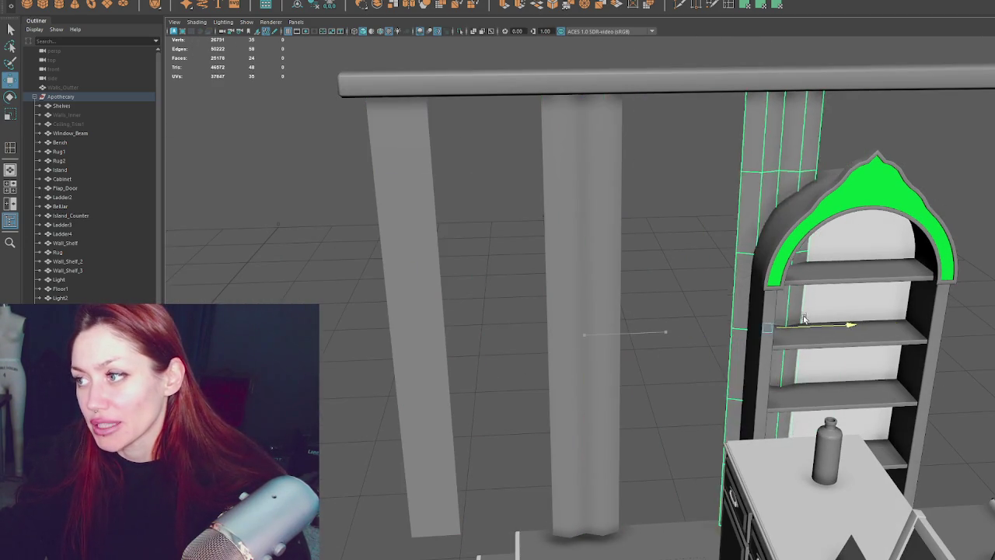
pyautogui.moveTo(935, 279)
pyautogui.keyDown('alt'); pyautogui.mouseDown()
pyautogui.moveTo(851, 292)
pyautogui.moveTo(224, 233)
pyautogui.moveTo(512, 311)
pyautogui.moveTo(522, 301)
pyautogui.mouseUp(); pyautogui.keyUp('alt')
# - Slide the large curtain panel along the rod on X
pyautogui.press('F8')
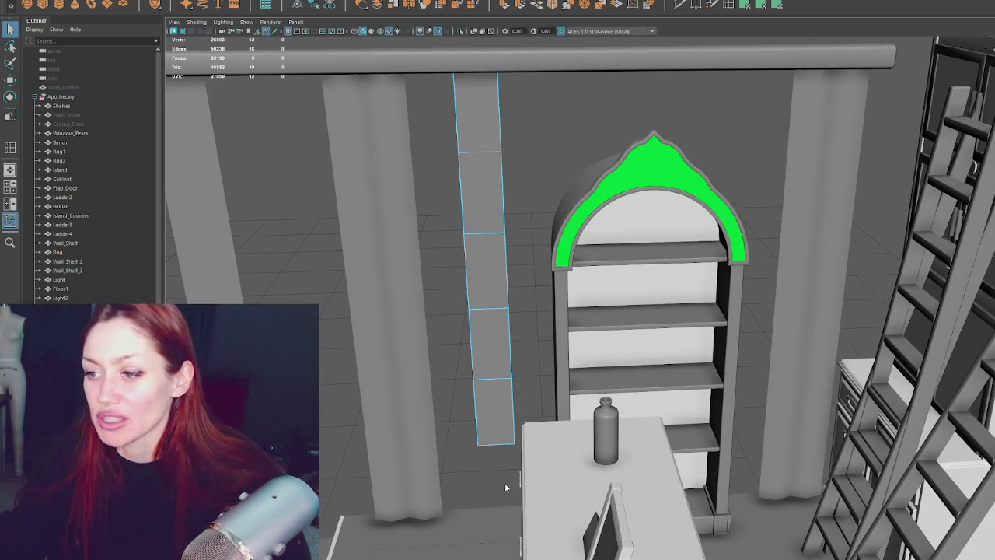
pyautogui.press('F8')
pyautogui.click(363, 215)
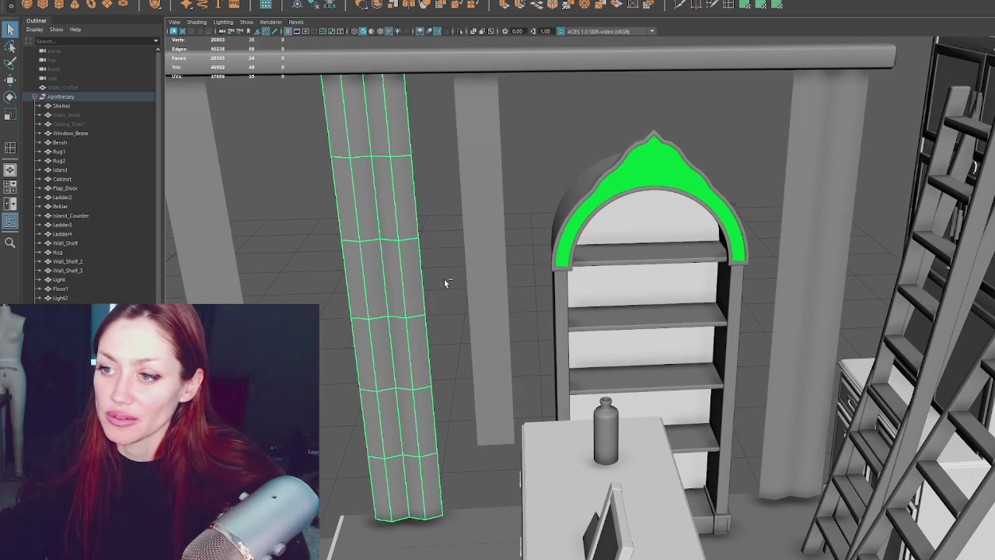
pyautogui.press('w')
pyautogui.moveTo(459, 313)
pyautogui.mouseDown()
pyautogui.moveTo(509, 319)
pyautogui.moveTo(596, 271)
pyautogui.mouseUp()
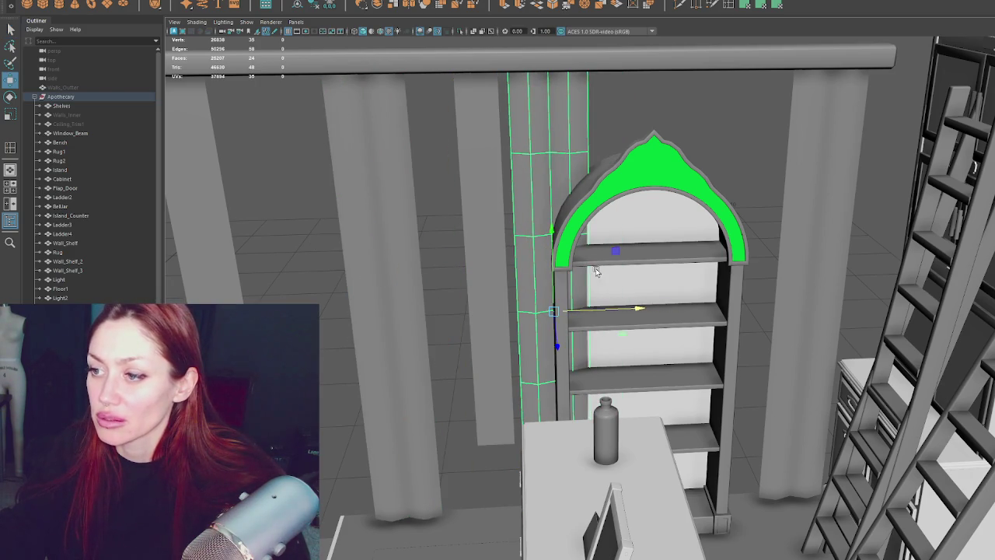
# - Delete the strip's lower faces to shorten it, then select the thin left strip
pyautogui.press('F8')
pyautogui.moveTo(585, 381)
pyautogui.keyDown('alt'); pyautogui.mouseDown()
pyautogui.moveTo(476, 376)
pyautogui.moveTo(594, 537)
pyautogui.mouseUp(); pyautogui.keyUp('alt')
pyautogui.press('Delete')
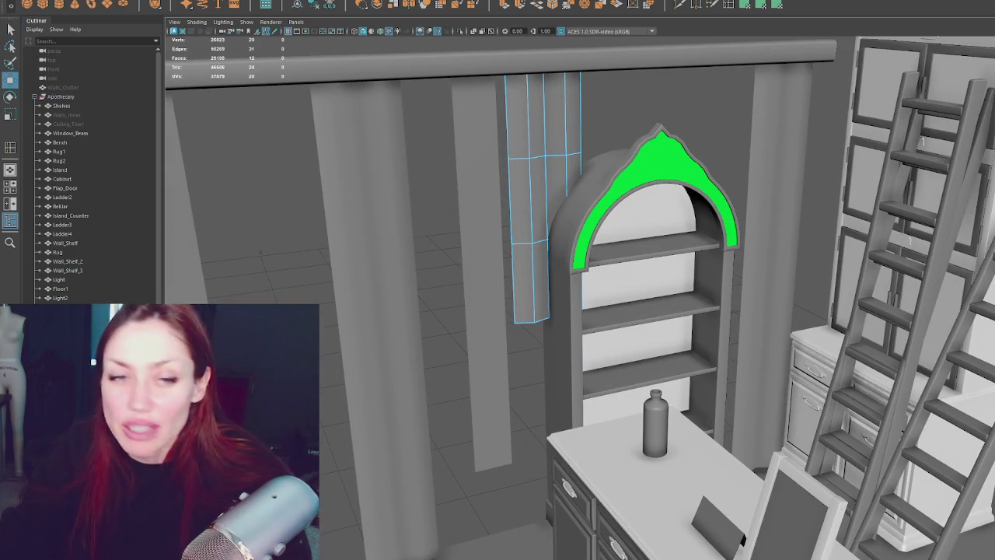
pyautogui.keyDown('alt'); pyautogui.moveTo(578, 489); pyautogui.dragTo(469, 240); pyautogui.keyUp('alt')
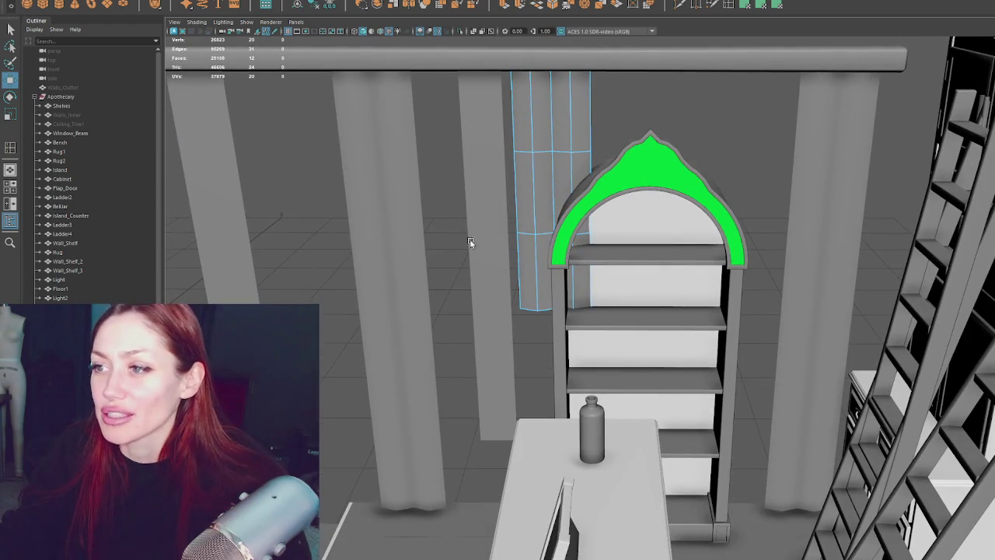
pyautogui.click(263, 269)
pyautogui.keyDown('alt'); pyautogui.moveTo(263, 268); pyautogui.dragTo(431, 213, button='middle'); pyautogui.keyUp('alt')
pyautogui.press('F8')
# - Select the strip's bottom face and insert vertical edge loops down the strip
pyautogui.press('q')
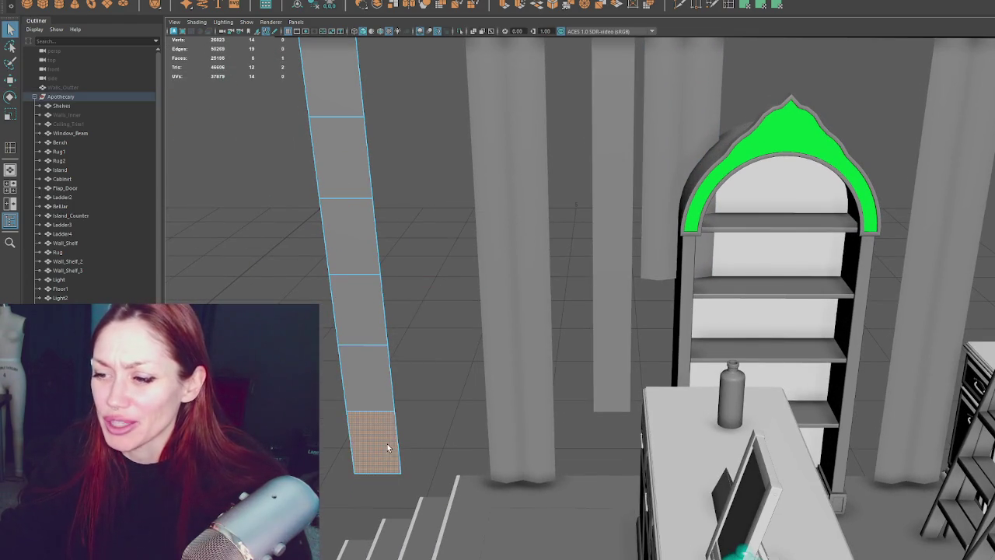
pyautogui.keyDown('shift'); pyautogui.click(396, 440); pyautogui.keyUp('shift')
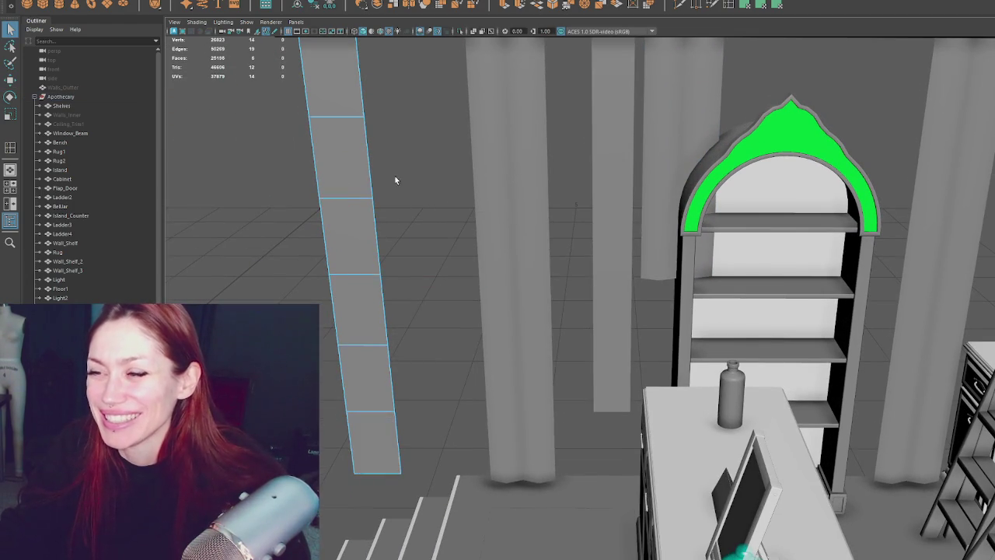
pyautogui.keyDown('alt'); pyautogui.moveTo(394, 175); pyautogui.dragTo(465, 158); pyautogui.keyUp('alt')
pyautogui.doubleClick(746, 7)
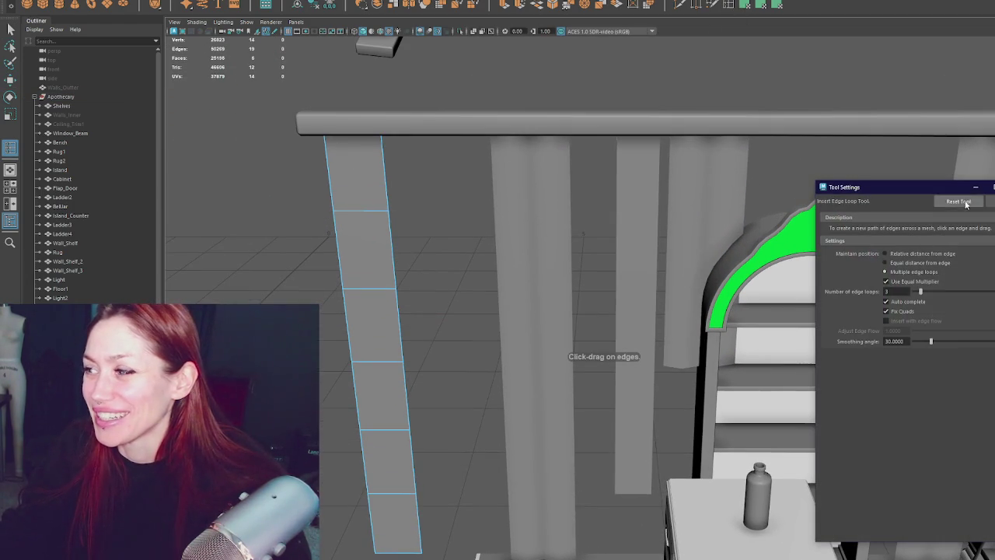
pyautogui.moveTo(350, 211); pyautogui.dragTo(375, 214)
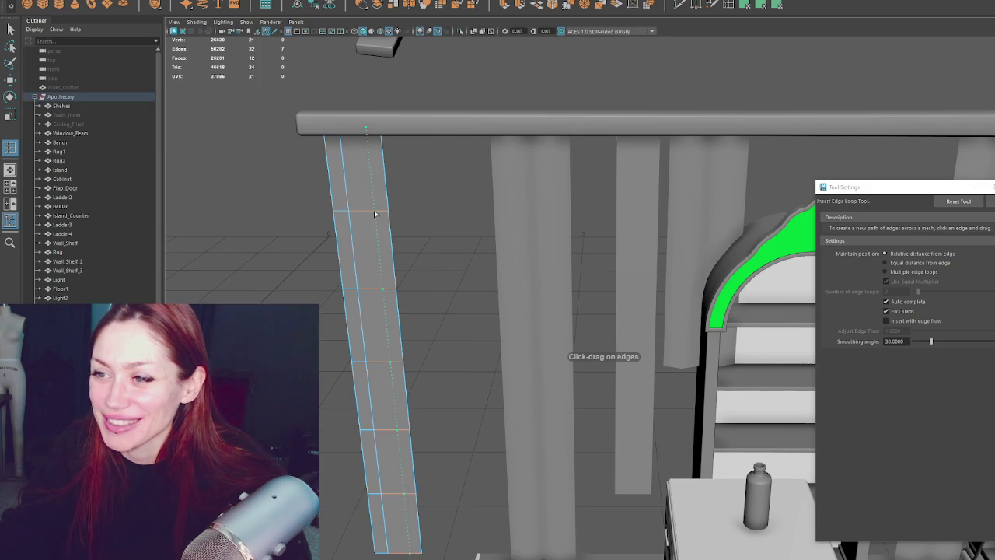
# - Select alternating vertical edges along the strip
pyautogui.press('w')
pyautogui.click(368, 361)
pyautogui.click(404, 359)
pyautogui.moveTo(368, 394); pyautogui.dragTo(362, 389)
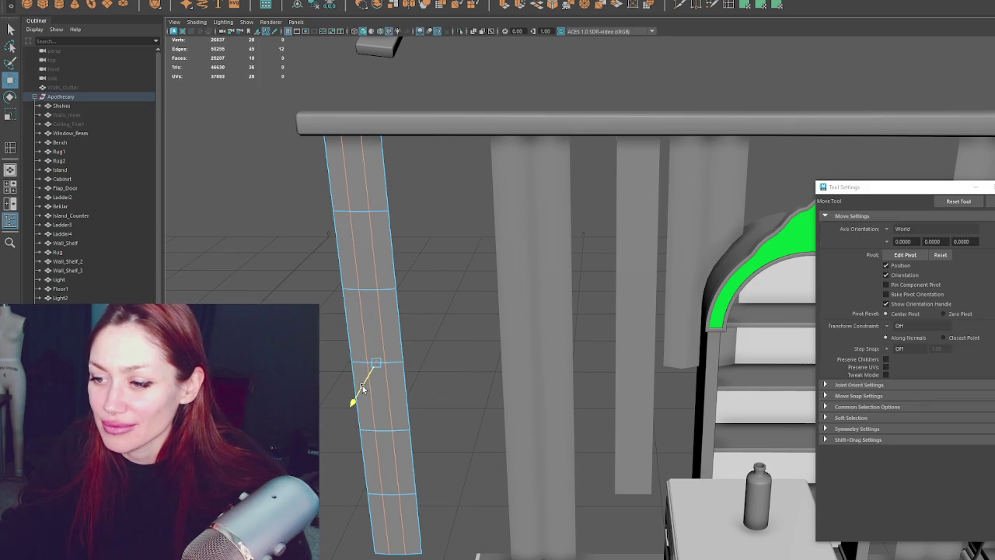
pyautogui.press('F8')
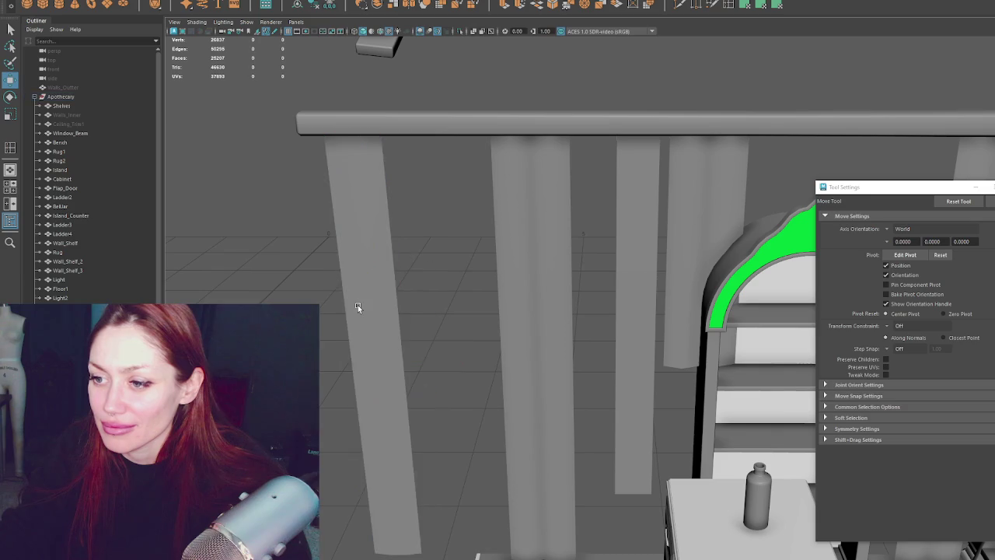
pyautogui.click(355, 307)
# - Push the selected edges outward into pleated folds
pyautogui.press('r')
pyautogui.press('F8')
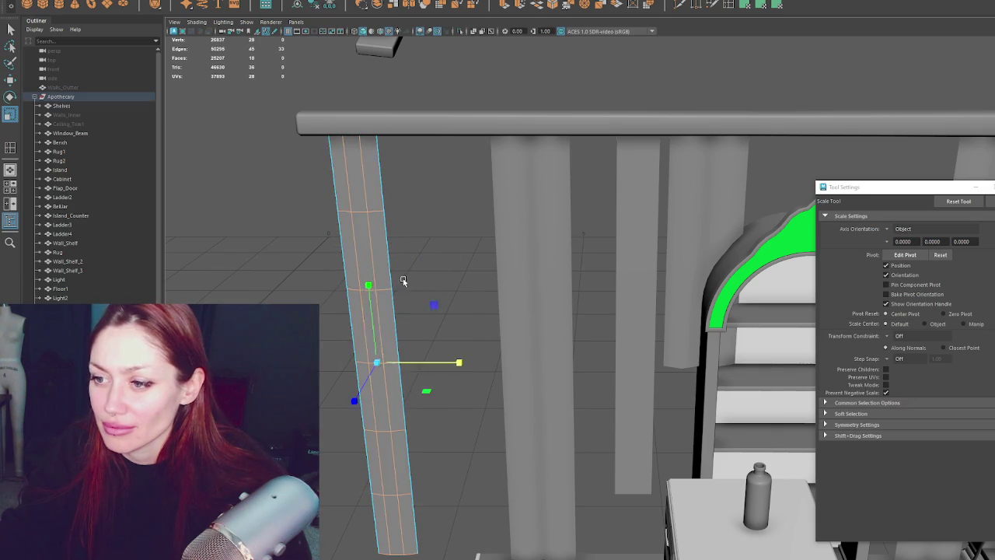
pyautogui.press('q')
pyautogui.press('w')
pyautogui.moveTo(374, 378); pyautogui.dragTo(378, 376)
pyautogui.moveTo(417, 330)
pyautogui.keyDown('alt'); pyautogui.mouseDown()
pyautogui.moveTo(359, 318)
pyautogui.moveTo(421, 314)
pyautogui.moveTo(587, 159)
pyautogui.moveTo(582, 133)
pyautogui.moveTo(620, 162)
pyautogui.moveTo(567, 171)
pyautogui.moveTo(573, 165)
pyautogui.mouseUp(); pyautogui.keyUp('alt')
pyautogui.click(573, 166)
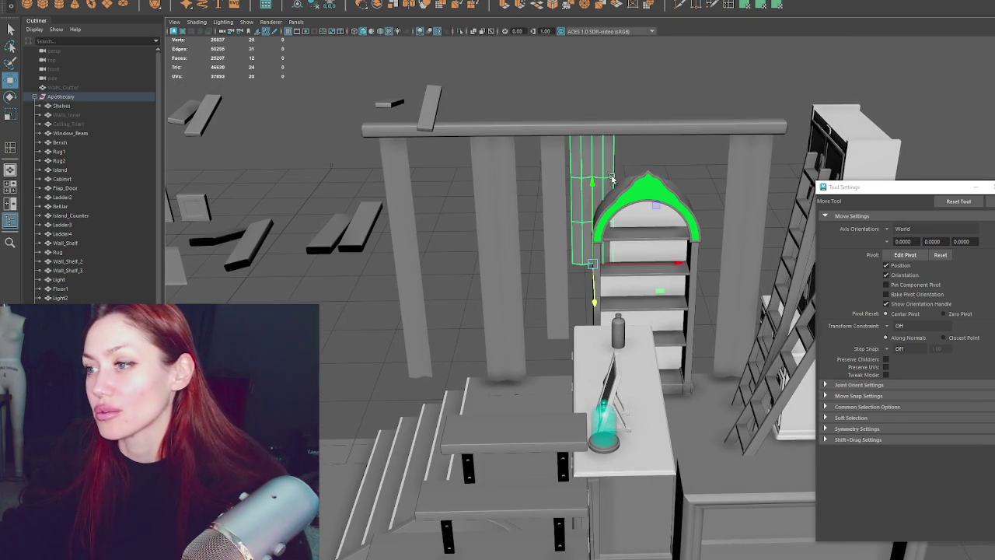
# - Duplicate the left curtain strip and move the copy behind the arched shelf
pyautogui.press('r')
pyautogui.click(742, 177)
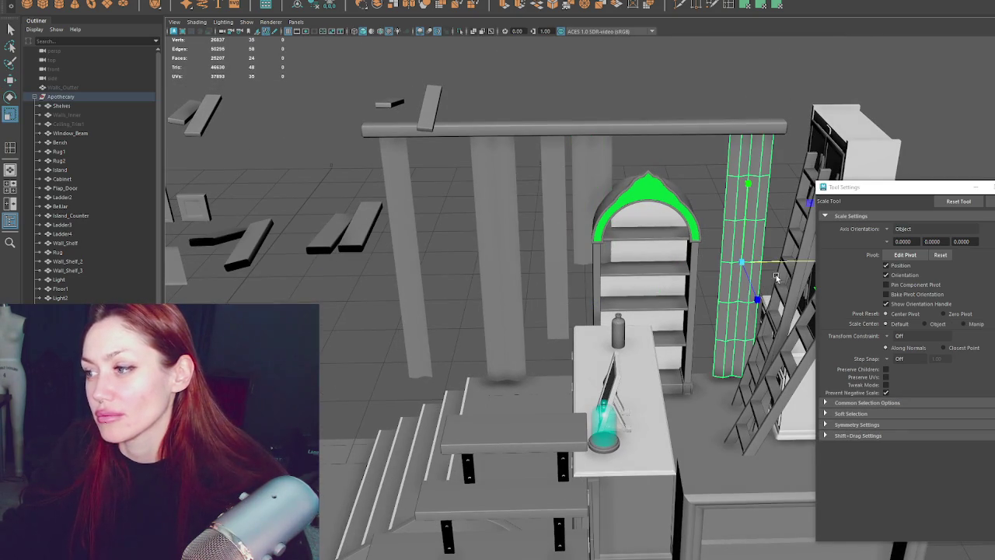
pyautogui.click(426, 247)
pyautogui.press('w')
pyautogui.hotkey('ctrl', 'd')
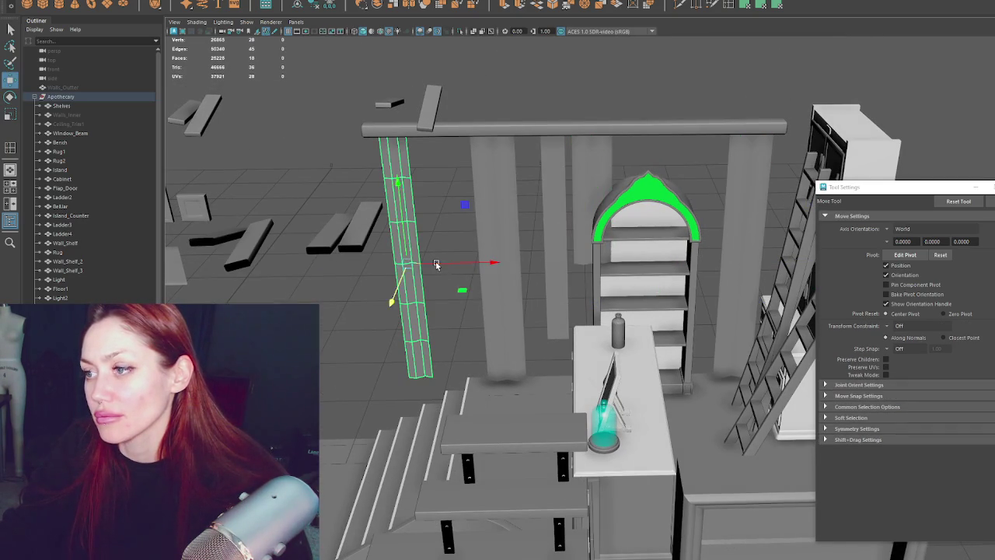
pyautogui.moveTo(433, 262); pyautogui.dragTo(661, 256)
# - Remove extra edge loops from the copy and the curtain right of the shelf
pyautogui.moveTo(665, 84); pyautogui.dragTo(684, 317, button='right')
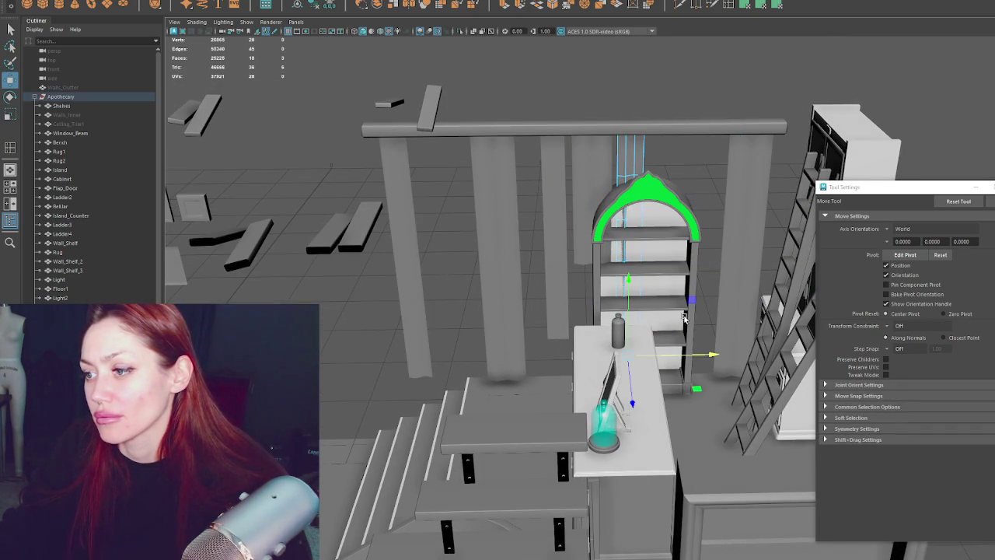
pyautogui.keyDown('alt'); pyautogui.moveTo(680, 342); pyautogui.dragTo(694, 322); pyautogui.keyUp('alt')
pyautogui.press('q')
pyautogui.hotkey('ctrl', 'z')
pyautogui.keyDown('alt'); pyautogui.moveTo(579, 328); pyautogui.dragTo(708, 235); pyautogui.keyUp('alt')
pyautogui.click(720, 232)
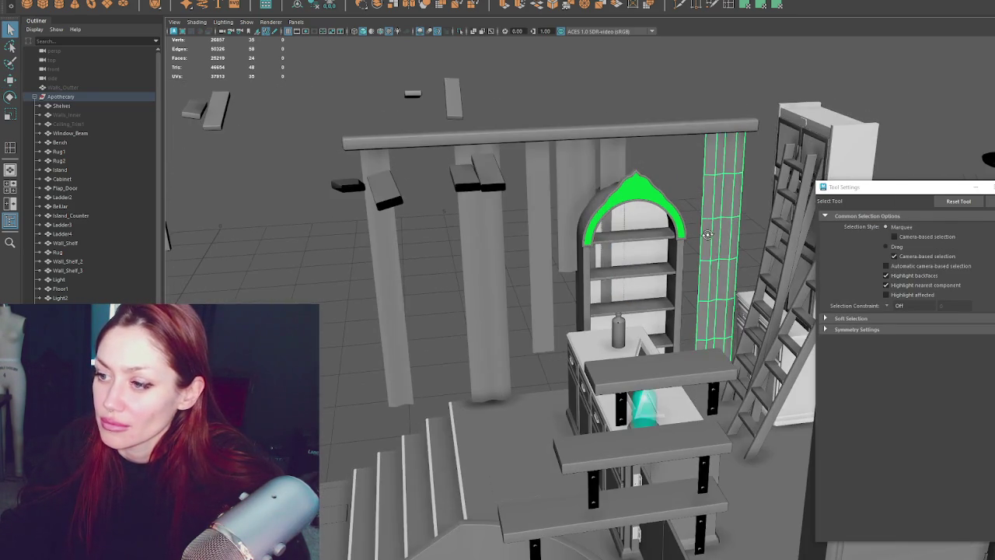
pyautogui.hotkey('ctrl', 'z')
pyautogui.hotkey('ctrl', 'z')
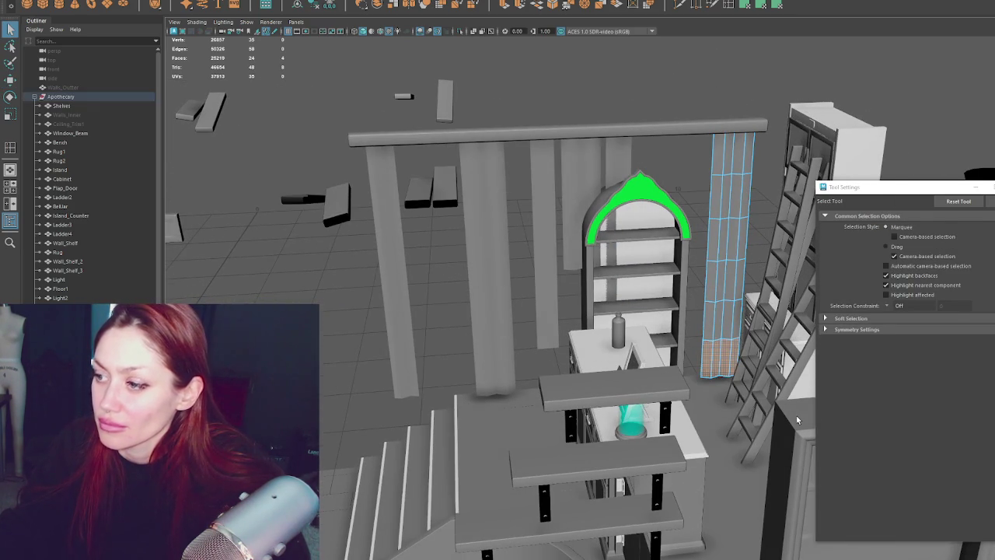
pyautogui.moveTo(222, 185); pyautogui.dragTo(249, 210, button='right')
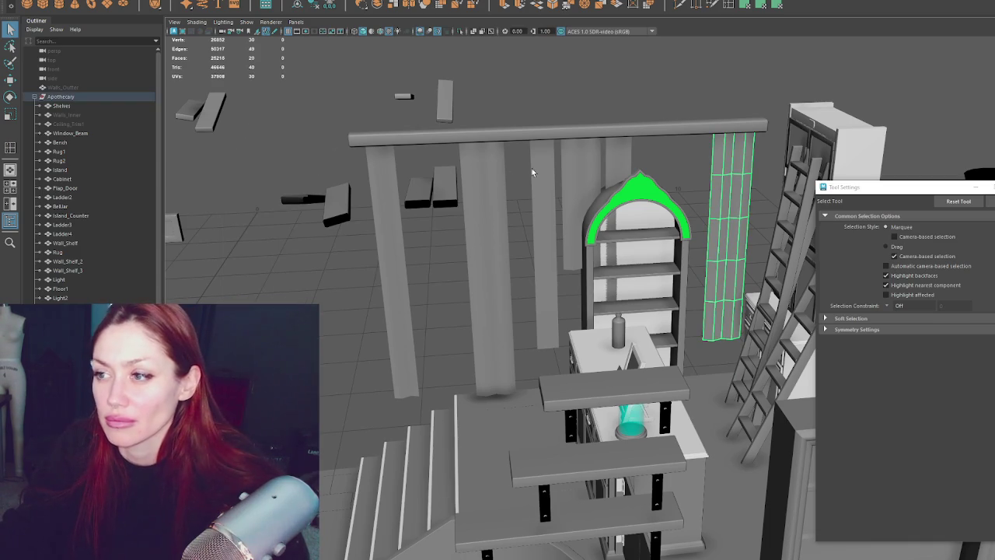
# - Adjust the vertical edges of the curtain behind the arch
pyautogui.click(606, 161)
pyautogui.press('w')
pyautogui.moveTo(652, 265)
pyautogui.mouseDown()
pyautogui.moveTo(681, 262)
pyautogui.moveTo(666, 265)
pyautogui.mouseUp()
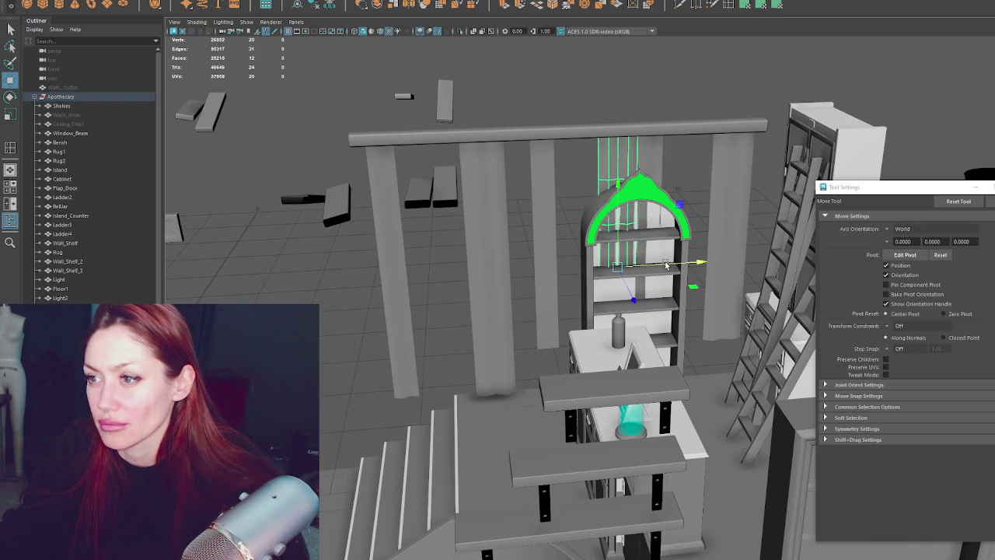
pyautogui.moveTo(534, 214); pyautogui.dragTo(497, 218, button='middle')
pyautogui.moveTo(577, 189); pyautogui.dragTo(578, 124, button='right')
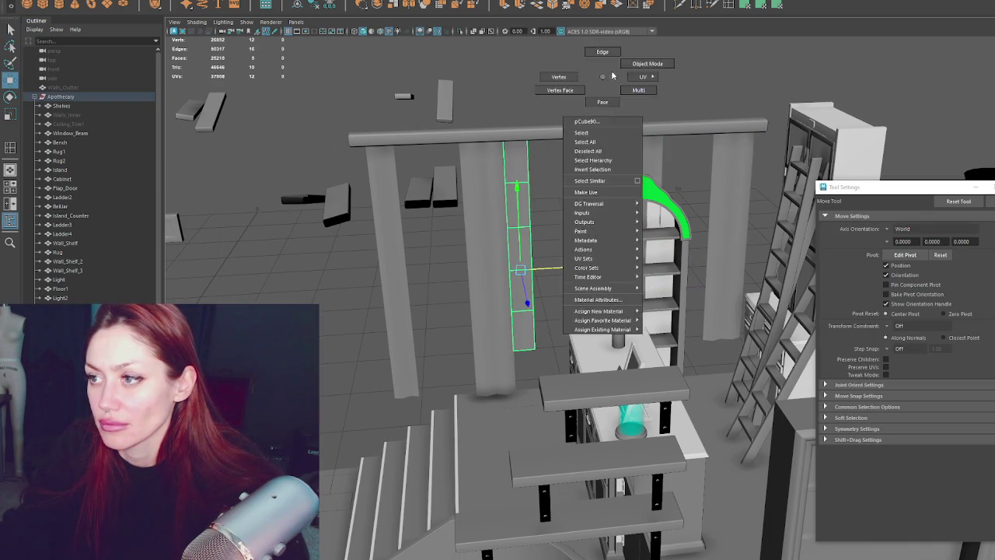
pyautogui.keyDown('alt'); pyautogui.moveTo(544, 194); pyautogui.dragTo(605, 104); pyautogui.keyUp('alt')
pyautogui.click(643, 180)
pyautogui.moveTo(678, 280); pyautogui.dragTo(638, 144, button='right')
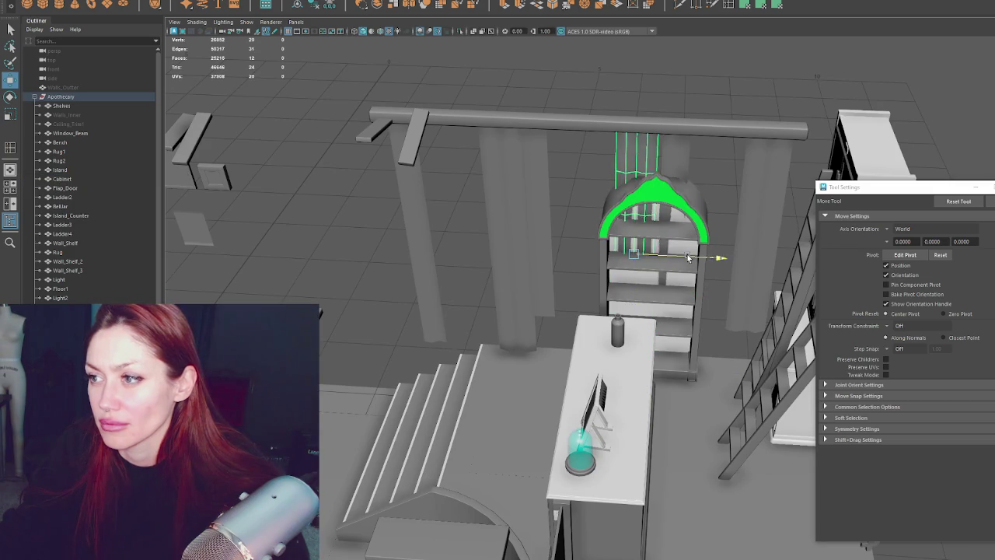
pyautogui.click(559, 223)
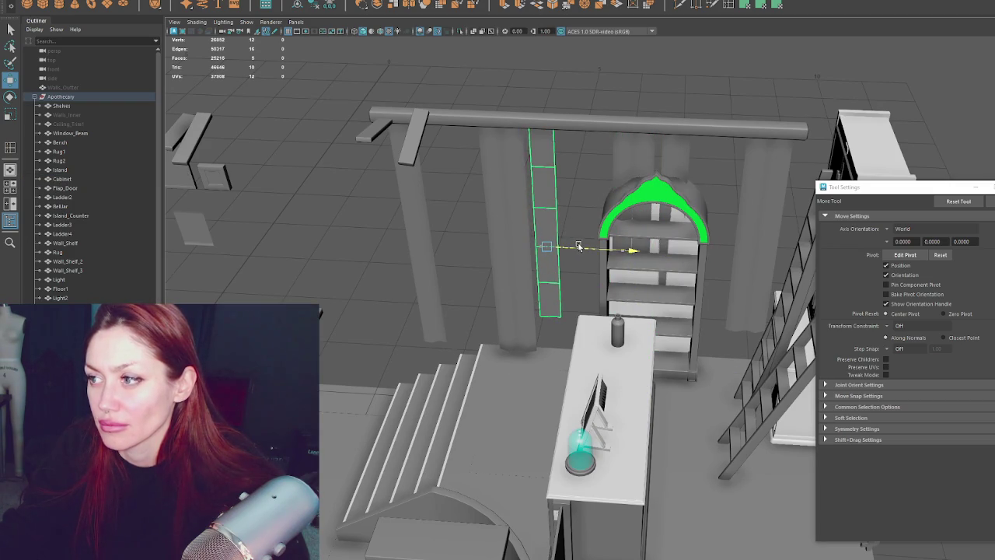
# - Select all five curtains together
pyautogui.click(431, 181)
pyautogui.keyDown('shift'); pyautogui.click(526, 189); pyautogui.keyUp('shift')
pyautogui.keyDown('shift'); pyautogui.click(550, 179); pyautogui.keyUp('shift')
pyautogui.keyDown('shift'); pyautogui.click(661, 165); pyautogui.keyUp('shift')
pyautogui.keyDown('shift'); pyautogui.click(760, 167); pyautogui.keyUp('shift')
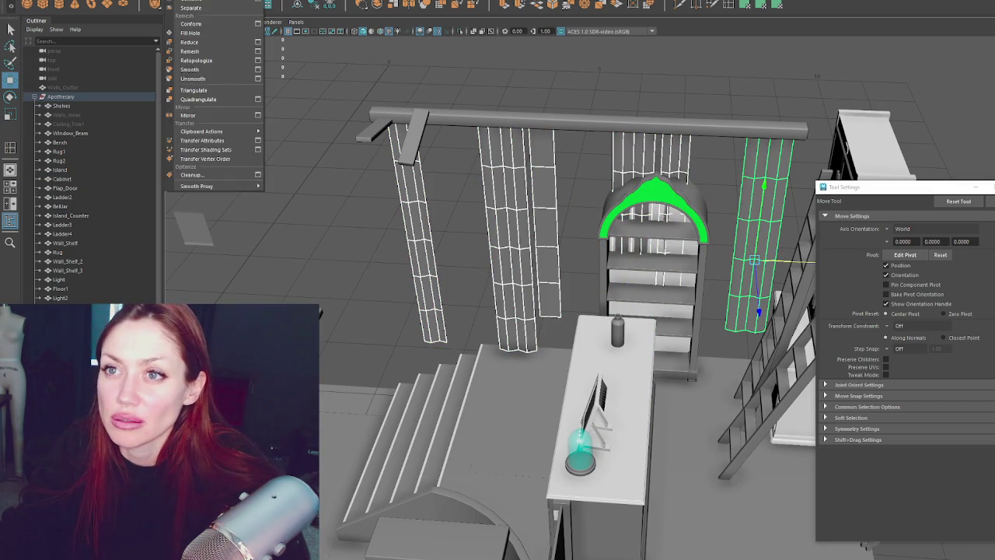
# - Rename the rod CurtainBeam, group the five curtains as Curtains_Front, and select Apothecary
pyautogui.click(362, 7)
pyautogui.scroll(-10, 85, 194)
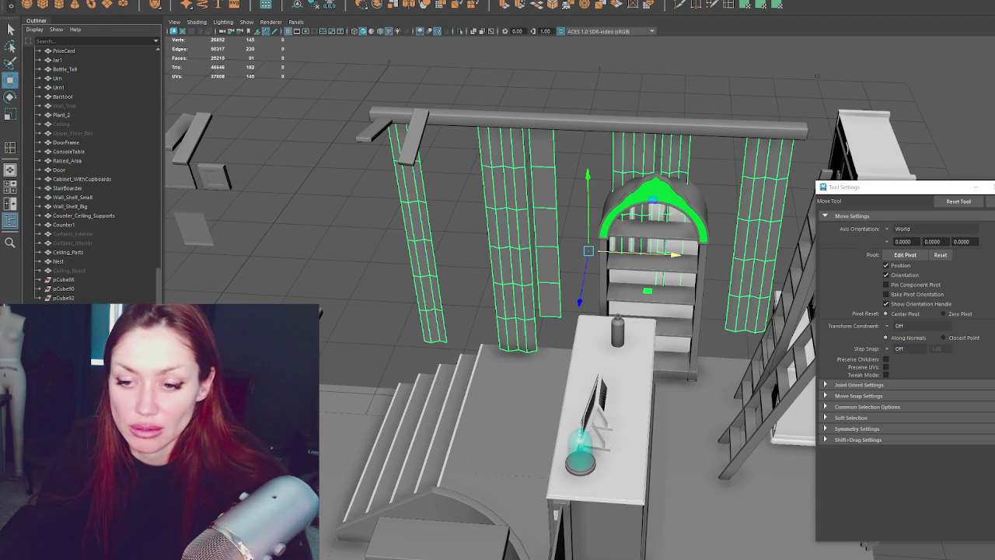
pyautogui.click(544, 121)
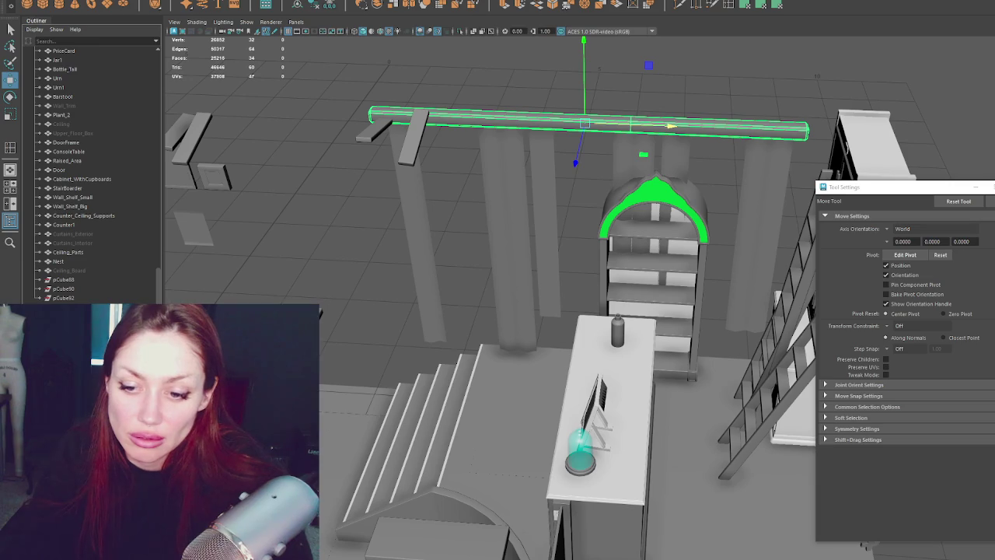
pyautogui.hotkey('ctrl', 'z')
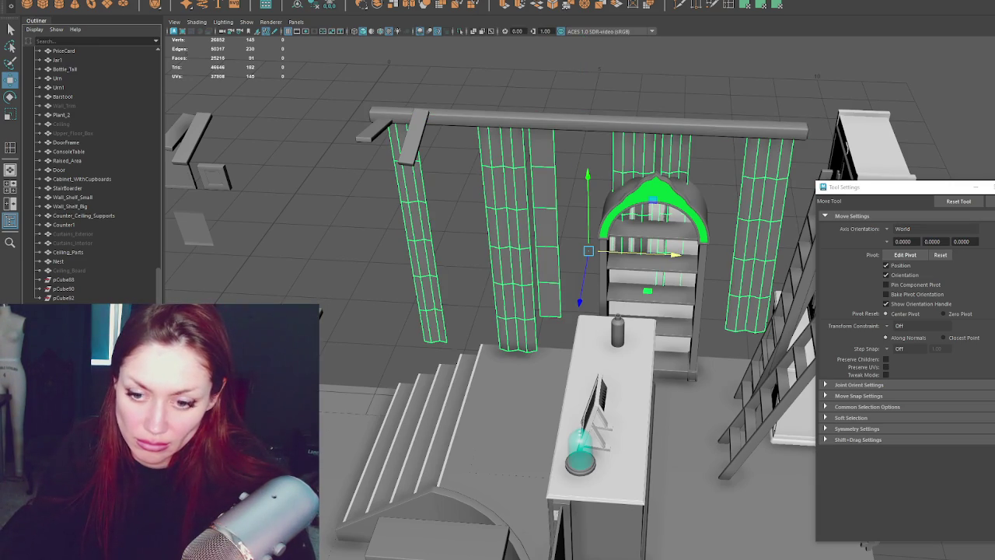
pyautogui.hotkey('shift', 'z')
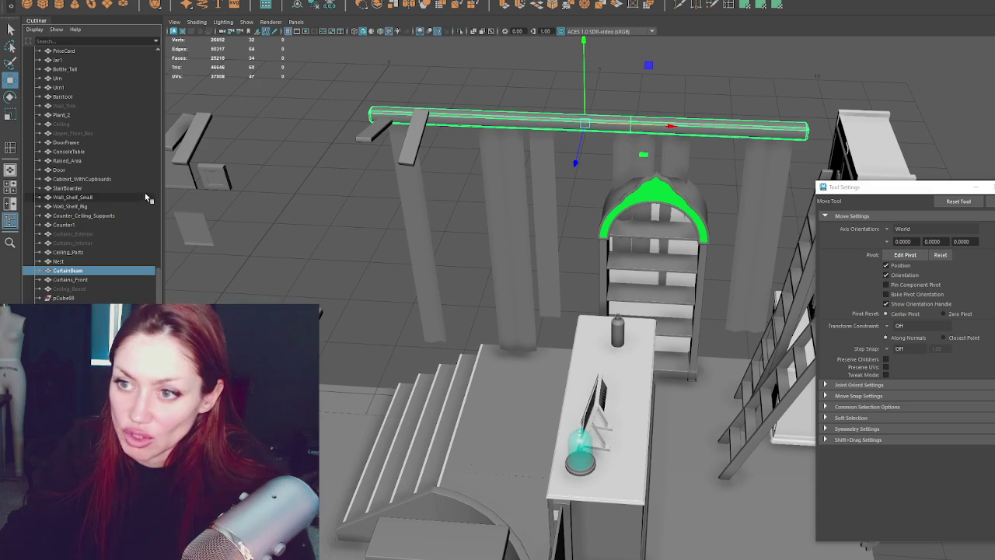
pyautogui.moveTo(98, 271); pyautogui.dragTo(105, 293)
pyautogui.click(108, 279)
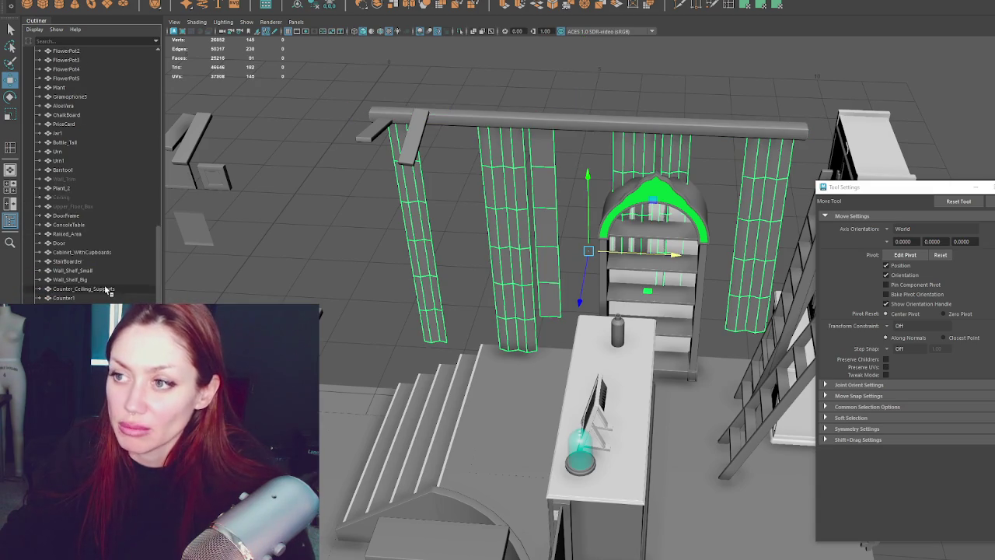
pyautogui.scroll(10, 110, 233)
pyautogui.click(119, 94)
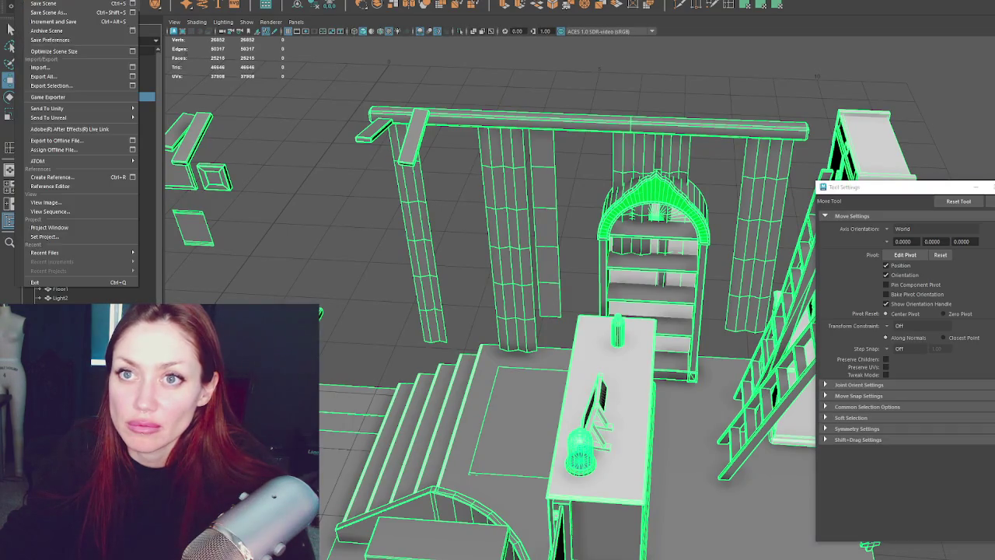
# - Export the Apothecary group with Export Selection, replacing Apothacary.fbx in 1-3D assets
pyautogui.click(196, 94)
pyautogui.click(60, 96)
pyautogui.click(16, 1)
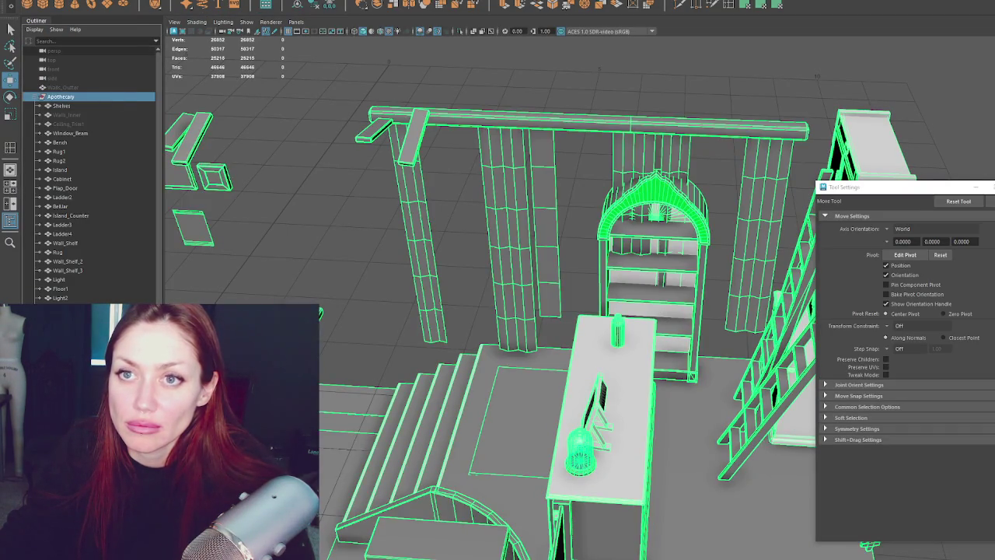
pyautogui.click(51, 85)
pyautogui.doubleClick(250, 149)
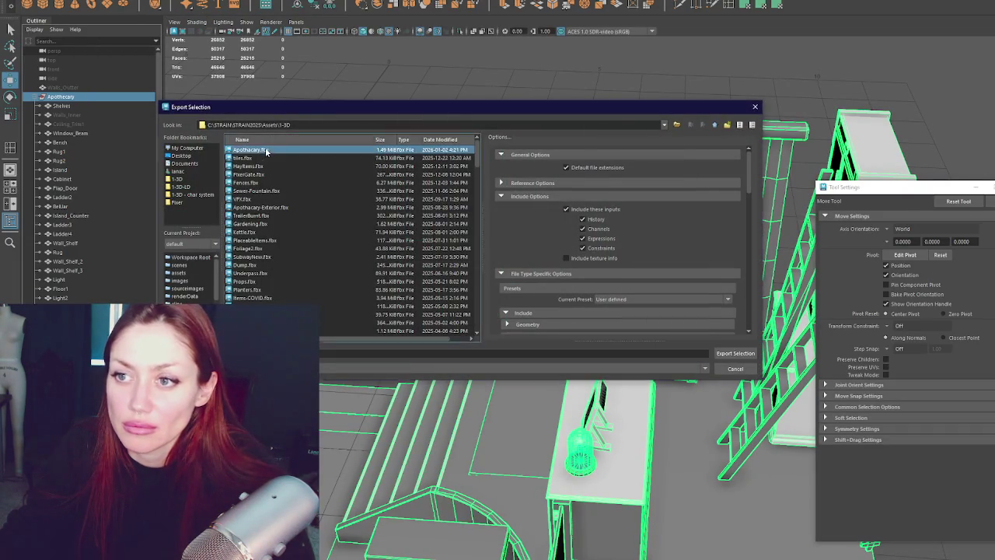
pyautogui.click(436, 254)
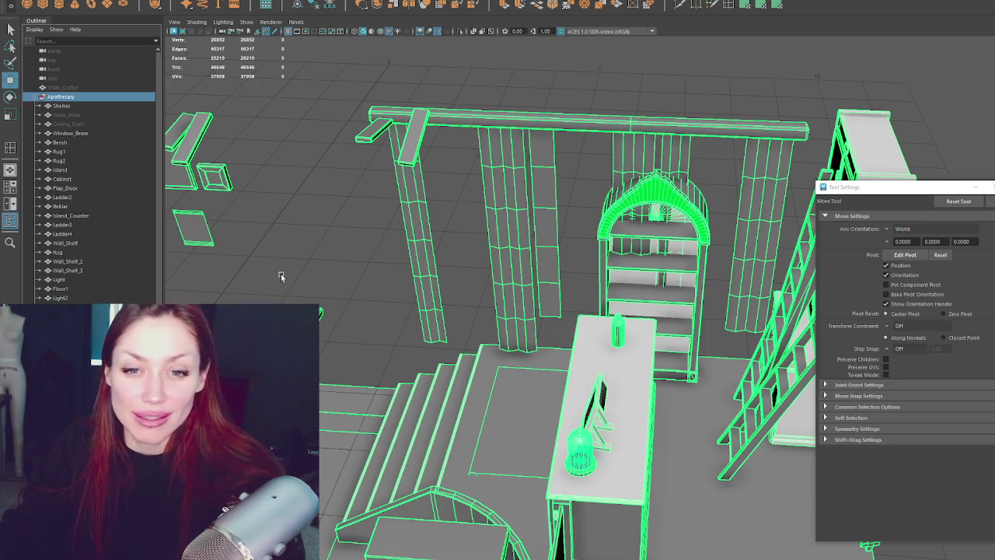
pyautogui.click(334, 265)
pyautogui.moveTo(334, 265)
pyautogui.keyDown('alt'); pyautogui.mouseDown()
pyautogui.moveTo(494, 248)
pyautogui.moveTo(448, 296)
pyautogui.mouseUp(); pyautogui.keyUp('alt')
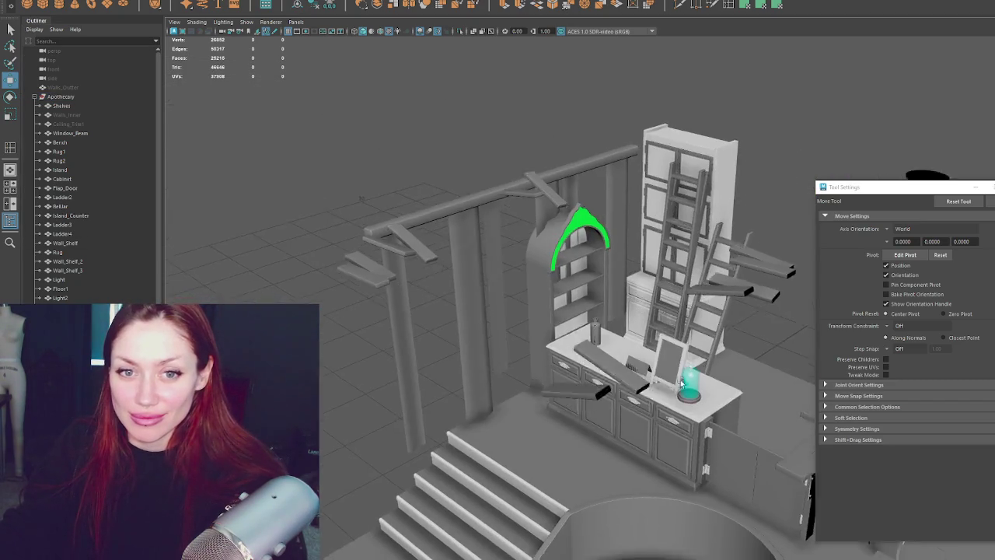
# - In Unity, place the reimported Apothecary model inside the Environment group
pyautogui.hotkey('alt', 'Tab')
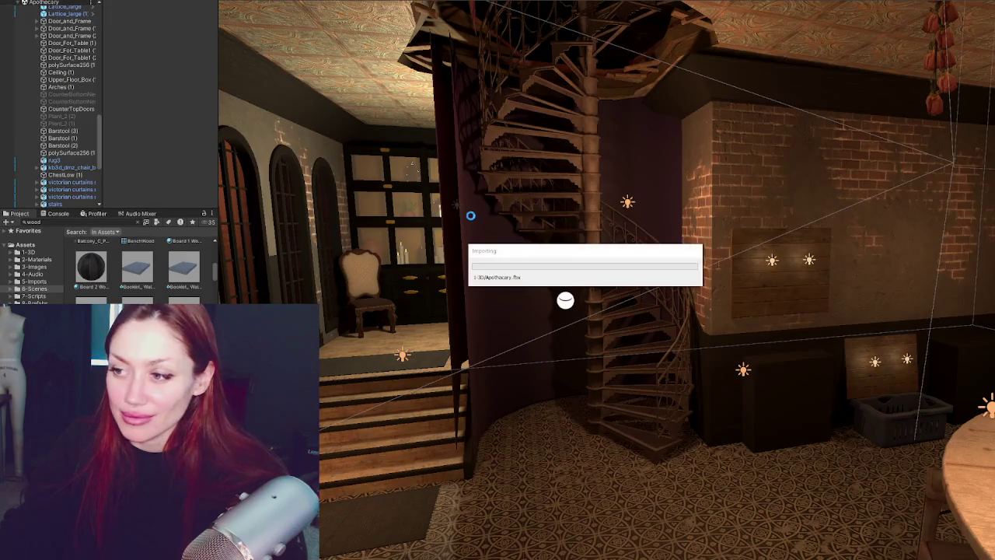
pyautogui.scroll(5, 23, 103)
pyautogui.scroll(5, 23, 104)
pyautogui.scroll(5, 24, 93)
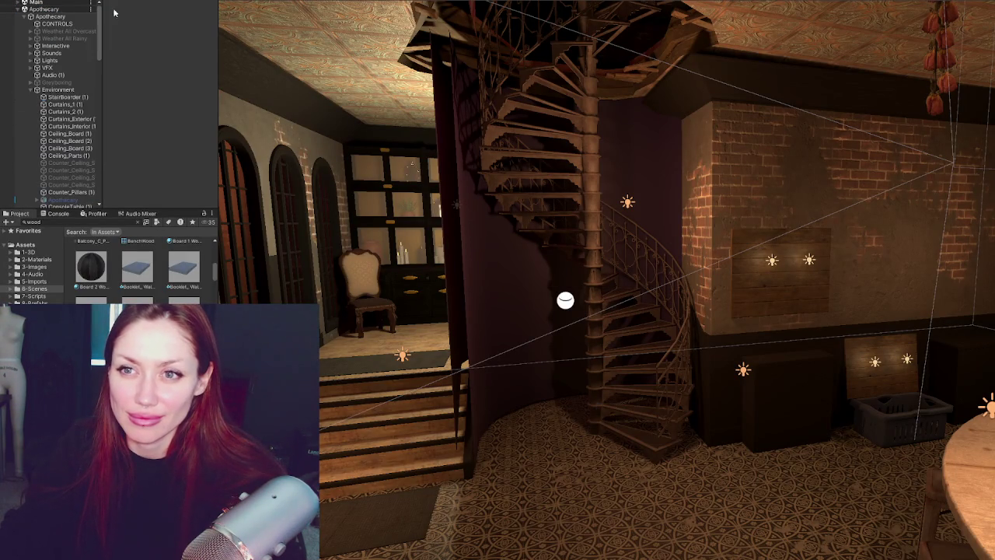
pyautogui.click(31, 89)
pyautogui.click(31, 89)
pyautogui.scroll(-5, 37, 97)
pyautogui.scroll(2, 39, 99)
pyautogui.scroll(2, 69, 179)
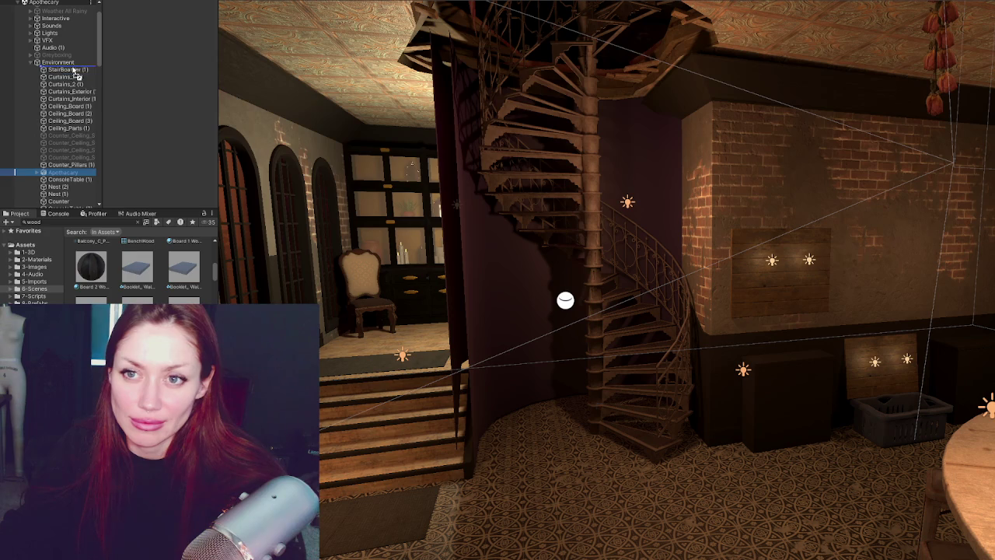
pyautogui.moveTo(74, 72); pyautogui.dragTo(74, 73)
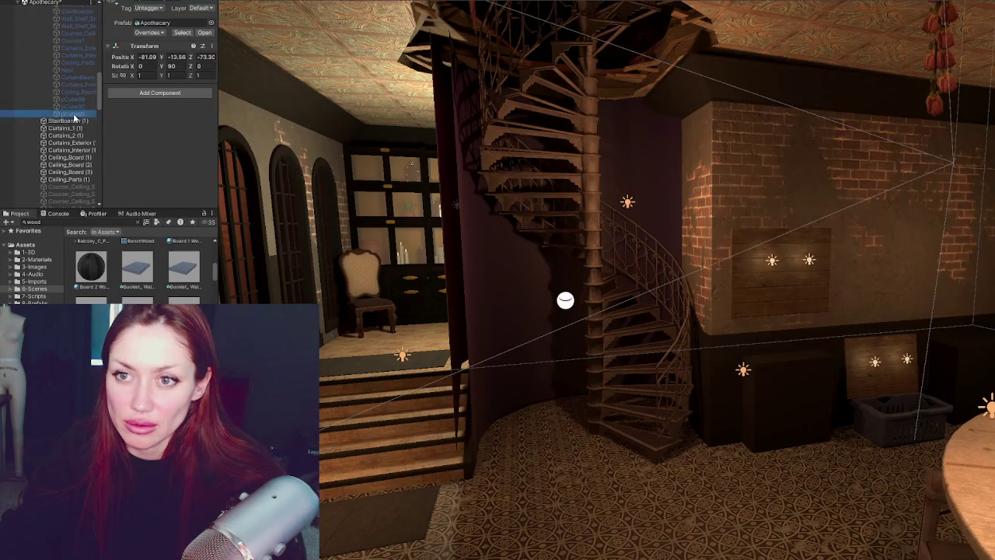
# - Move CurtainBeam (1) and Curtains_Front (1) below StairBoarder (1)
pyautogui.click(77, 92)
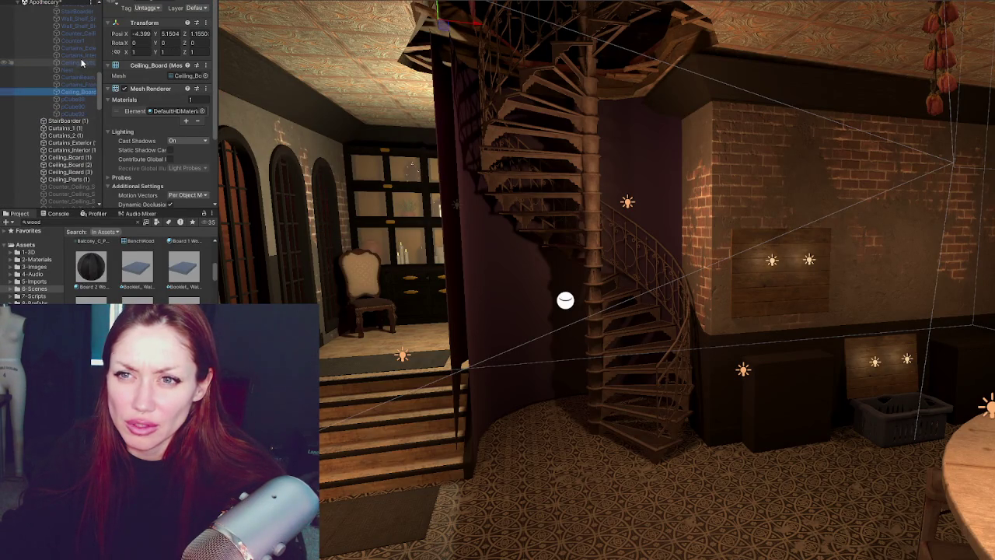
pyautogui.moveTo(102, 66); pyautogui.dragTo(115, 65)
pyautogui.click(78, 84)
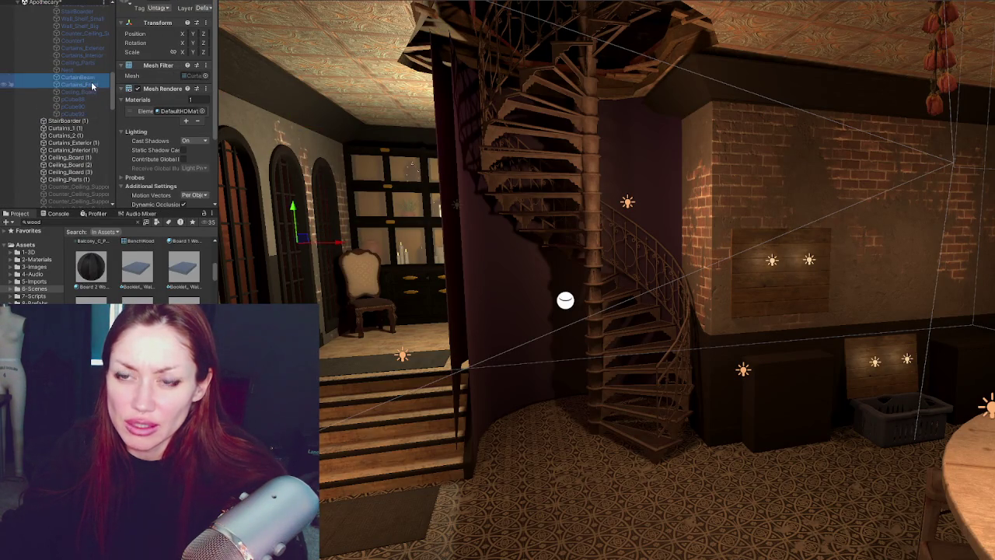
pyautogui.keyDown('ctrl'); pyautogui.click(84, 99); pyautogui.keyUp('ctrl')
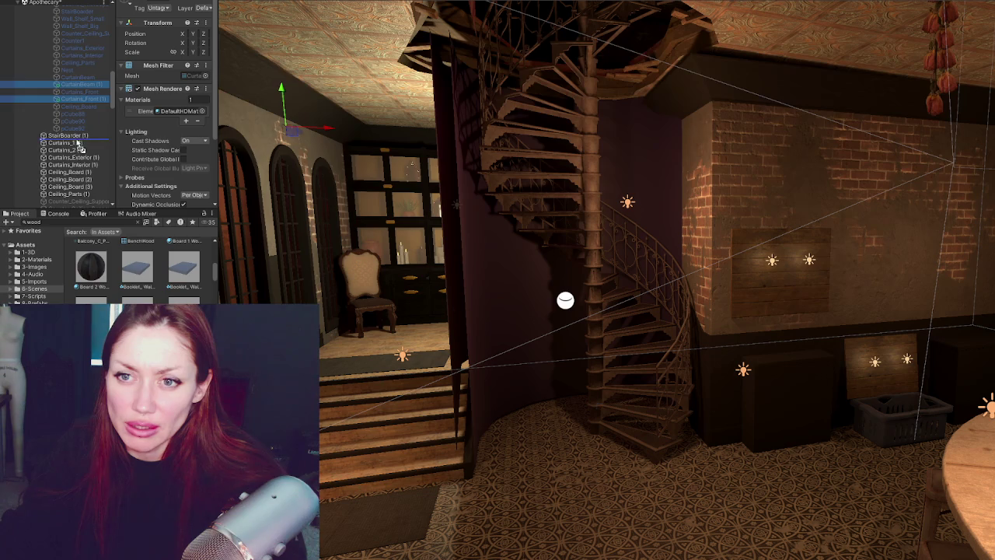
pyautogui.moveTo(77, 143); pyautogui.dragTo(78, 140)
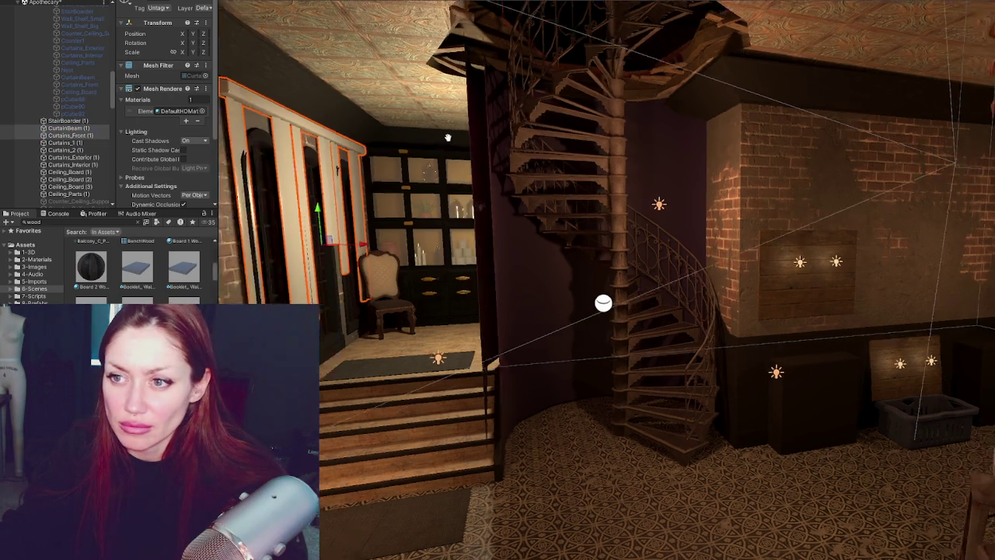
pyautogui.moveTo(591, 155); pyautogui.dragTo(547, 151, button='right')
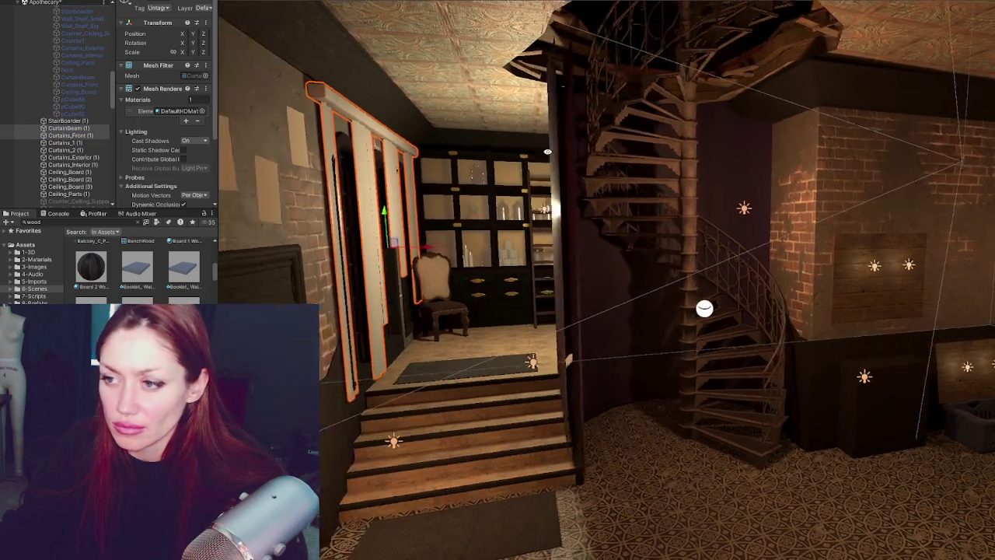
# - Hide the old curtain by the spiral stairs and drag a 'fabric' material onto the front curtains
pyautogui.click(607, 248)
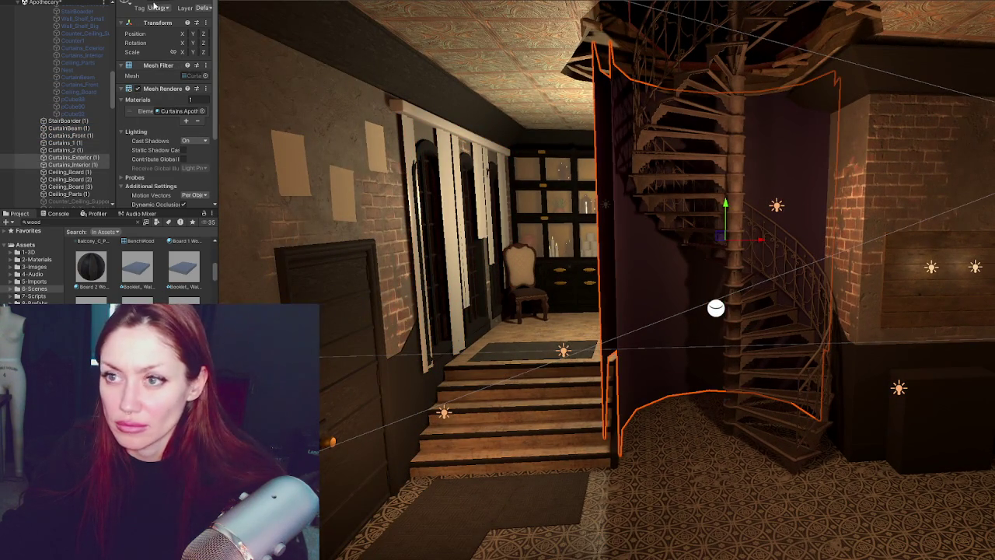
pyautogui.press('h')
pyautogui.scroll(2, 446, 277)
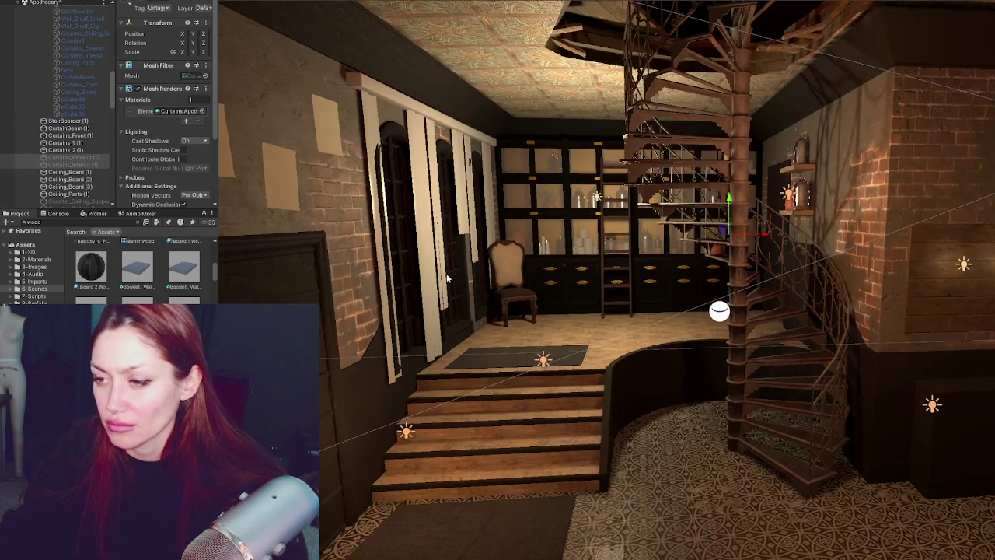
pyautogui.click(115, 223)
pyautogui.write('fabr')
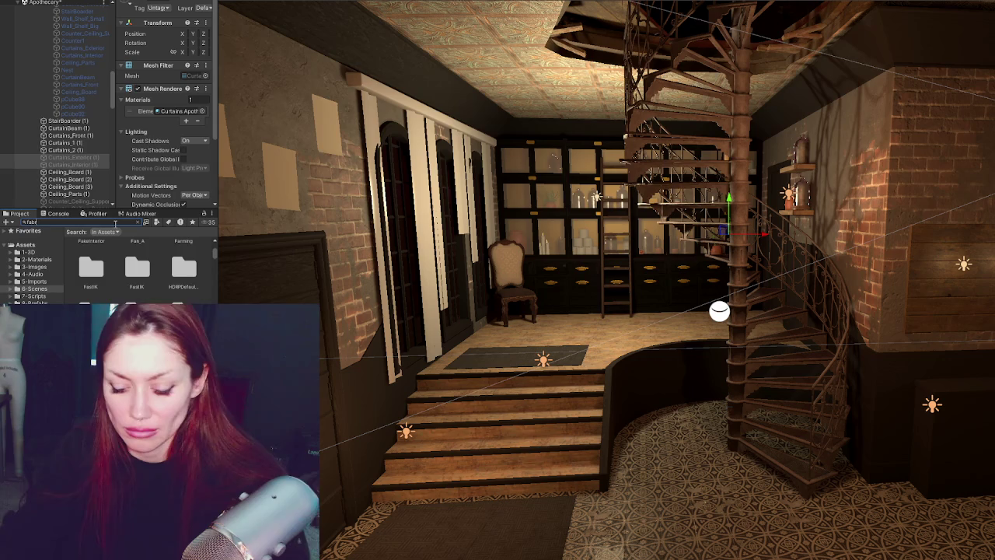
pyautogui.write('ic')
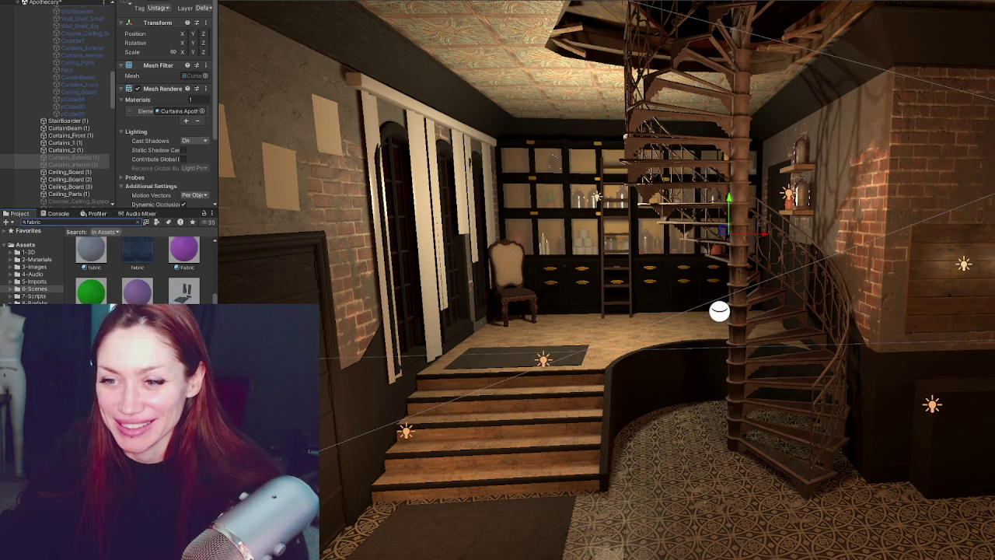
pyautogui.moveTo(91, 248); pyautogui.dragTo(382, 268)
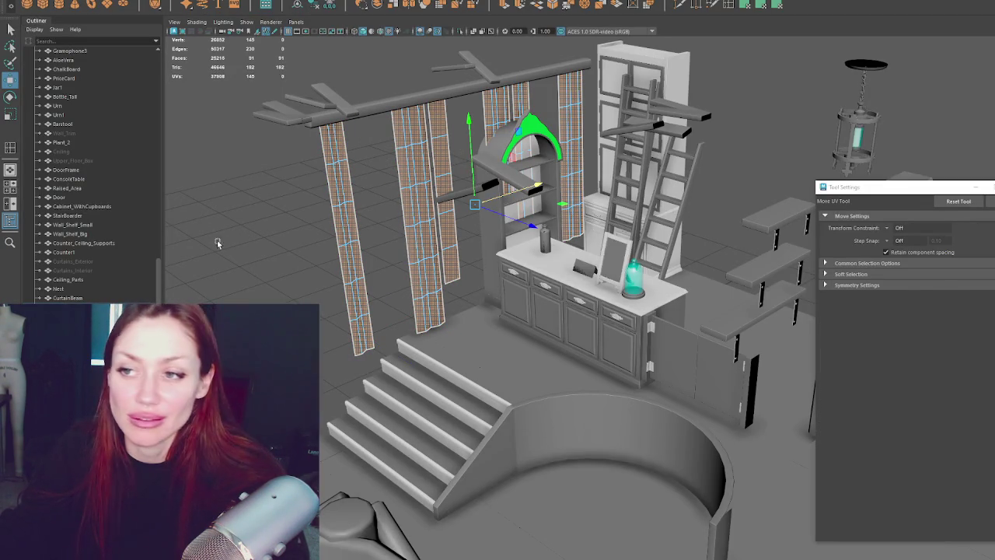
# - Deselect the curtains, select the Apothecary group in the Outliner and re-export it over the same FBX
pyautogui.press('q')
pyautogui.click(252, 178)
pyautogui.scroll(10, 72, 99)
pyautogui.click(62, 97)
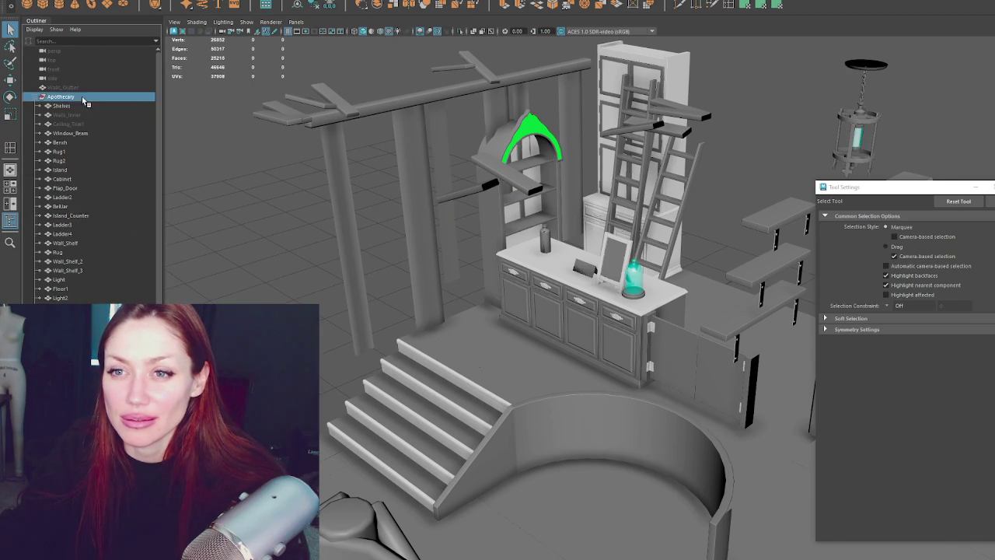
pyautogui.click(70, 84)
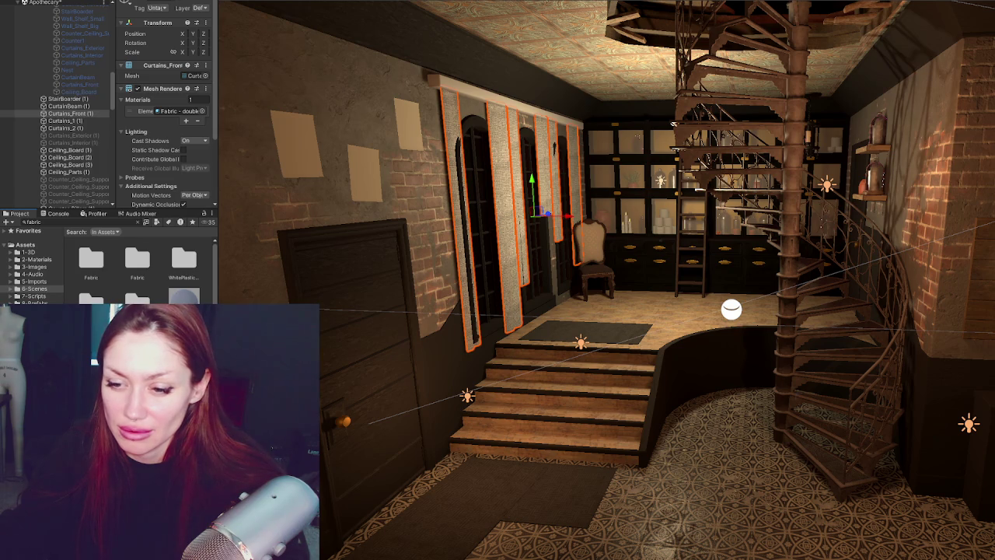
# - Apply the Fabric 2 material to the front curtains
pyautogui.scroll(-3, 136, 264)
pyautogui.moveTo(183, 266); pyautogui.dragTo(482, 233)
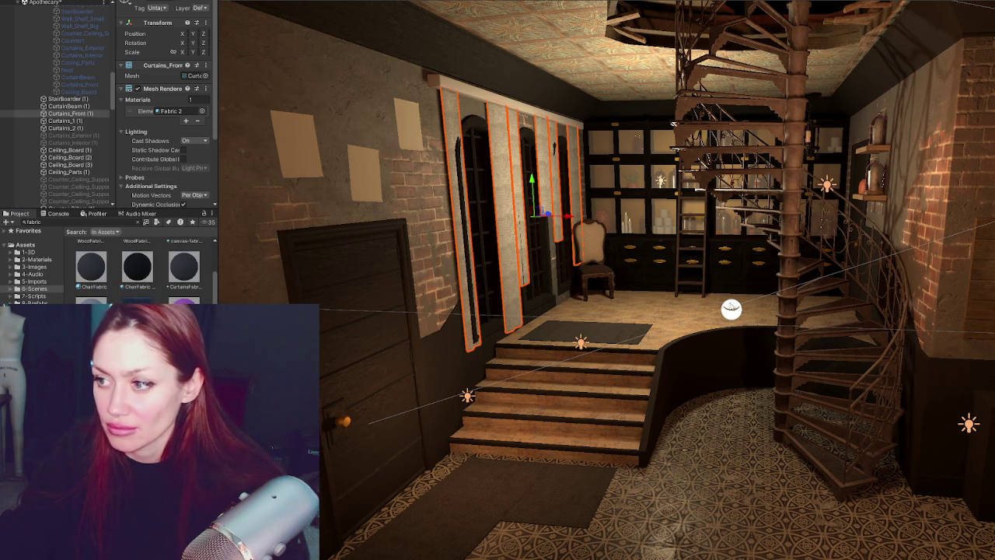
pyautogui.click(779, 356)
pyautogui.scroll(-3, 158, 163)
pyautogui.scroll(-3, 159, 163)
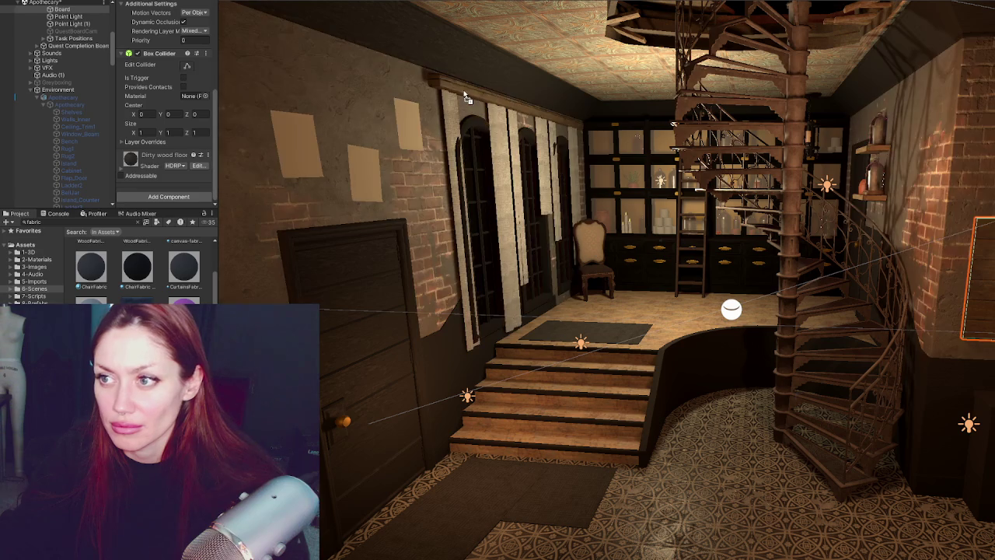
# - Add a Cloth component to Curtains_Front
pyautogui.click(467, 92)
pyautogui.click(504, 162)
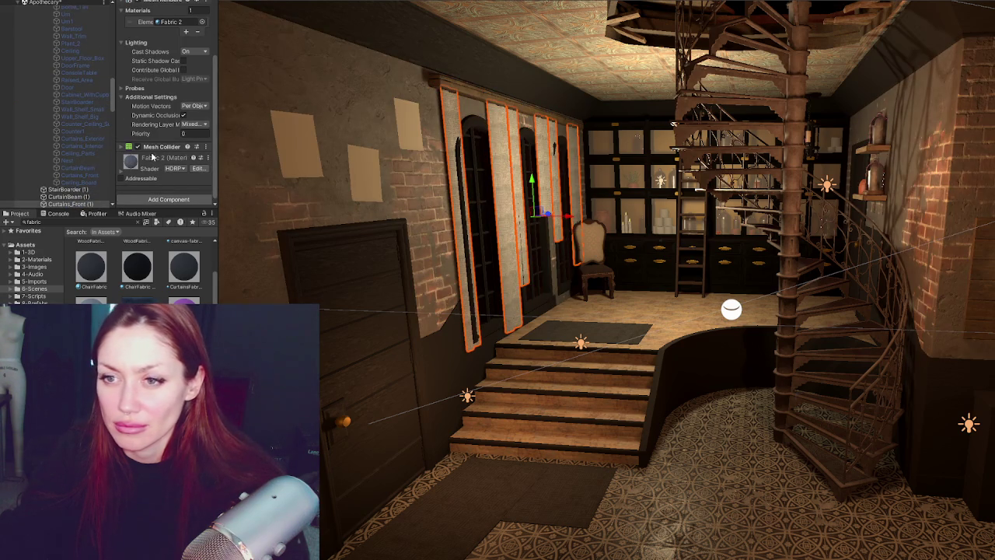
pyautogui.click(162, 197)
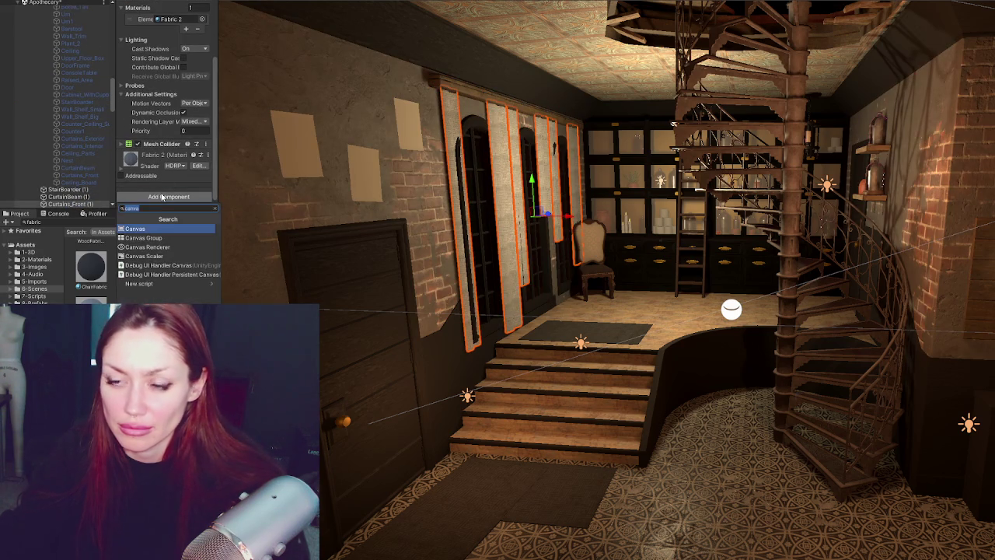
pyautogui.write('c')
pyautogui.press('Return')
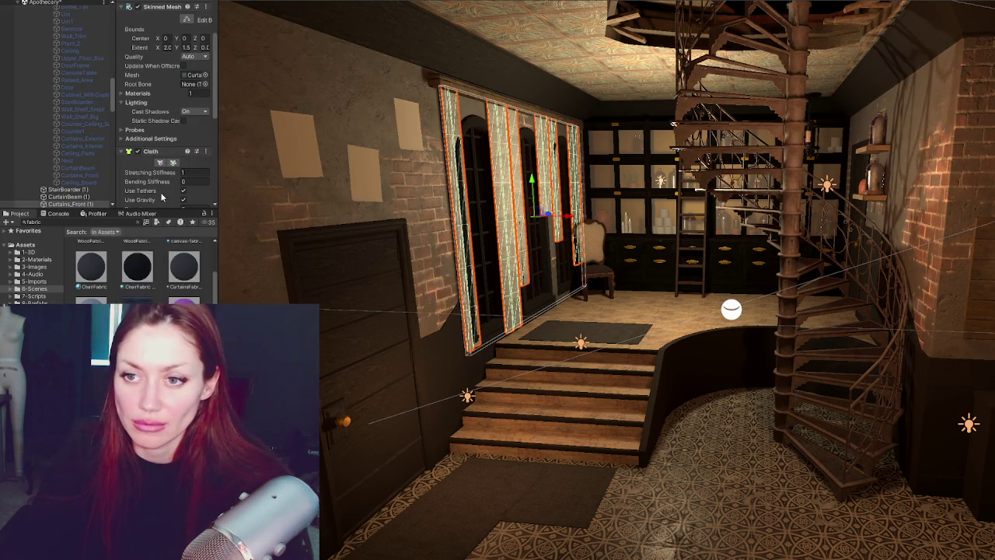
# - In the Cloth Constraints editor, select the top curtain vertices and enable Max Distance
pyautogui.click(160, 164)
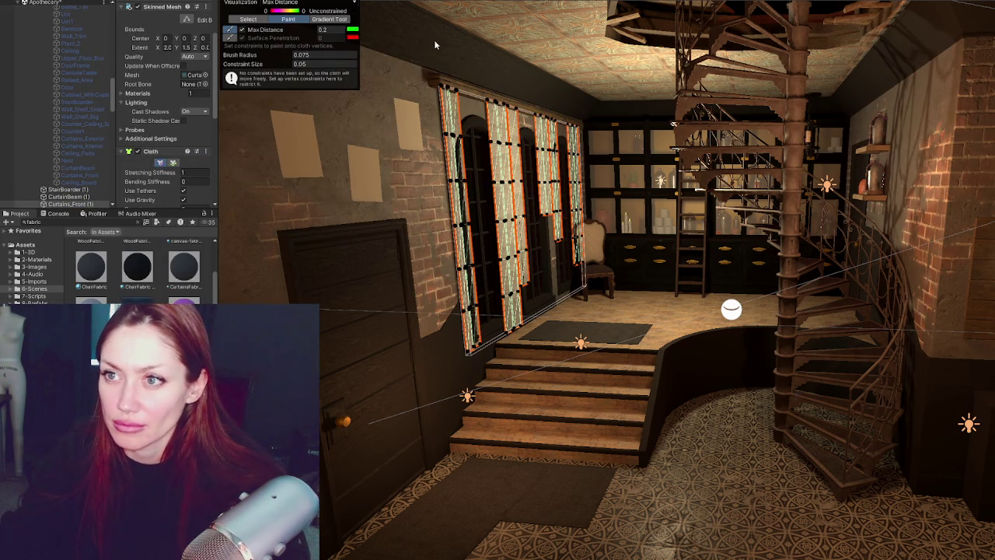
pyautogui.click(251, 20)
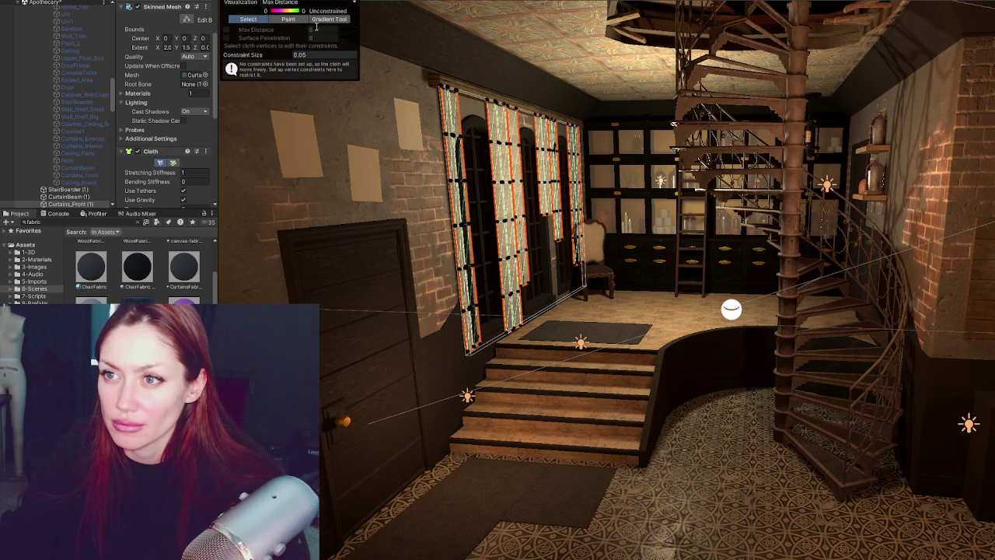
pyautogui.moveTo(426, 81); pyautogui.dragTo(585, 136)
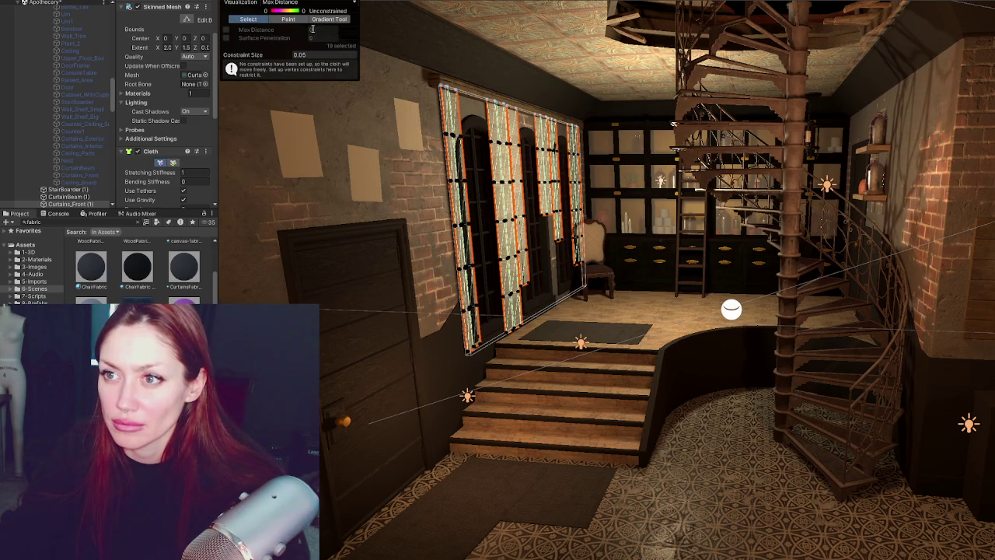
pyautogui.click(240, 29)
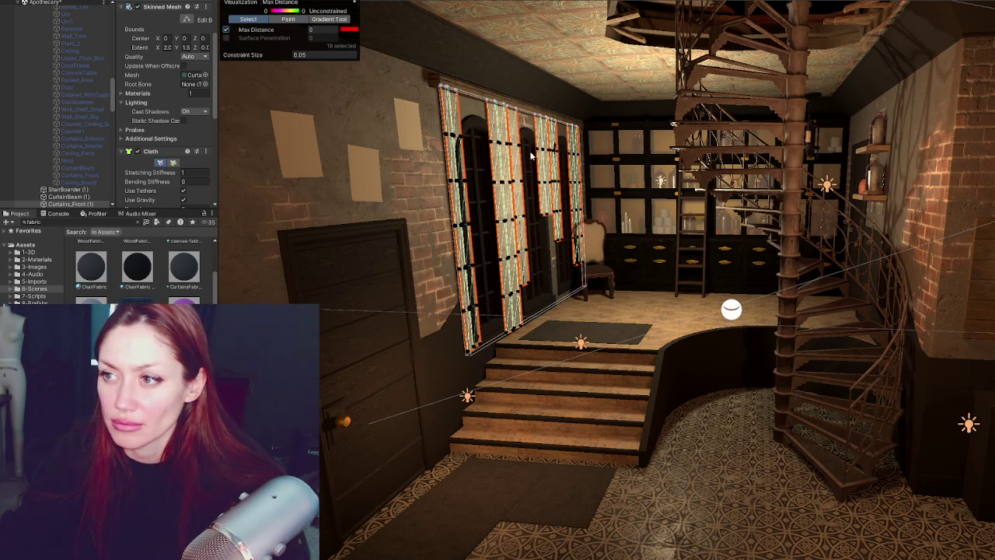
pyautogui.moveTo(606, 144)
pyautogui.mouseDown()
pyautogui.moveTo(345, 409)
pyautogui.moveTo(506, 123)
pyautogui.mouseUp()
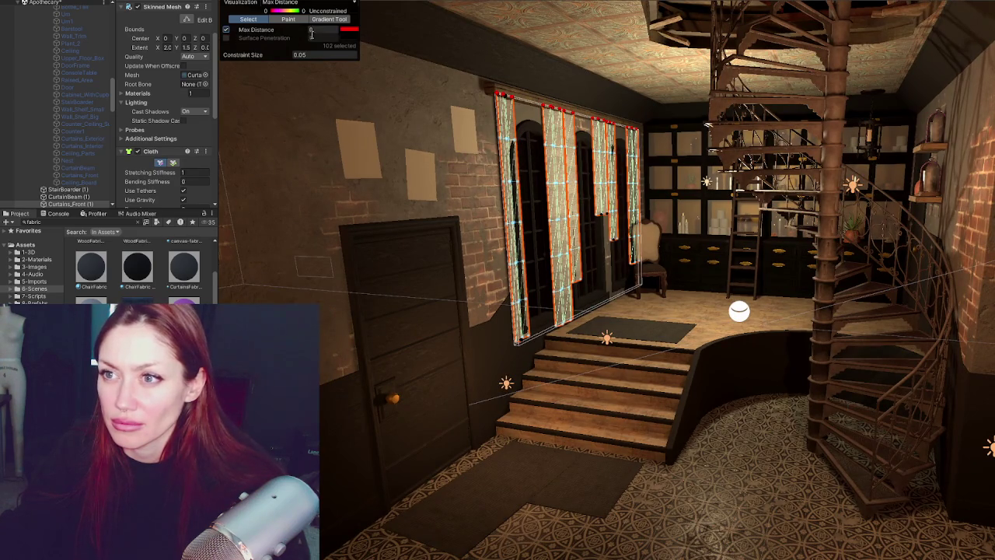
pyautogui.write('1')
pyautogui.press('Return')
pyautogui.click(557, 144)
pyautogui.moveTo(480, 119)
pyautogui.mouseDown()
pyautogui.moveTo(646, 175)
pyautogui.moveTo(603, 118)
pyautogui.mouseUp()
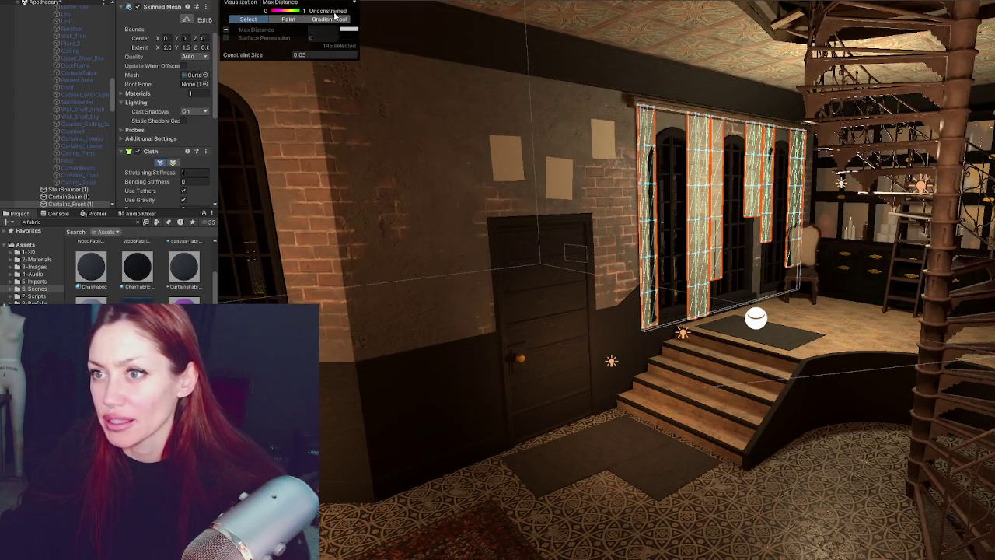
# - Select the curtain vertices and set their Max Distance to 0
pyautogui.click(332, 20)
pyautogui.press('Return')
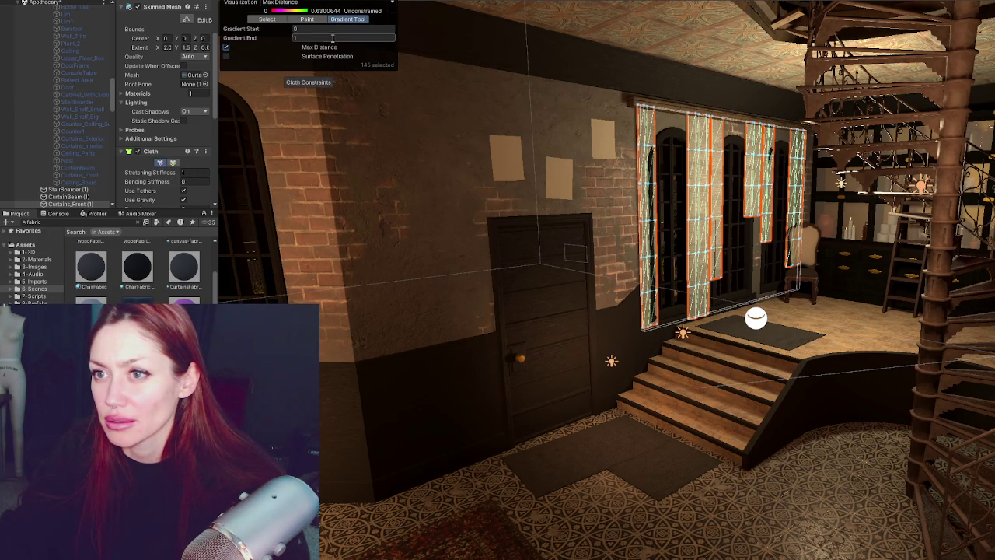
pyautogui.moveTo(598, 93); pyautogui.dragTo(853, 349)
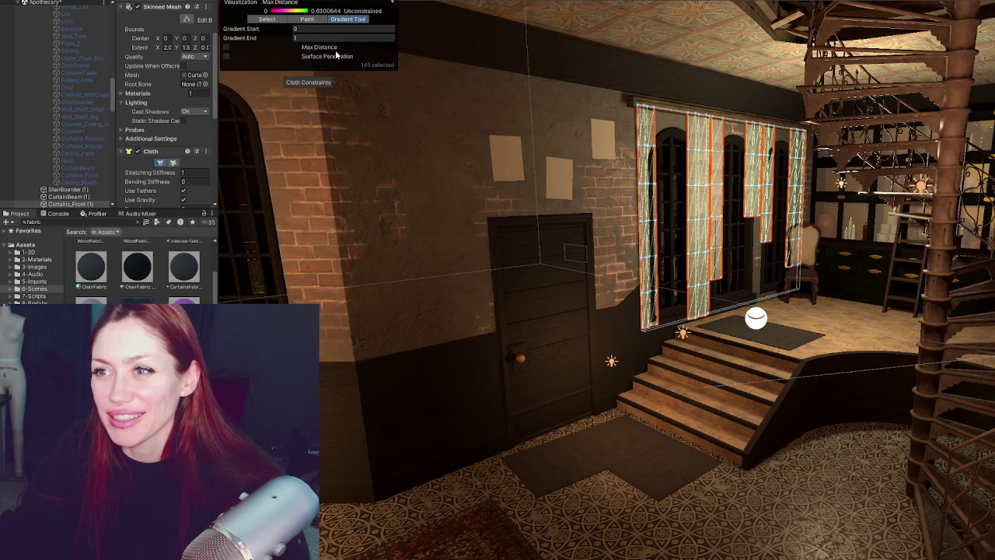
pyautogui.click(225, 47)
pyautogui.click(274, 3)
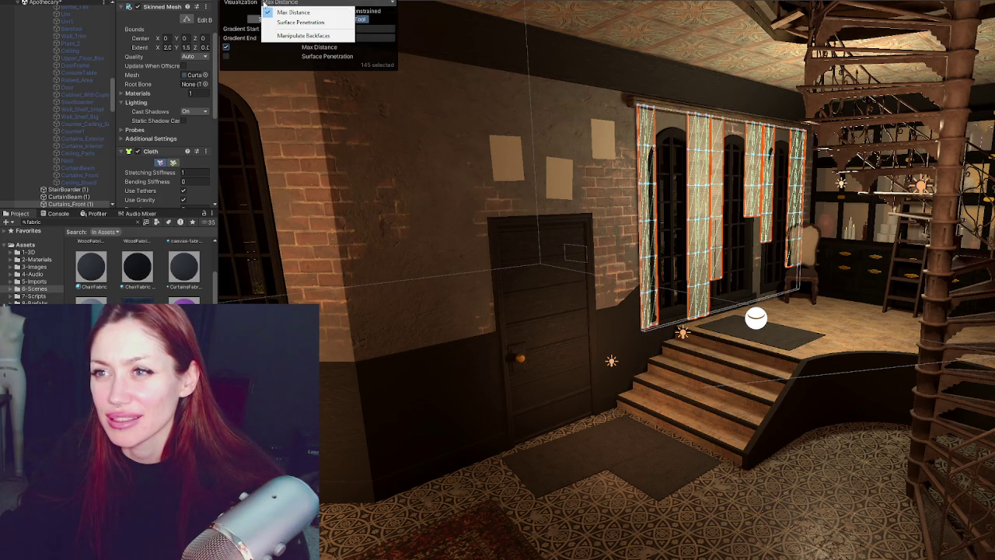
pyautogui.click(237, 6)
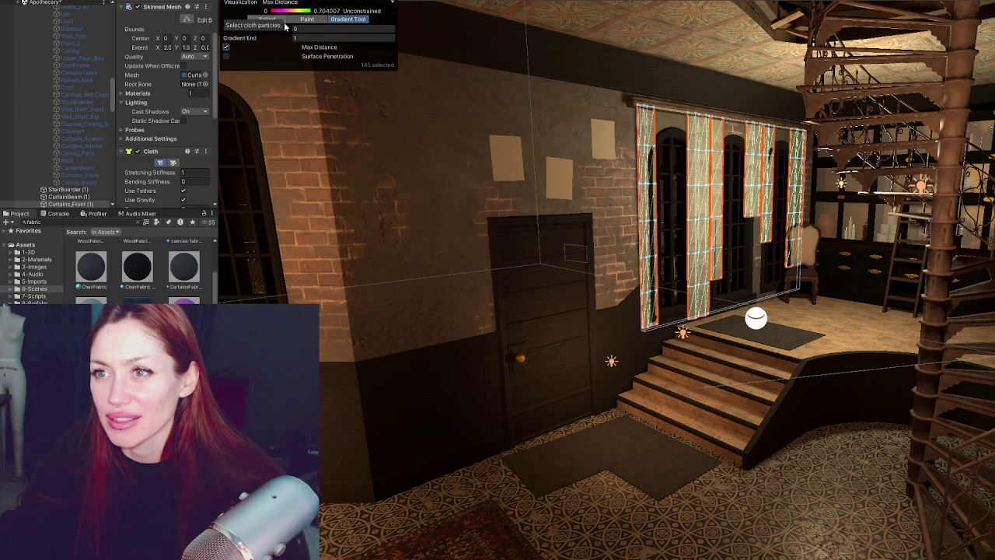
pyautogui.click(269, 19)
pyautogui.write('0')
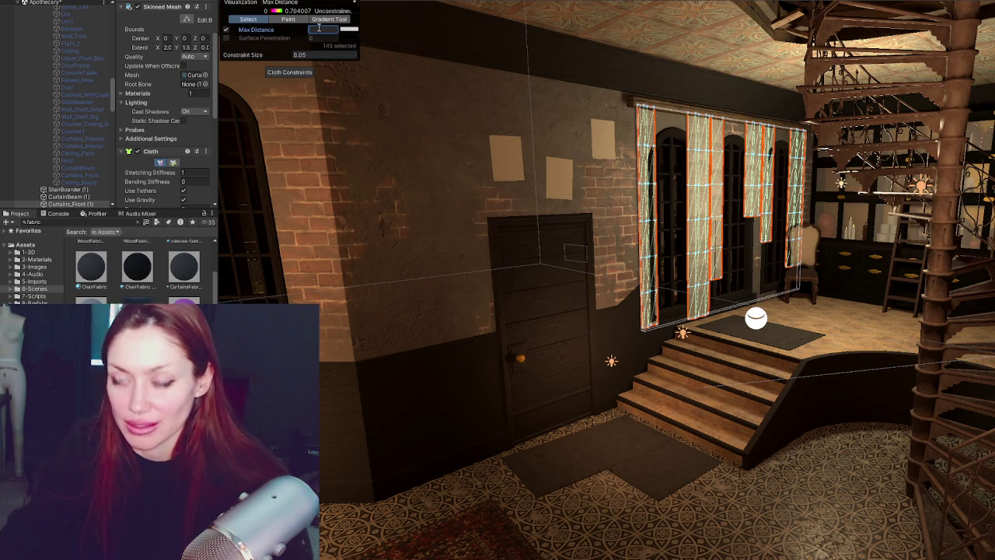
pyautogui.press('Return')
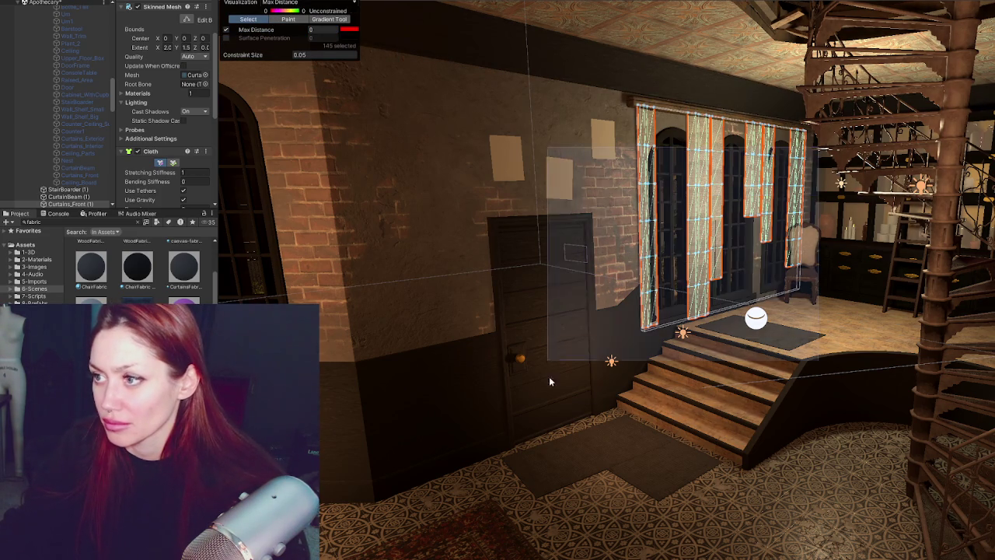
# - Set Max Distance 10 on one row of curtain vertices and 0.1 on another
pyautogui.moveTo(824, 138); pyautogui.dragTo(623, 165)
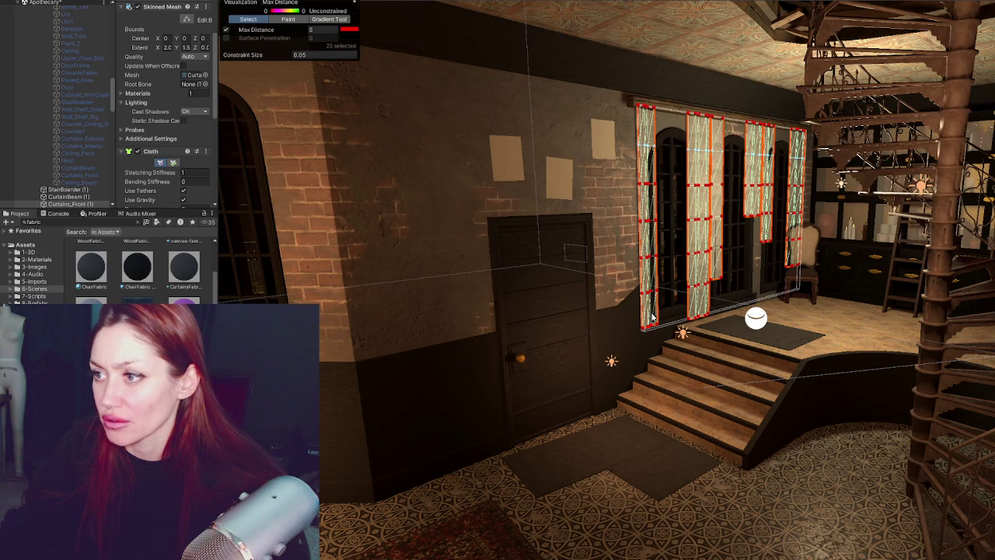
pyautogui.click(324, 29)
pyautogui.write('10')
pyautogui.press('Return')
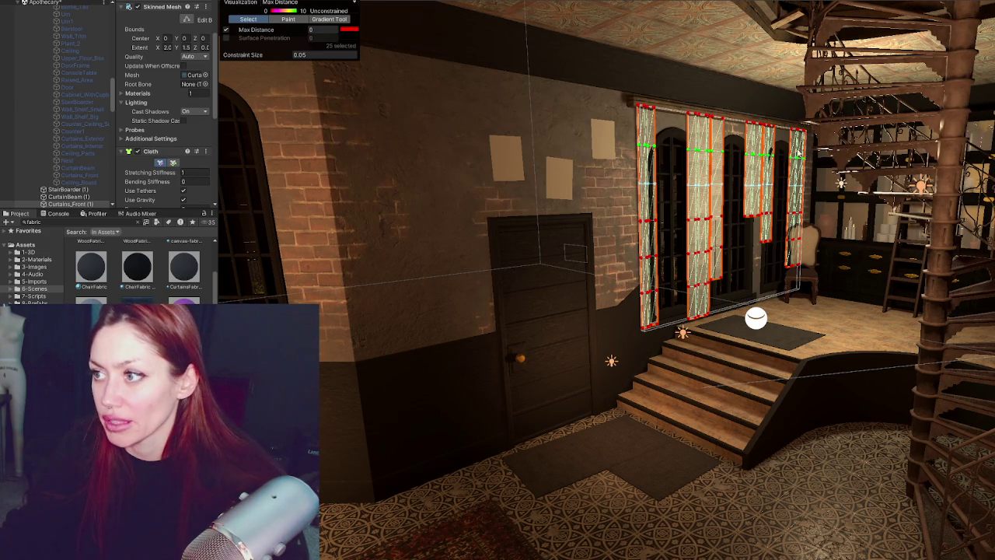
pyautogui.click(616, 161)
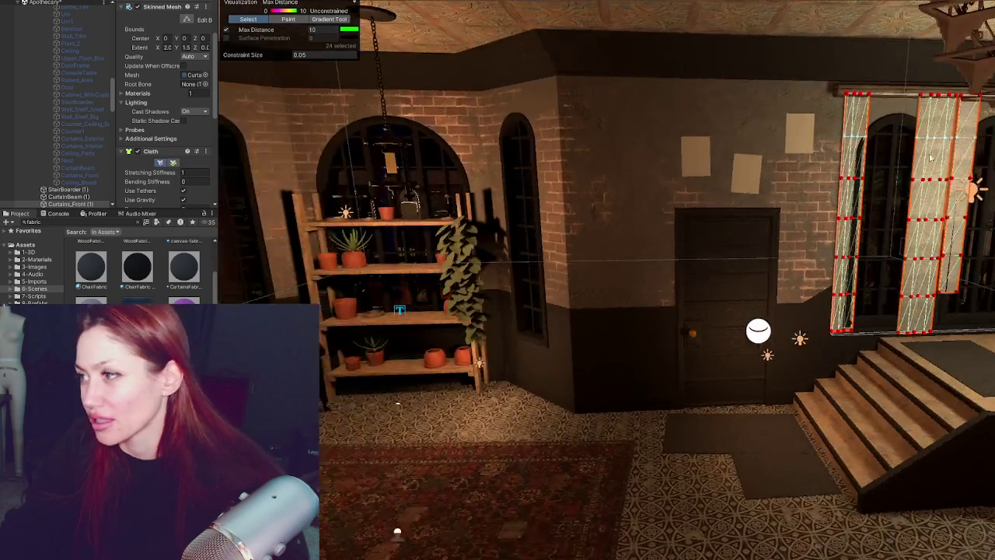
pyautogui.moveTo(847, 154); pyautogui.dragTo(869, 164, button='right')
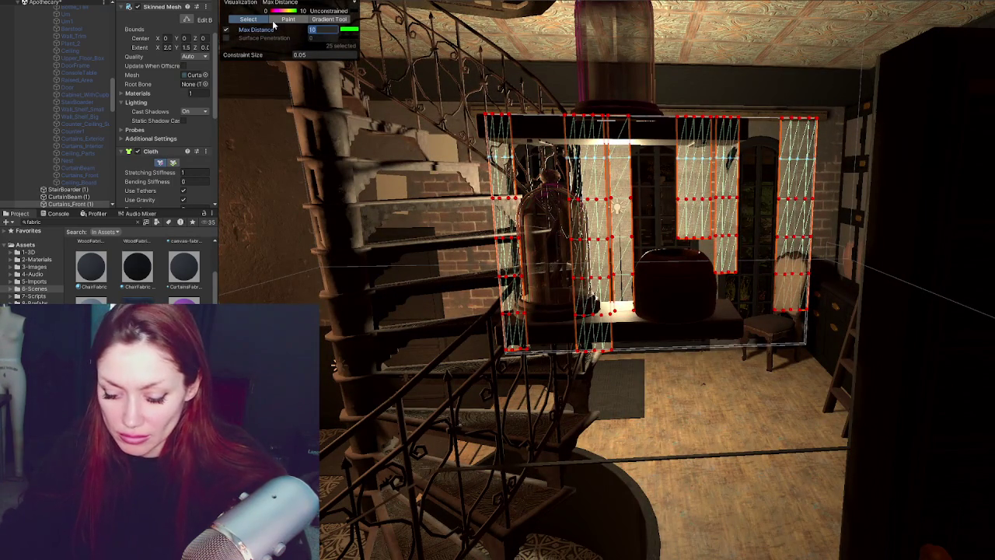
pyautogui.write('0.1')
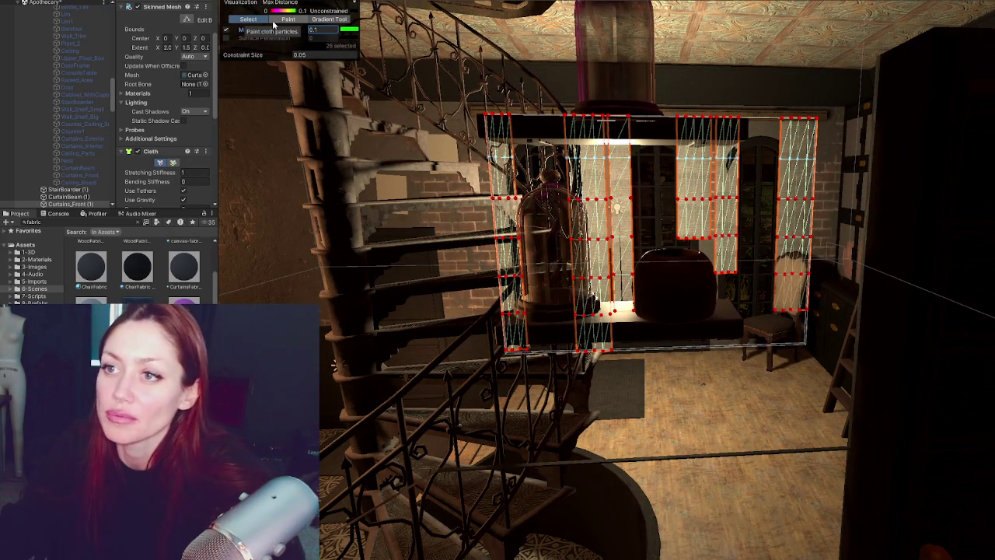
pyautogui.press('Return')
# - Give the lower band of curtain vertices a Max Distance of 1, then try 5
pyautogui.moveTo(784, 195); pyautogui.dragTo(297, 92)
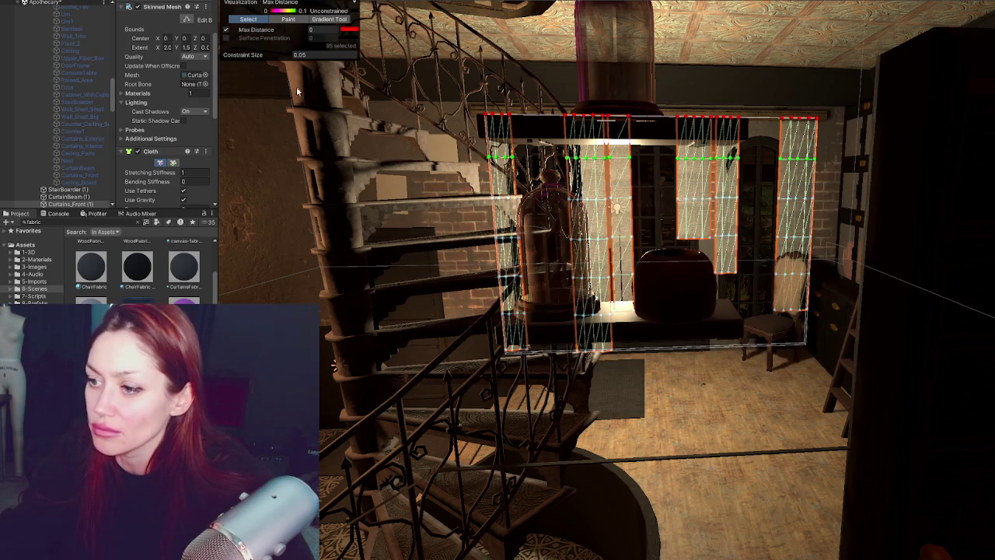
pyautogui.write('1')
pyautogui.press('Return')
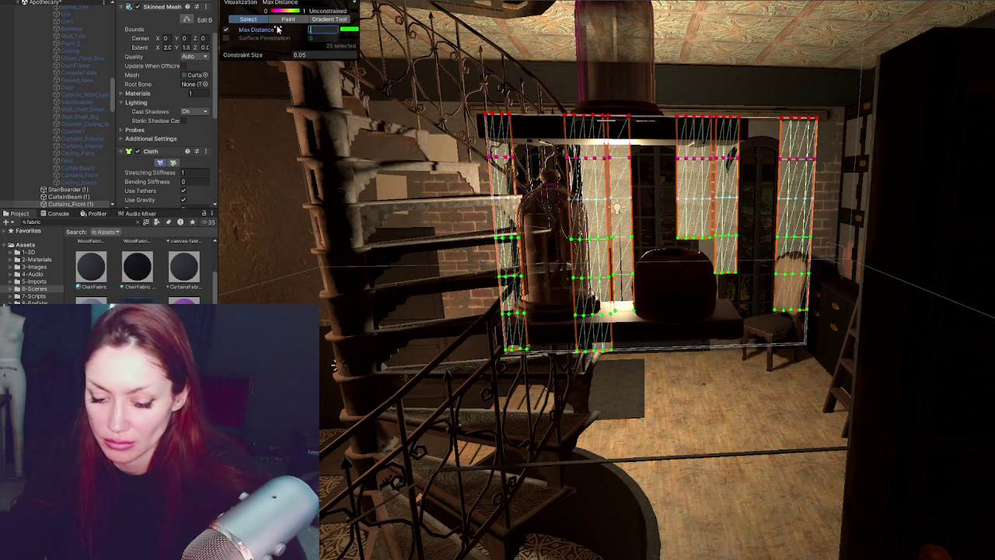
pyautogui.write('5')
pyautogui.press('Return')
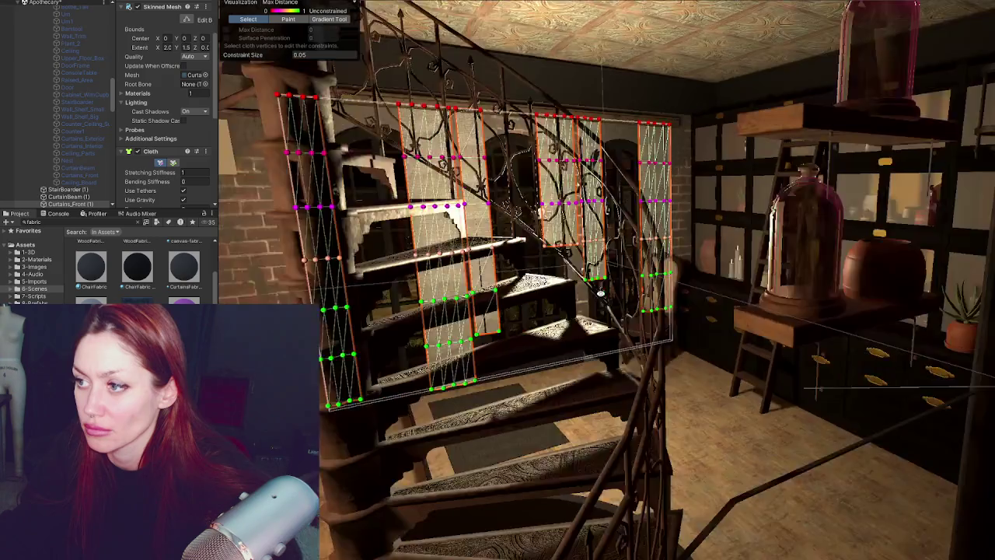
pyautogui.moveTo(467, 295)
pyautogui.mouseDown(button='right')
pyautogui.moveTo(612, 295)
pyautogui.moveTo(466, 296)
pyautogui.mouseUp(button='right')
pyautogui.scroll(-3, 180, 126)
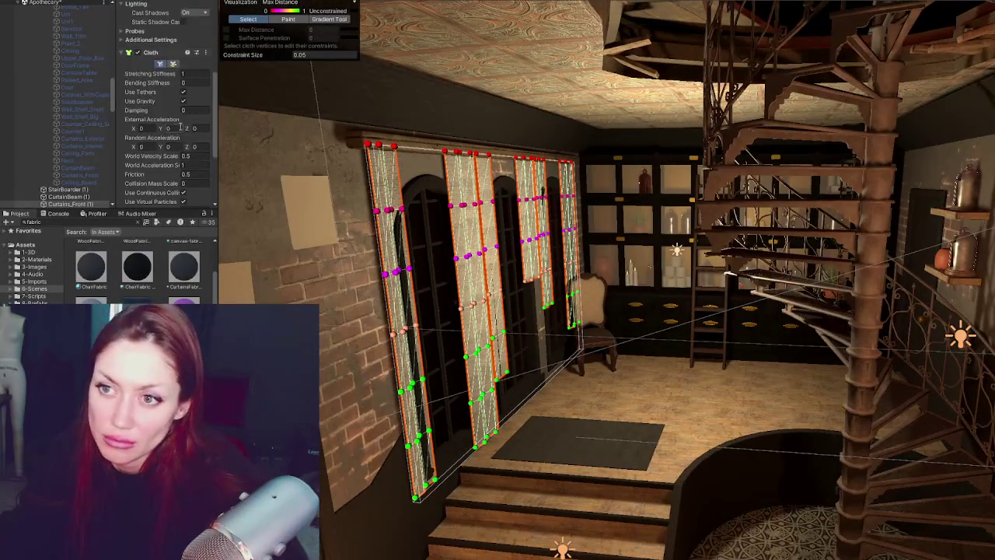
# - Set the Cloth's External and Random Acceleration X and Z to 0.3 and close the constraint editor
pyautogui.moveTo(218, 159); pyautogui.dragTo(262, 147)
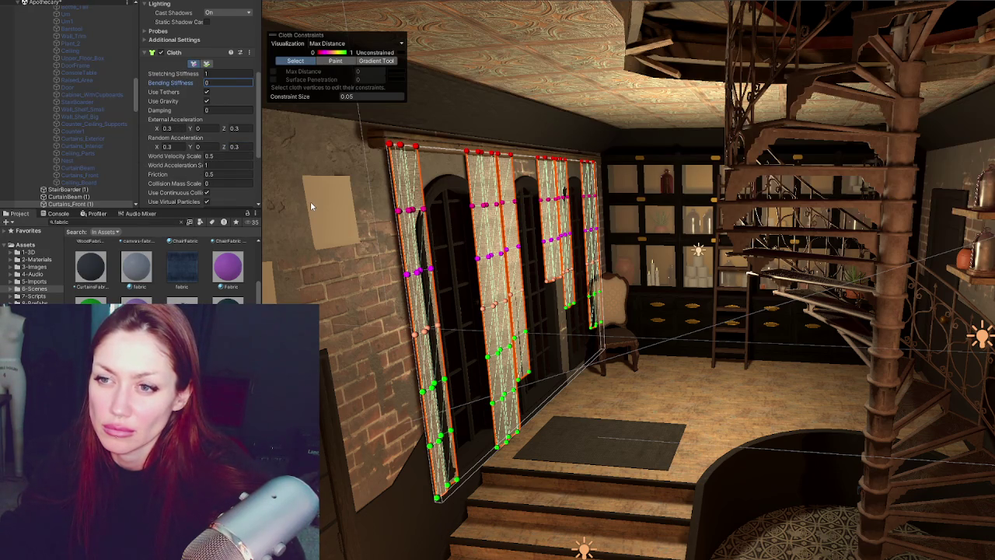
pyautogui.scroll(-3, 248, 135)
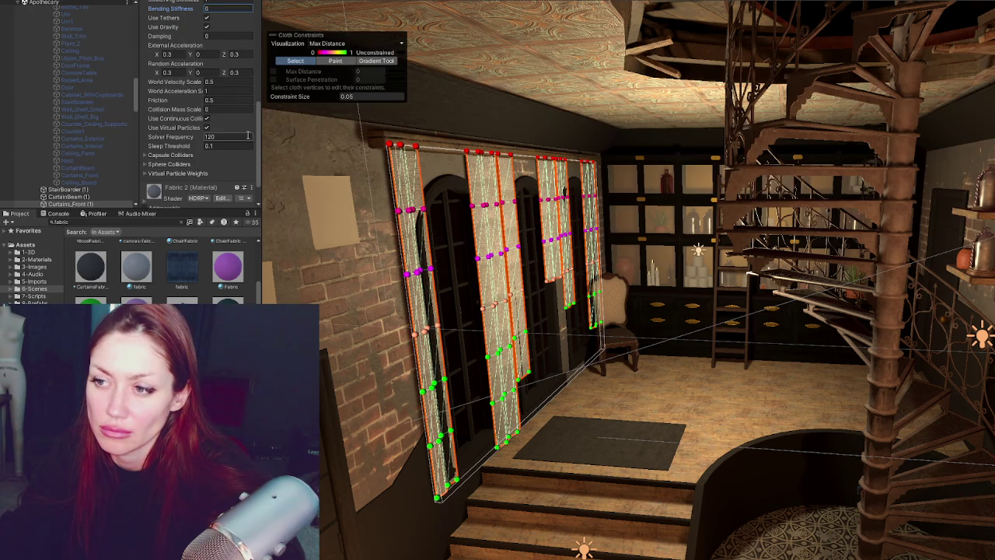
pyautogui.press('q')
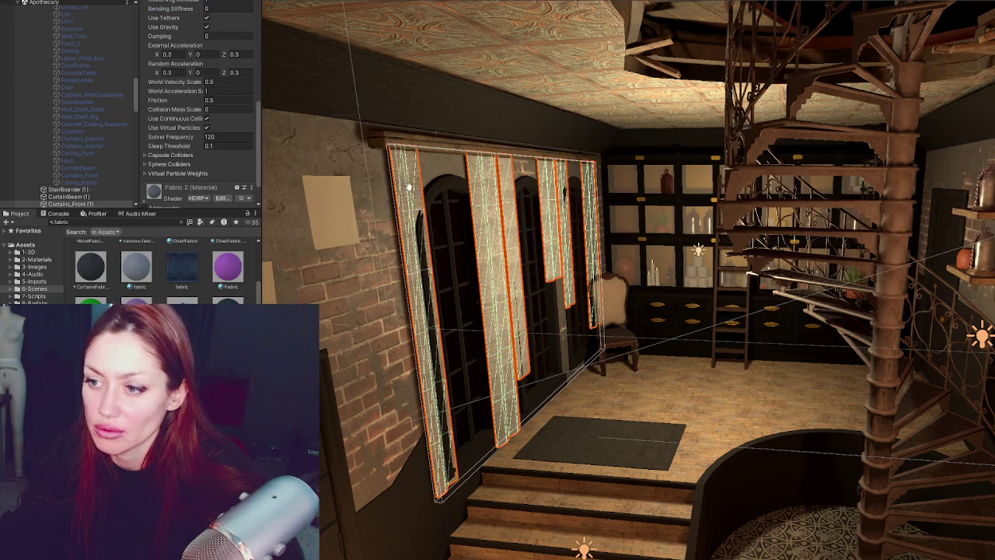
pyautogui.moveTo(409, 187); pyautogui.dragTo(573, 280, button='right')
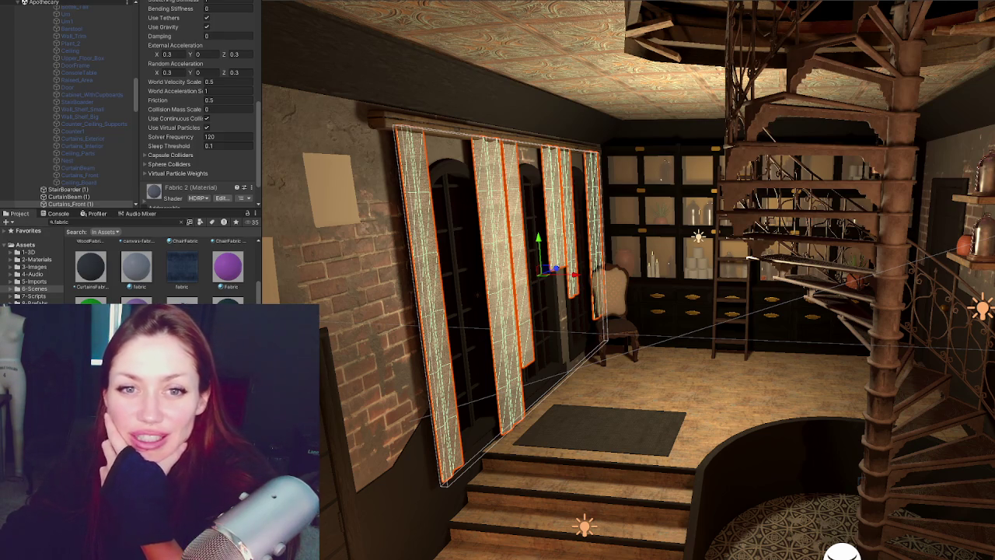
pyautogui.click(31, 289)
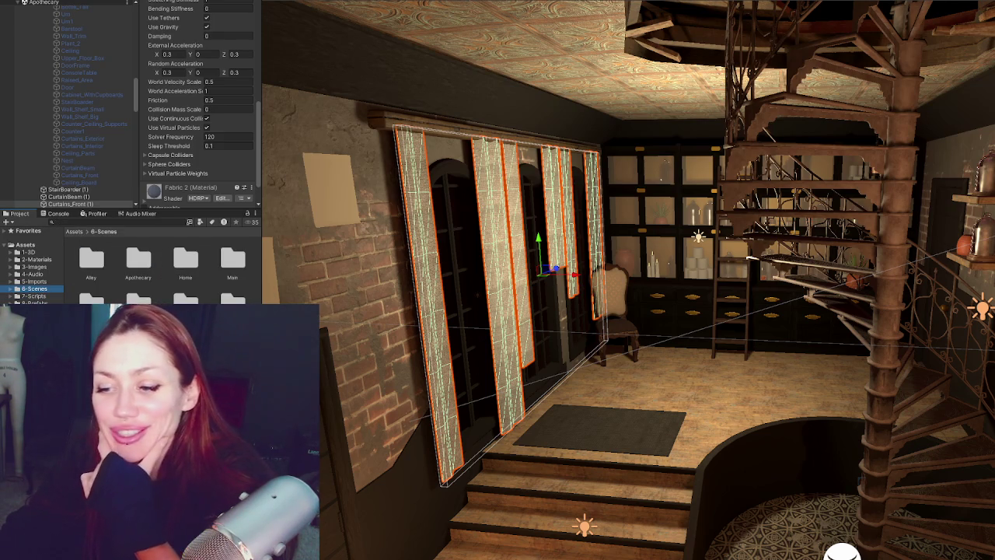
# - Enter Play mode, choose CONTINUE on the STRAIN title, walk into the apothecary and pause with Esc
pyautogui.hotkey('ctrl', 'p')
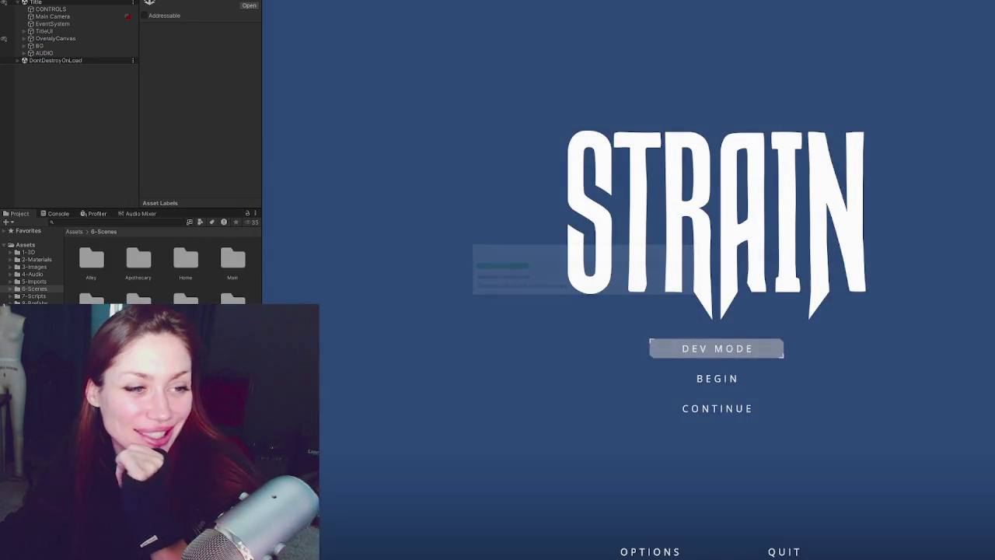
pyautogui.click(715, 409)
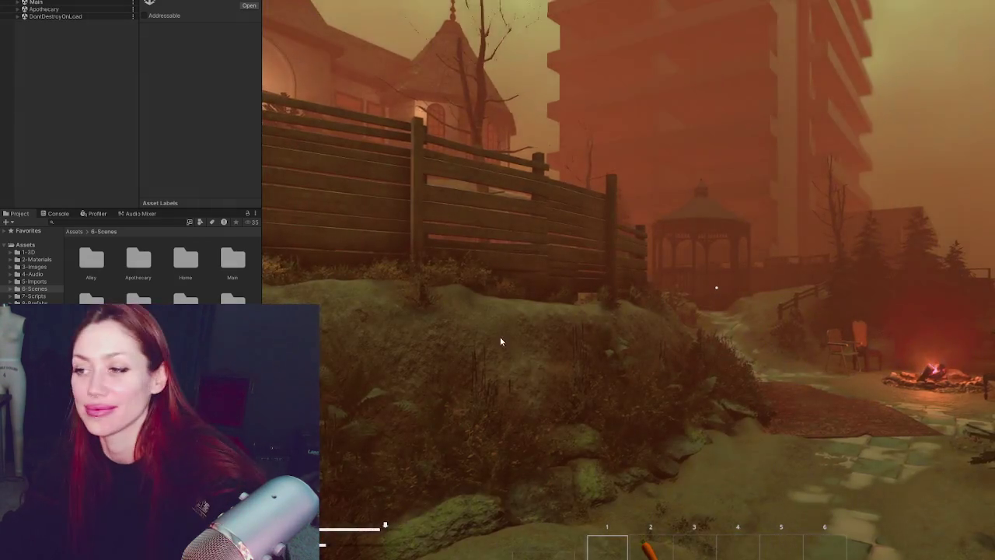
pyautogui.press('w')
pyautogui.press('2')
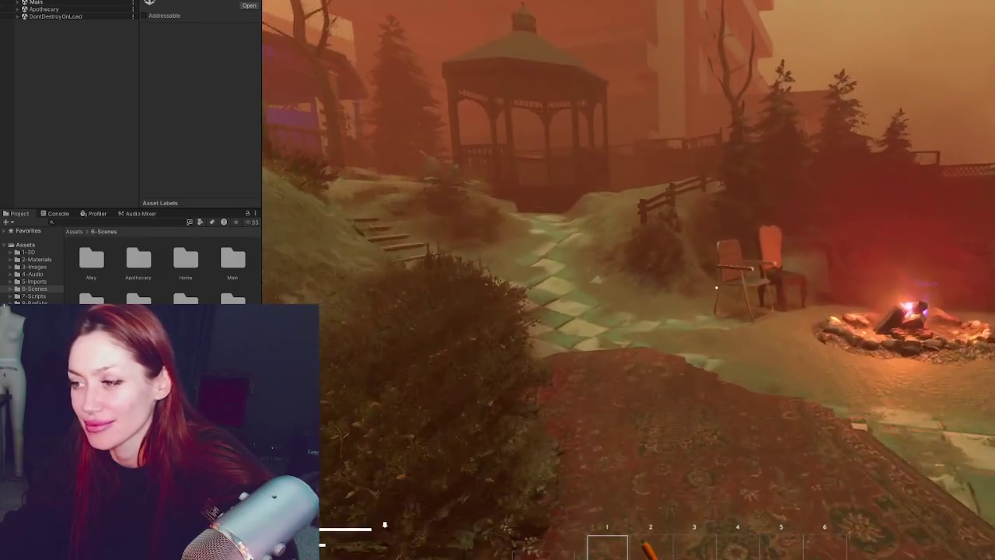
pyautogui.press('w')
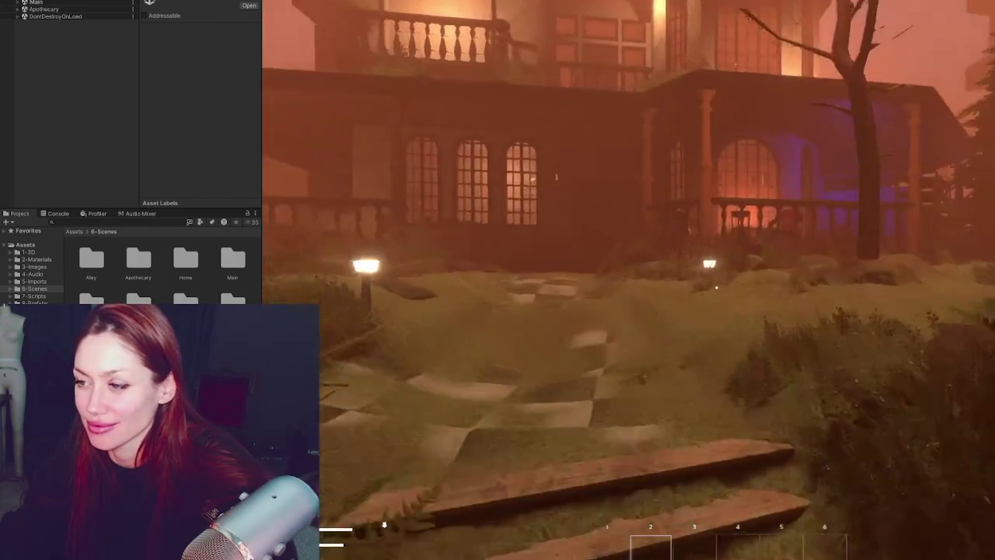
pyautogui.press('w')
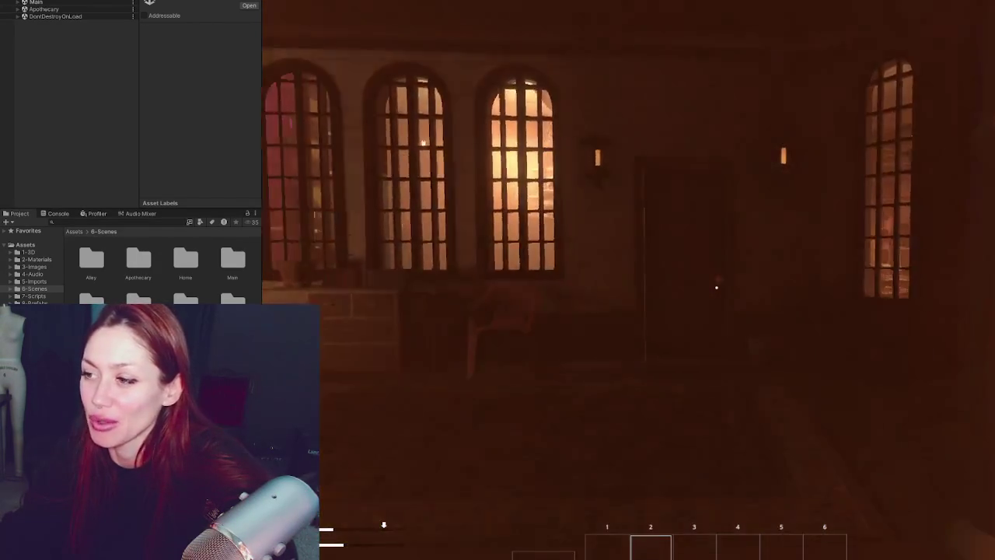
pyautogui.press('Escape')
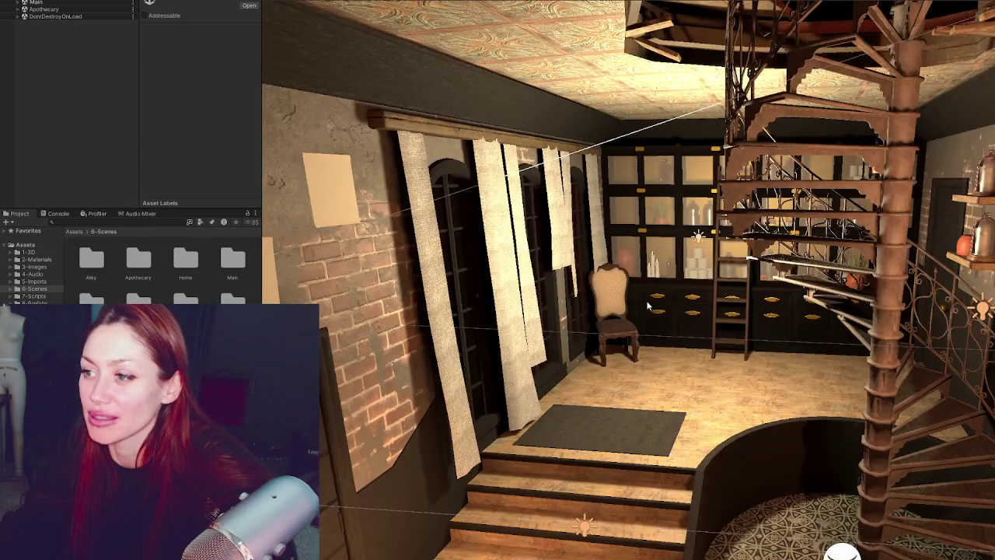
# - Resume the game and walk around the stairs to view the cloth curtains at the arched windows
pyautogui.click(327, 466)
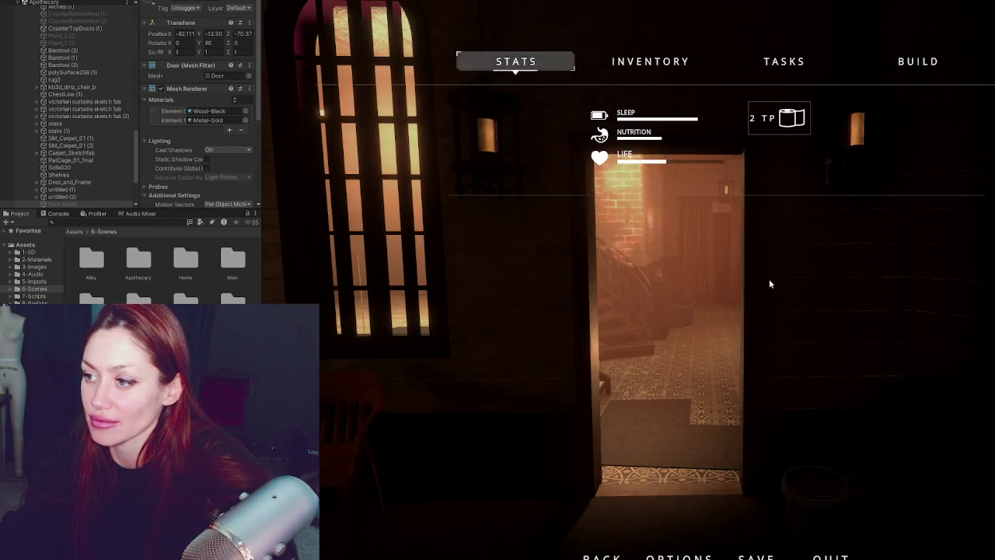
pyautogui.press('Escape')
pyautogui.press('w')
pyautogui.press('s')
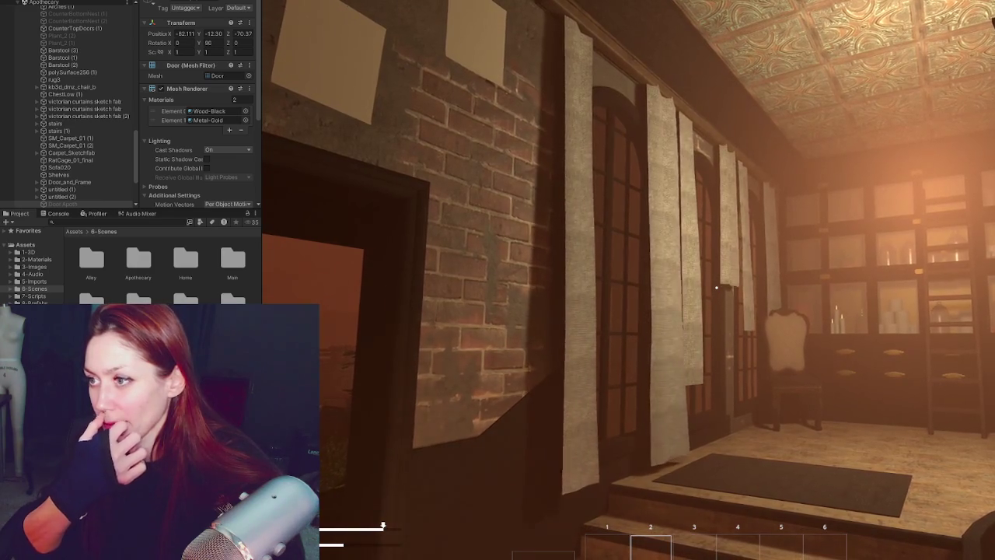
pyautogui.press('s')
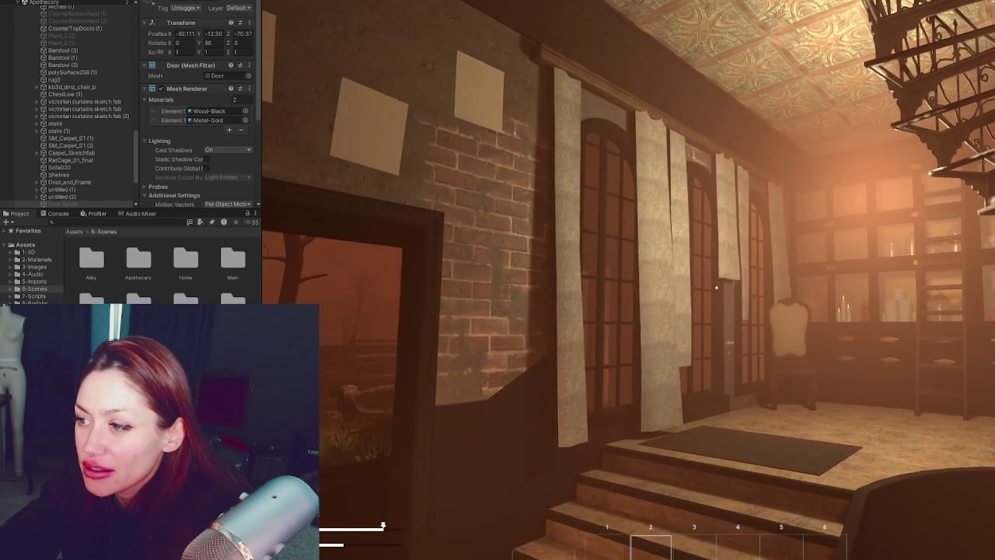
pyautogui.press('w')
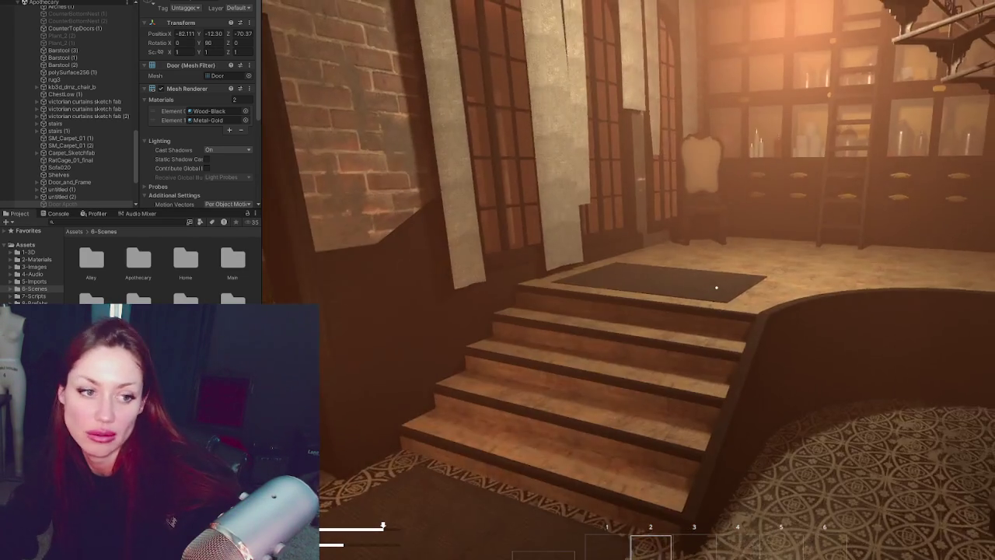
pyautogui.press('s')
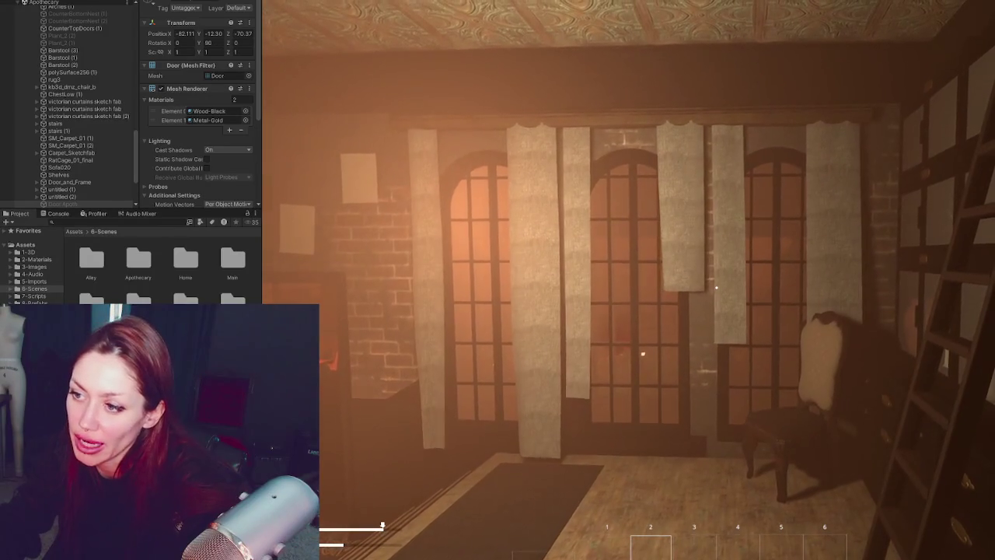
pyautogui.press('w')
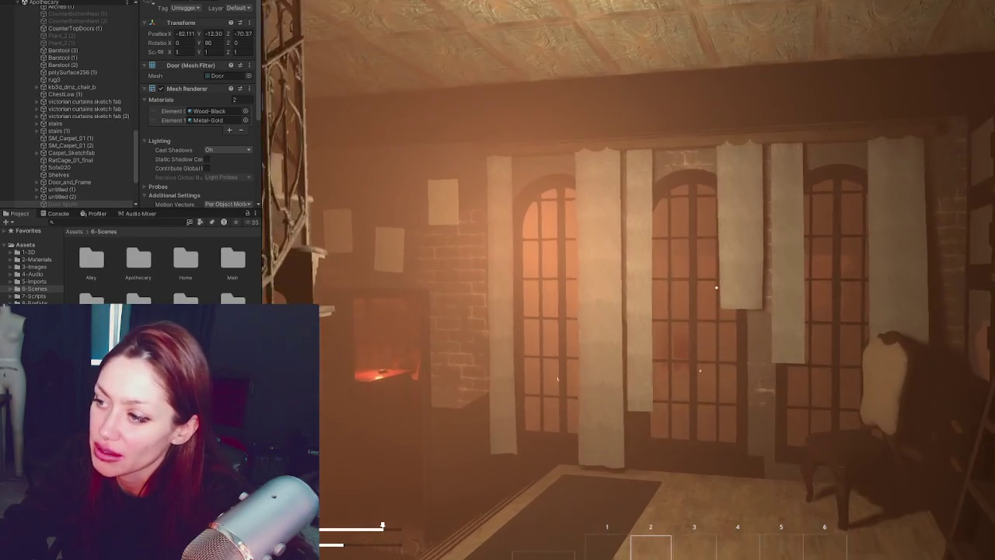
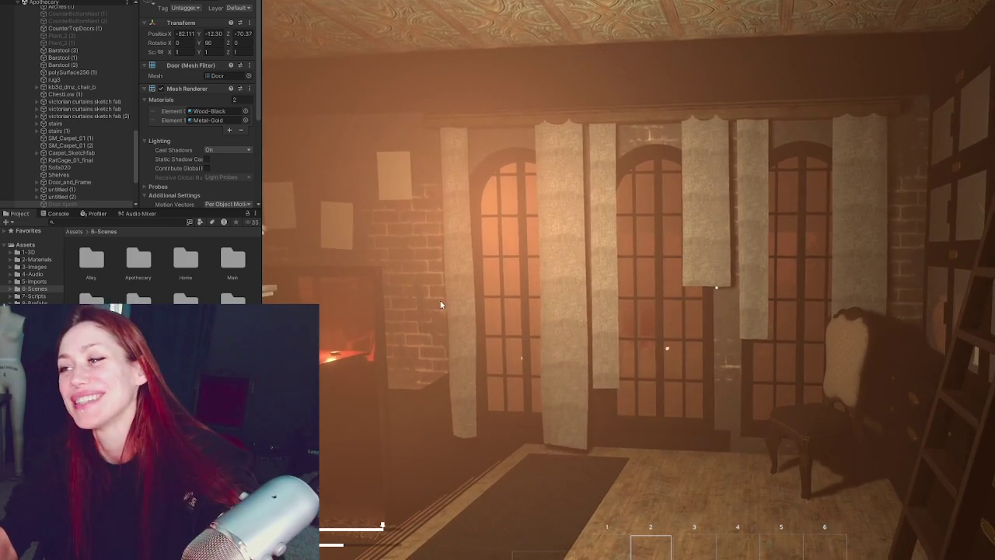
# - In play mode, walk past the fireplace and stair hallway to the curtained windows, then open the pause menu
pyautogui.press('s')
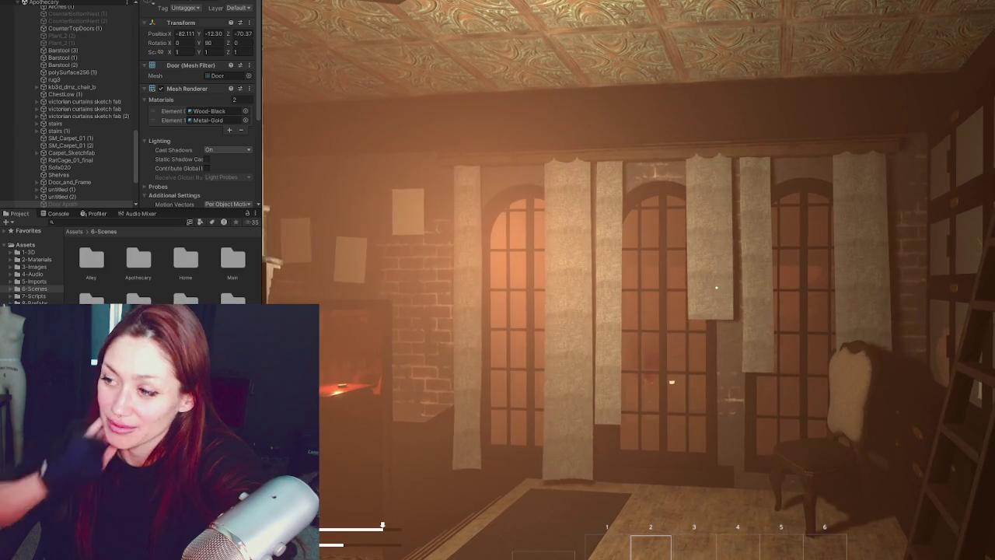
pyautogui.press('w')
pyautogui.press('w')
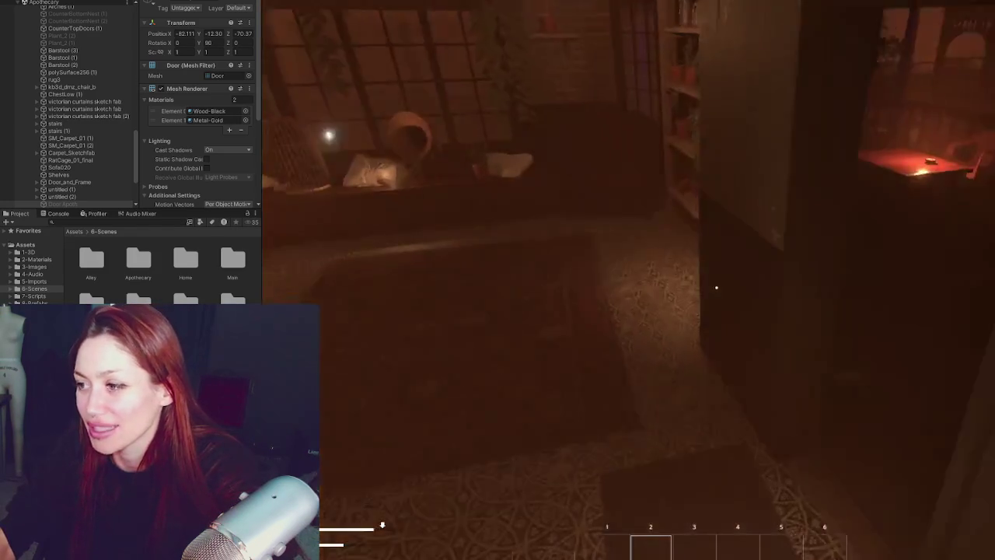
pyautogui.press('w')
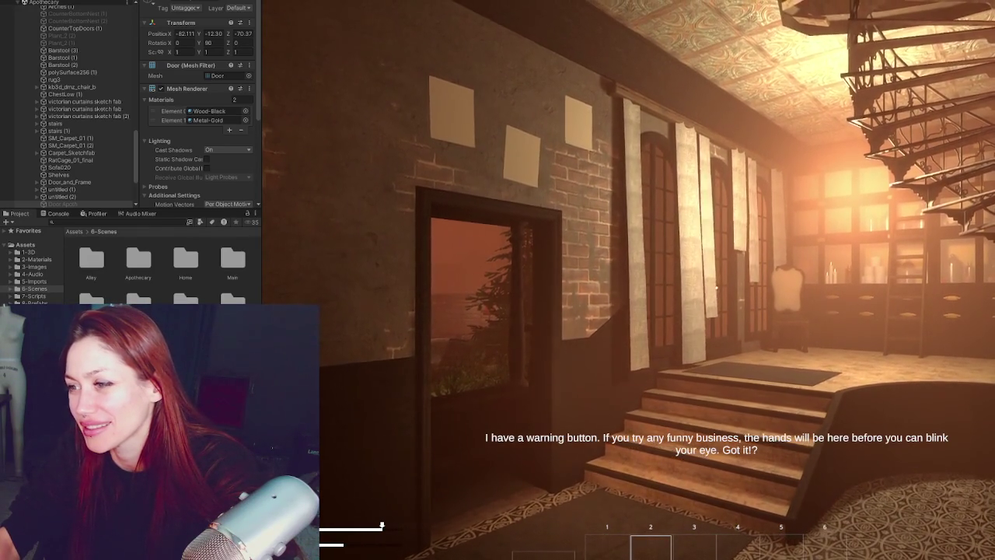
pyautogui.press('w')
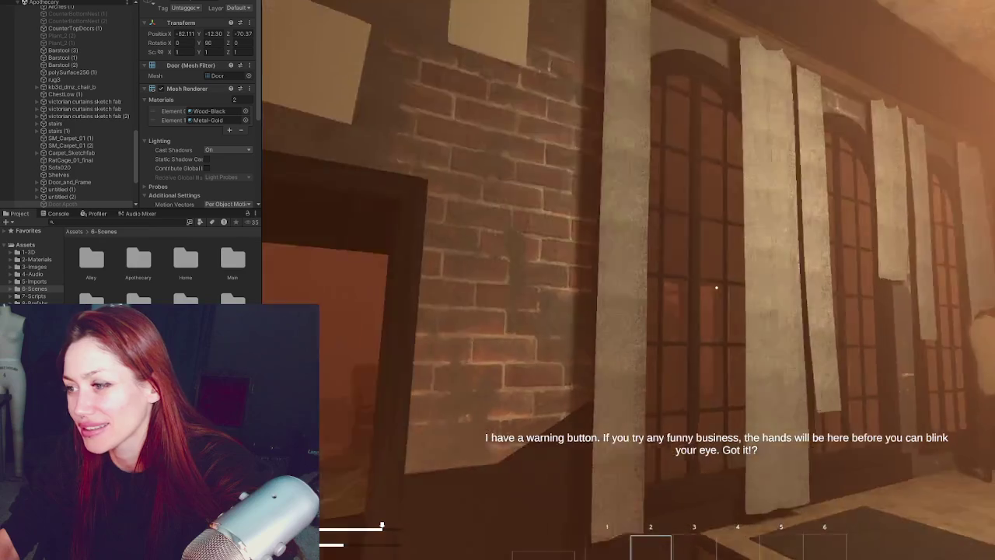
pyautogui.press('s')
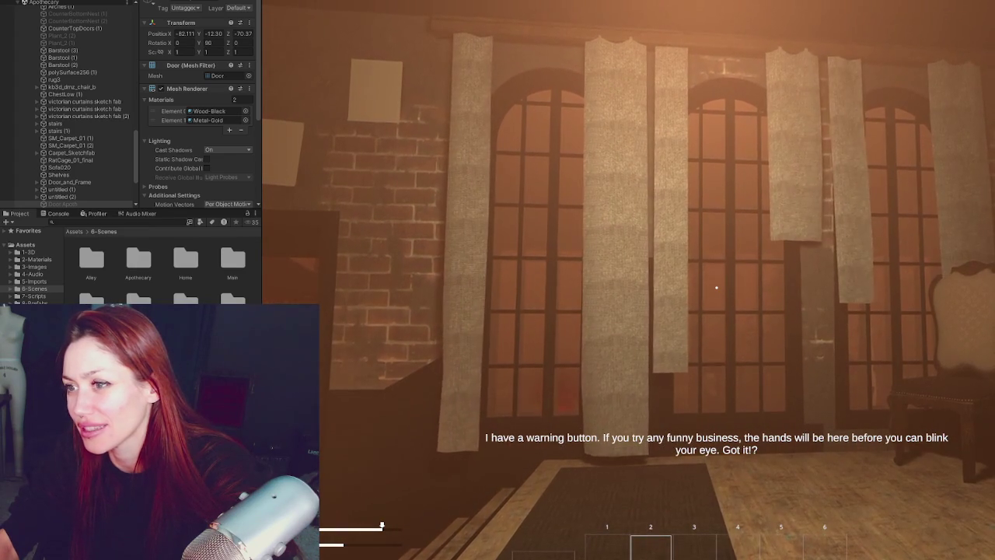
pyautogui.press('Escape')
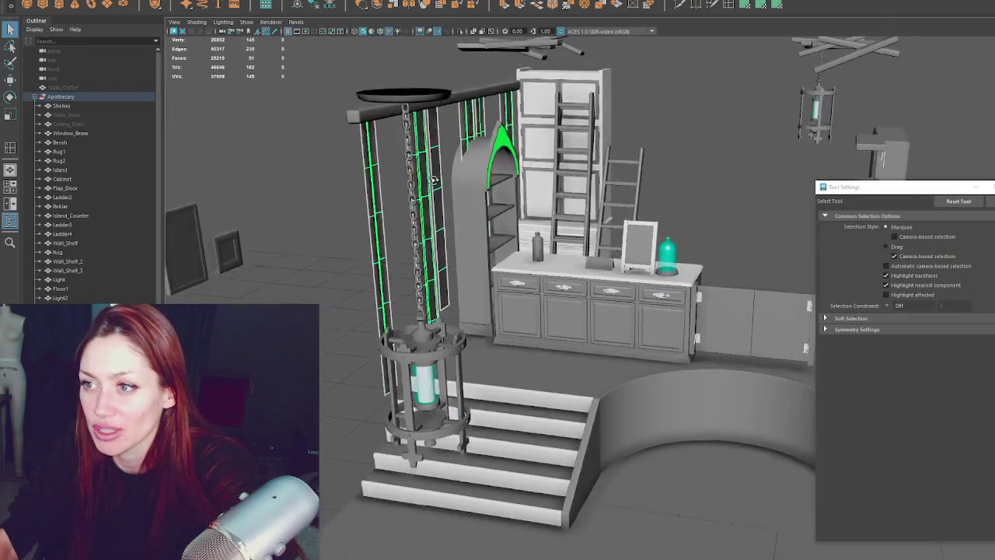
# - Select vertices along the curtain strips and switch to the Scale tool
pyautogui.keyDown('alt'); pyautogui.moveTo(434, 180); pyautogui.dragTo(313, 121); pyautogui.keyUp('alt')
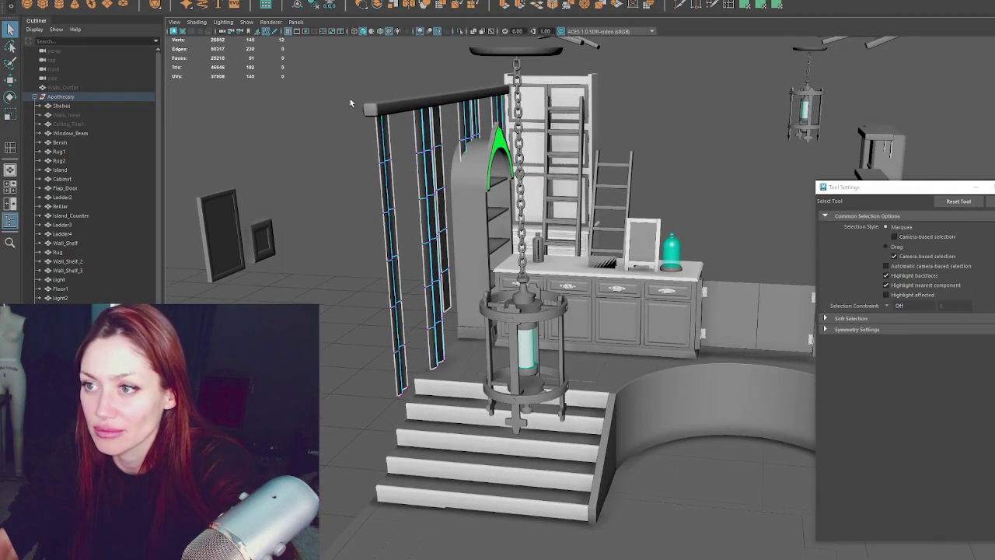
pyautogui.moveTo(478, 84); pyautogui.dragTo(478, 85)
pyautogui.press('r')
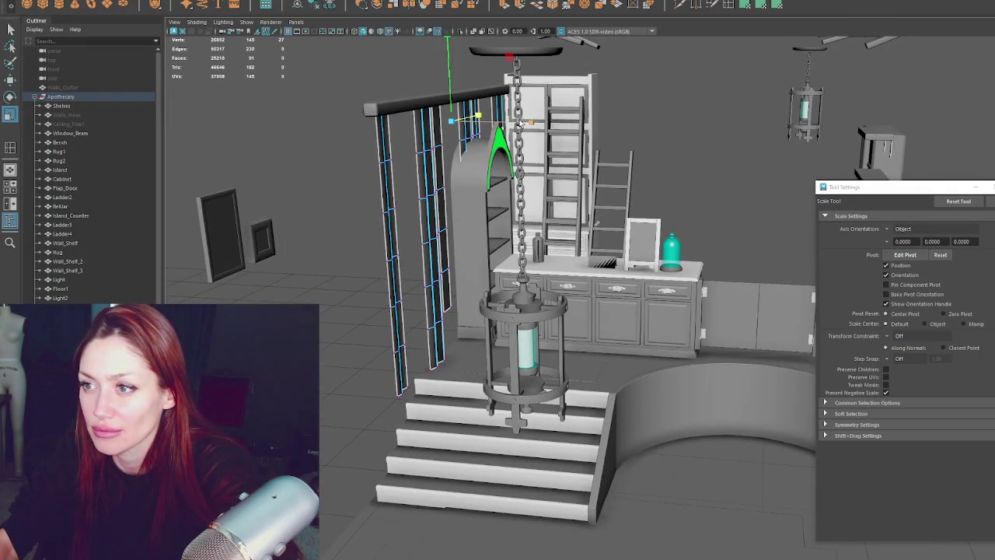
pyautogui.keyDown('alt'); pyautogui.moveTo(519, 123); pyautogui.dragTo(525, 106); pyautogui.keyUp('alt')
pyautogui.moveTo(360, 109); pyautogui.dragTo(356, 108)
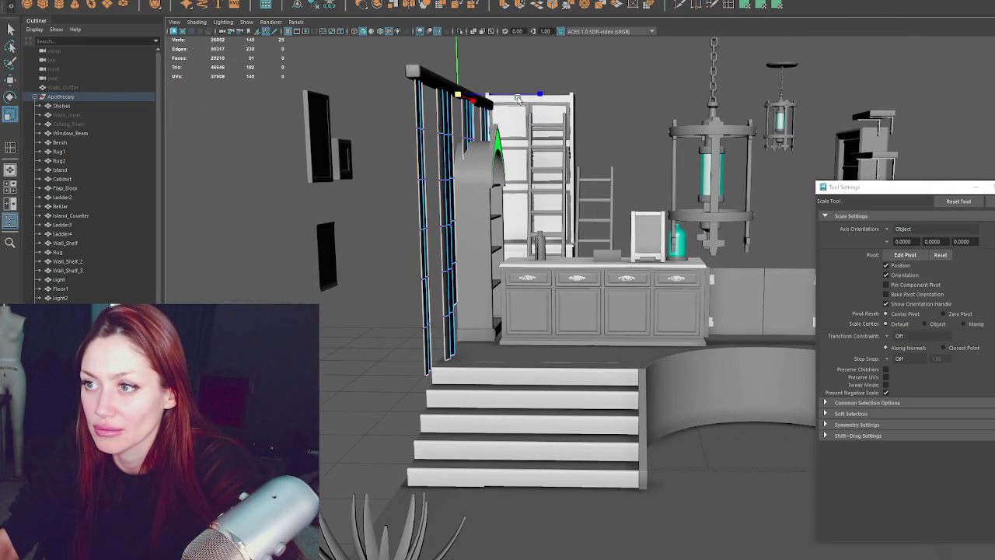
# - Show the viewport in wireframe and clear the curtain vertex selection
pyautogui.press('4')
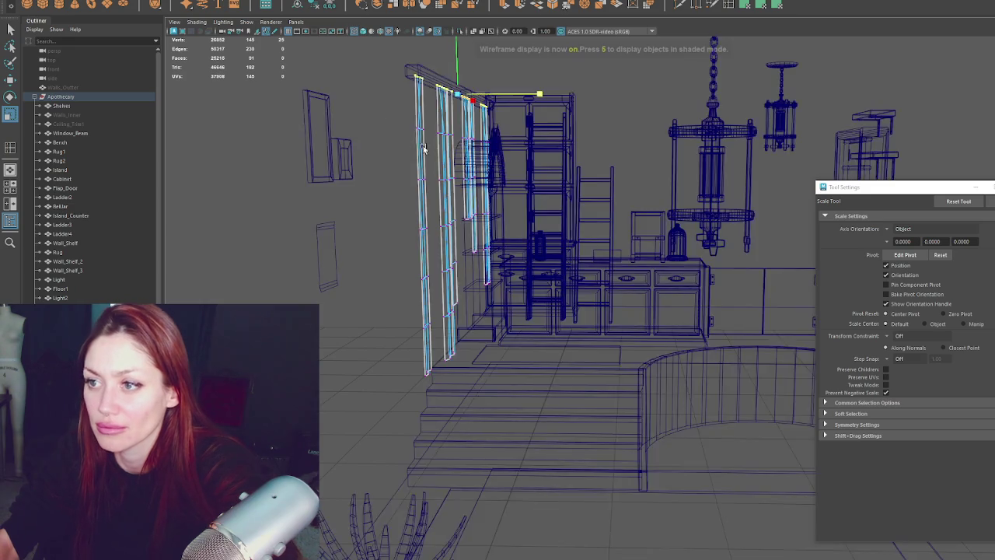
pyautogui.keyDown('alt'); pyautogui.moveTo(466, 101); pyautogui.dragTo(488, 126); pyautogui.keyUp('alt')
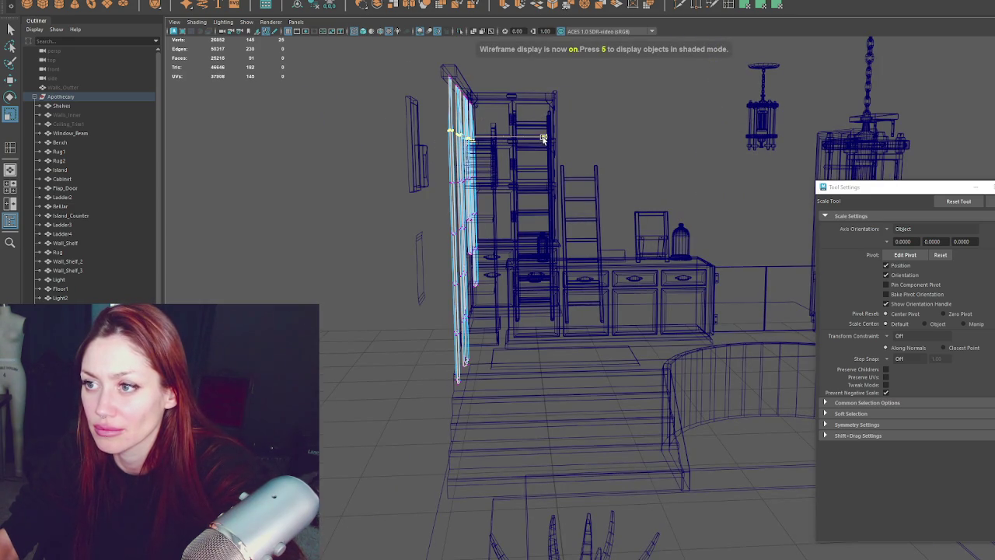
pyautogui.press('q')
pyautogui.click(379, 132)
pyautogui.keyDown('alt'); pyautogui.moveTo(379, 133); pyautogui.dragTo(46, 209); pyautogui.keyUp('alt')
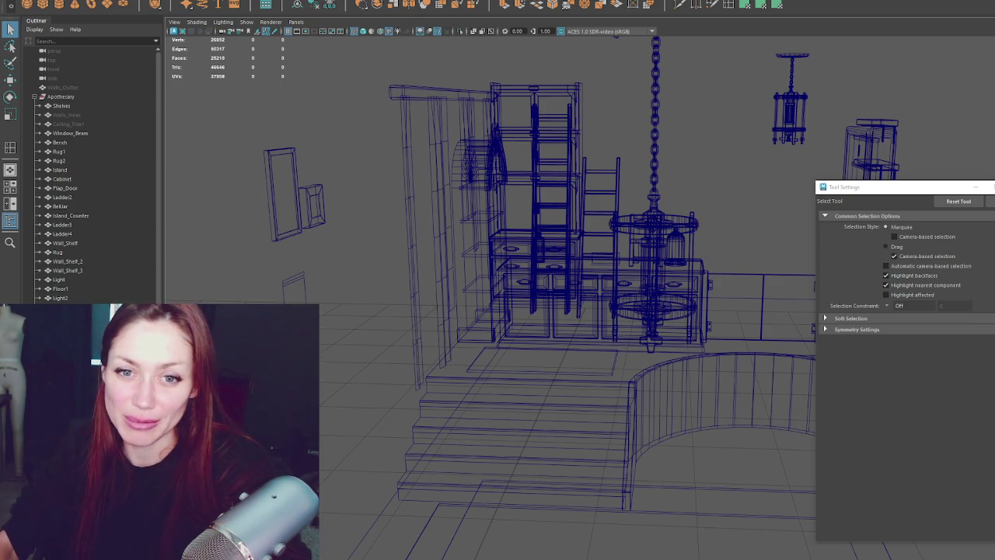
pyautogui.click(567, 228)
pyautogui.keyDown('alt'); pyautogui.moveTo(567, 228); pyautogui.dragTo(696, 250); pyautogui.keyUp('alt')
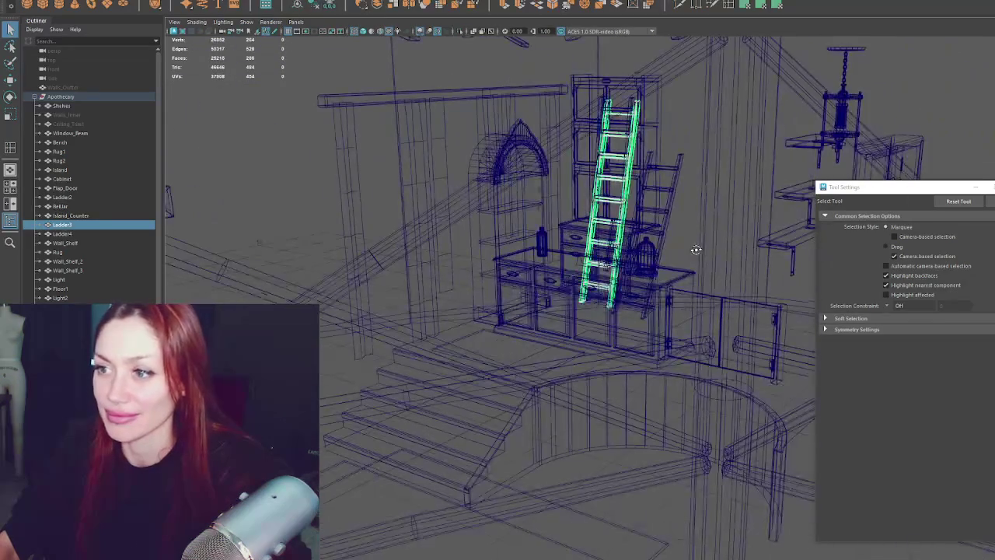
# - Select the curtain strip panels and zoom in to inspect them
pyautogui.click(70, 97)
pyautogui.moveTo(463, 270)
pyautogui.keyDown('alt'); pyautogui.mouseDown()
pyautogui.moveTo(537, 179)
pyautogui.moveTo(482, 223)
pyautogui.moveTo(519, 207)
pyautogui.mouseUp(); pyautogui.keyUp('alt')
pyautogui.click(545, 161)
pyautogui.scroll(3, 482, 223)
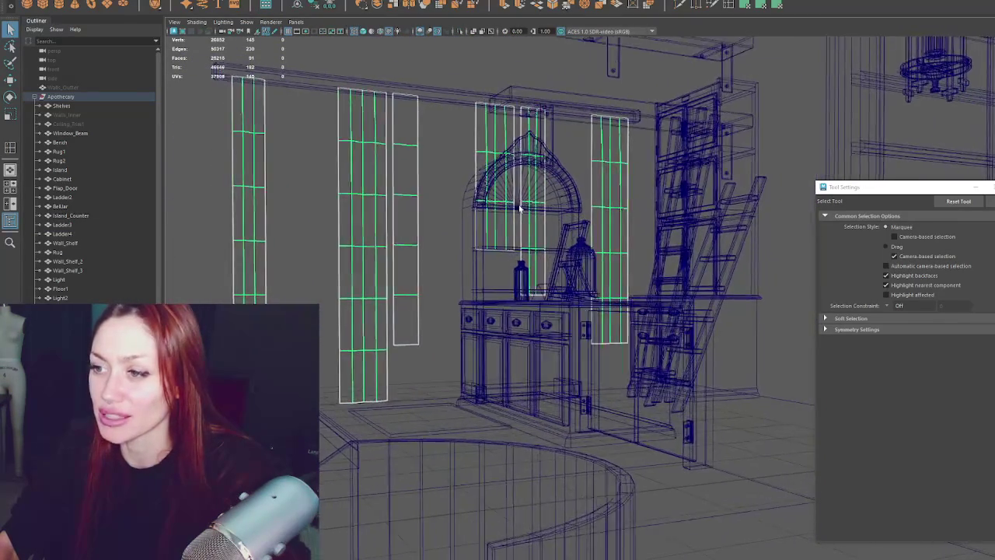
pyautogui.scroll(-3, 520, 208)
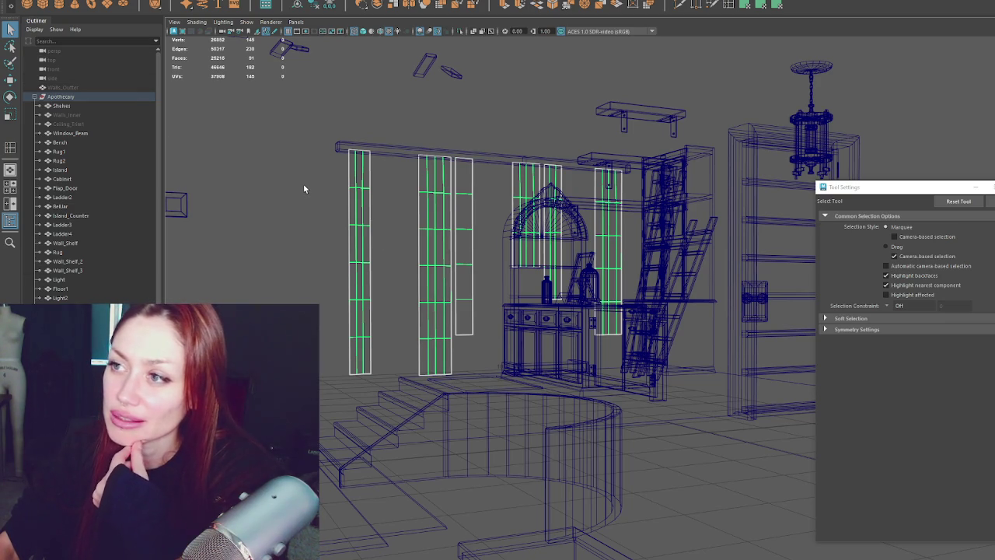
# - Deselect the curtains and return the viewport to textured shaded display
pyautogui.click(339, 192)
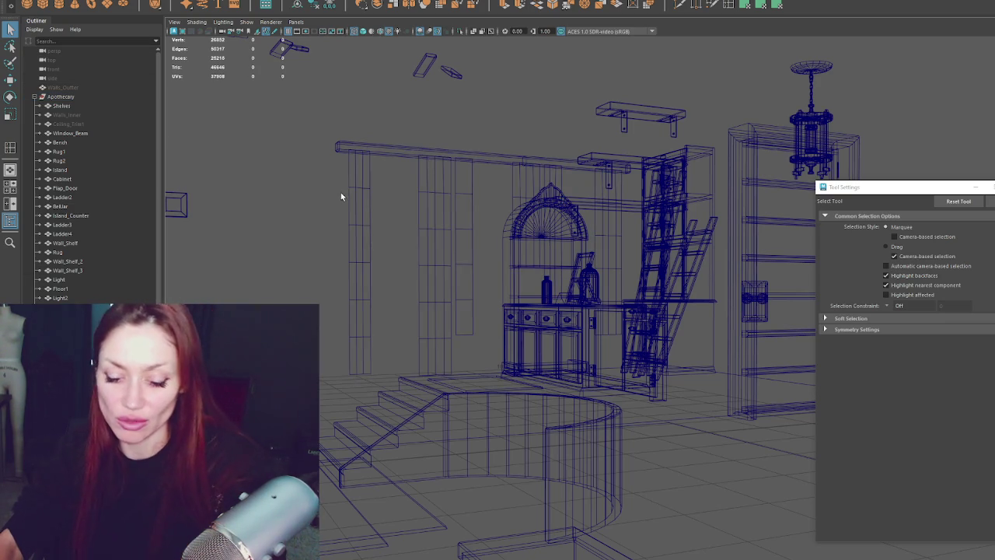
pyautogui.press('6')
pyautogui.keyDown('alt'); pyautogui.moveTo(340, 193); pyautogui.dragTo(595, 197); pyautogui.keyUp('alt')
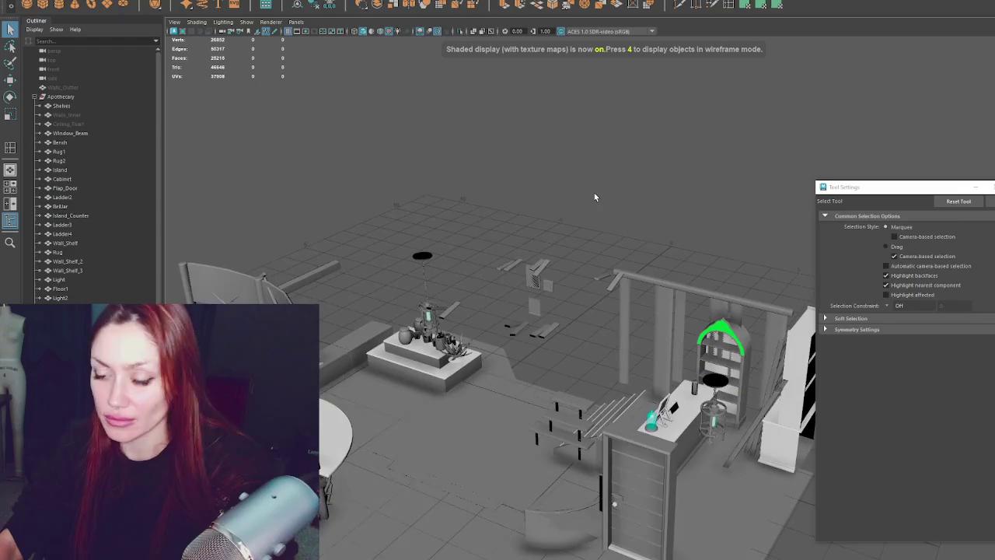
# - Unhide the Walls_Inner object with Shift+H
pyautogui.click(121, 115)
pyautogui.hotkey('shift', 'h')
pyautogui.scroll(3, 510, 269)
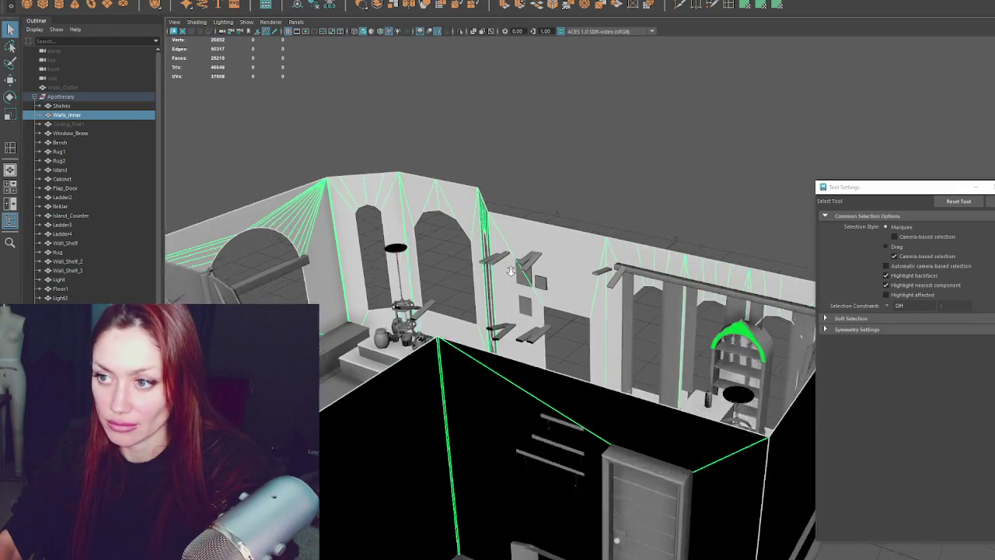
pyautogui.scroll(3, 602, 288)
pyautogui.scroll(-5, 645, 323)
# - Move the curtain strip panels left along X onto the arched-window wall
pyautogui.click(711, 334)
pyautogui.press('w')
pyautogui.moveTo(739, 314)
pyautogui.mouseDown()
pyautogui.moveTo(461, 318)
pyautogui.moveTo(538, 301)
pyautogui.moveTo(473, 326)
pyautogui.mouseUp()
pyautogui.scroll(4, 473, 327)
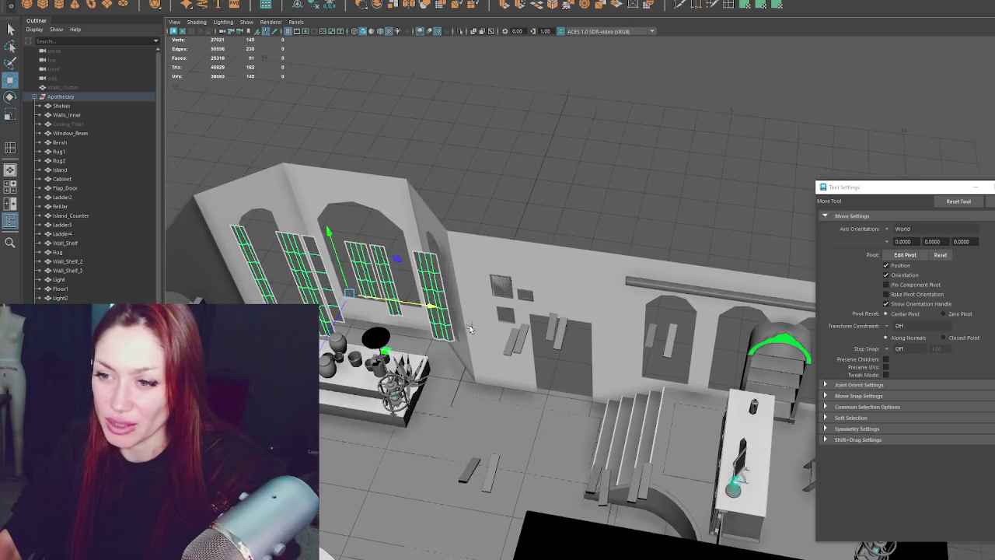
pyautogui.keyDown('alt'); pyautogui.moveTo(303, 252); pyautogui.dragTo(507, 261); pyautogui.keyUp('alt')
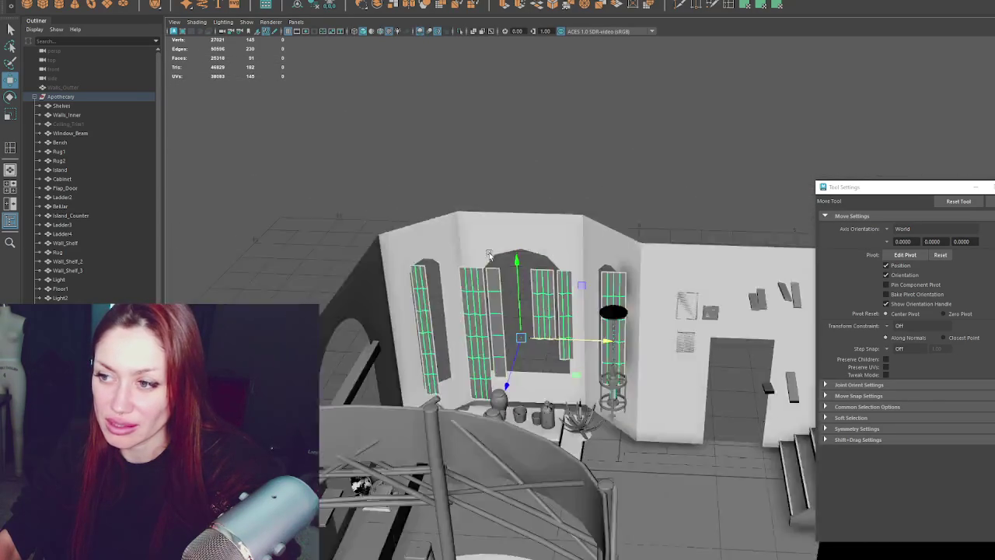
pyautogui.scroll(3, 620, 300)
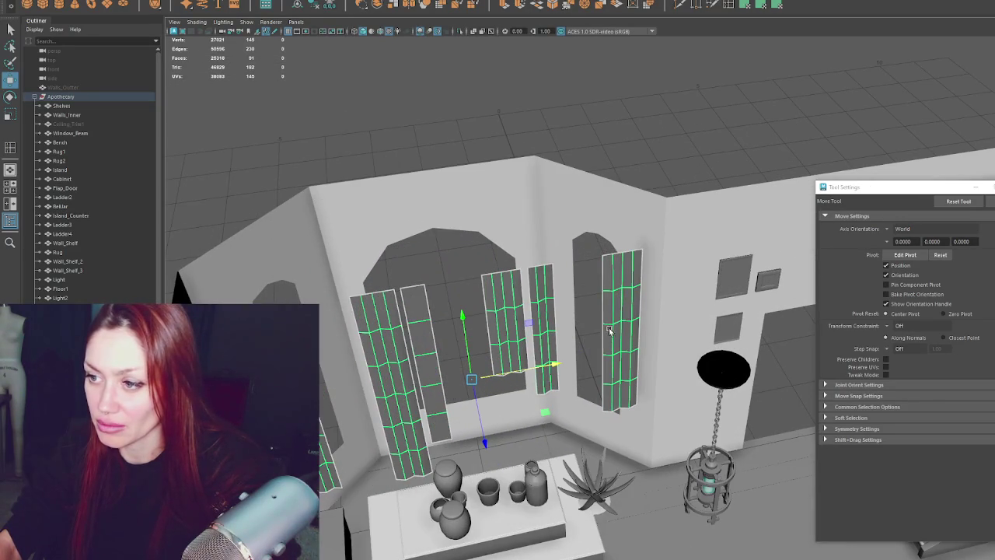
pyautogui.click(174, 21)
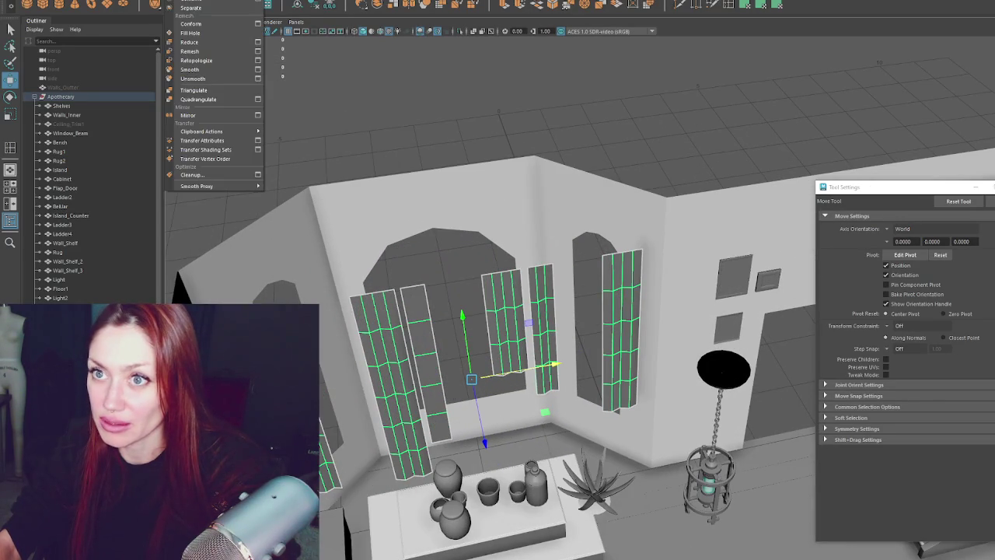
# - Rotate the rightmost curtain strip and nudge it toward the wall
pyautogui.click(210, 8)
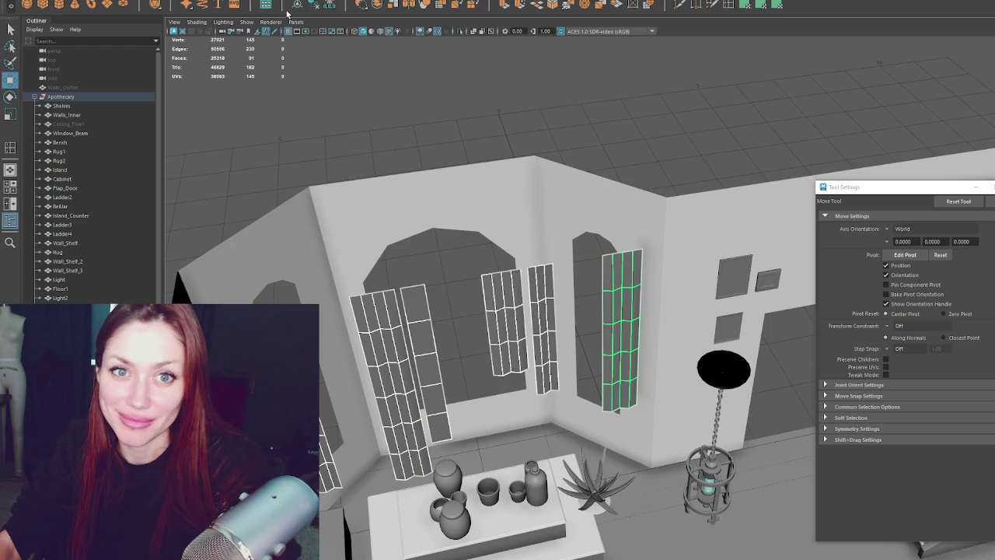
pyautogui.click(618, 322)
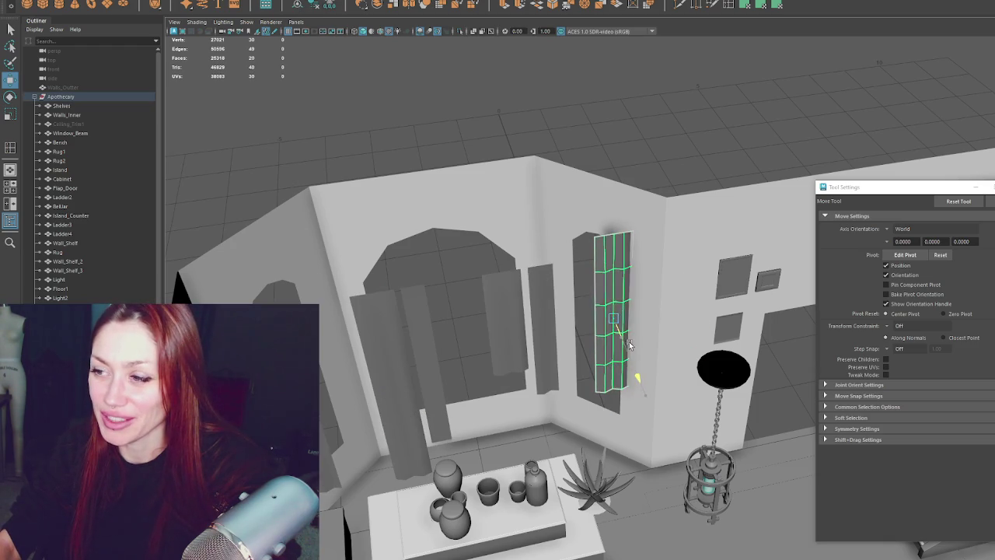
pyautogui.press('e')
pyautogui.moveTo(614, 377)
pyautogui.mouseDown()
pyautogui.moveTo(588, 372)
pyautogui.moveTo(651, 313)
pyautogui.mouseUp()
pyautogui.press('w')
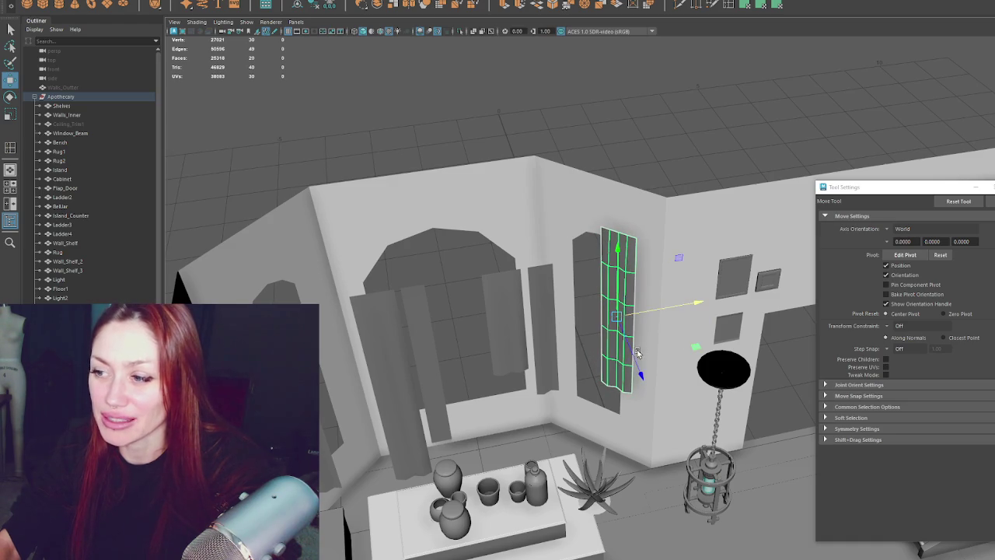
pyautogui.moveTo(637, 352); pyautogui.dragTo(638, 363)
pyautogui.click(565, 374)
# - Raise the narrow curtain piece, and slide the wider lower panel left across the window and up
pyautogui.click(548, 339)
pyautogui.moveTo(542, 339); pyautogui.dragTo(536, 291)
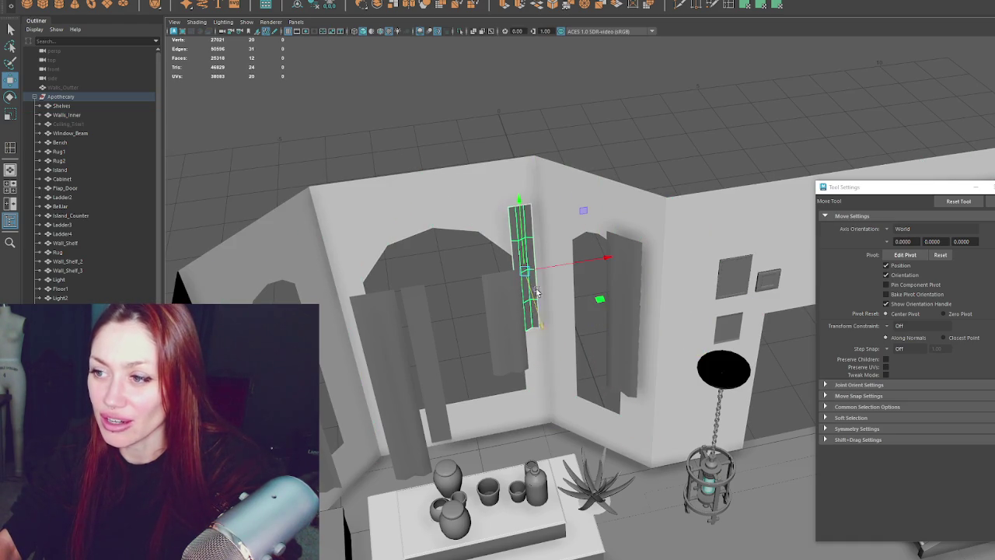
pyautogui.click(518, 336)
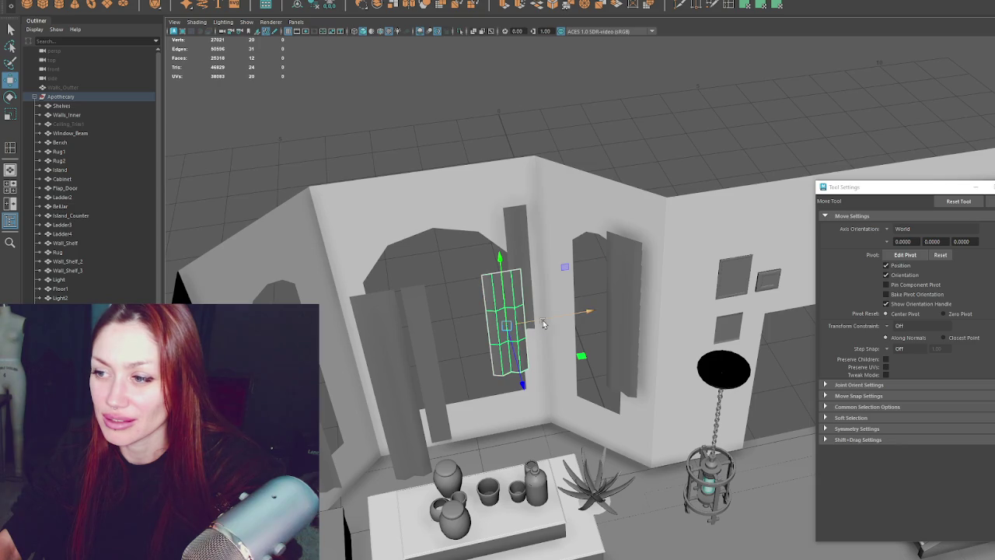
pyautogui.moveTo(545, 324); pyautogui.dragTo(426, 324)
pyautogui.moveTo(383, 390); pyautogui.dragTo(405, 307)
pyautogui.moveTo(445, 270); pyautogui.dragTo(444, 271)
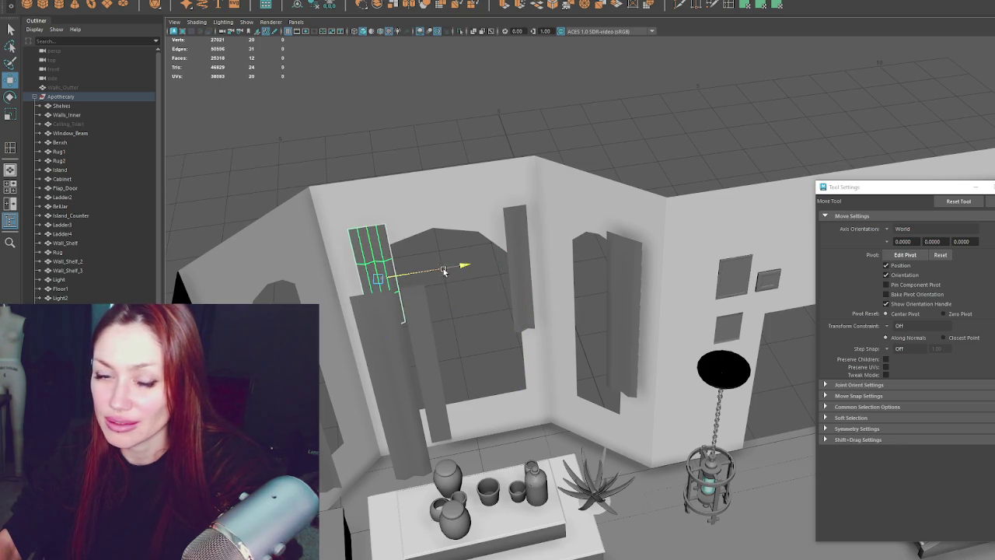
# - Place the tall narrow panel beside the other curtain, rotating it toward the wall
pyautogui.click(432, 366)
pyautogui.moveTo(467, 366); pyautogui.dragTo(637, 331)
pyautogui.press('e')
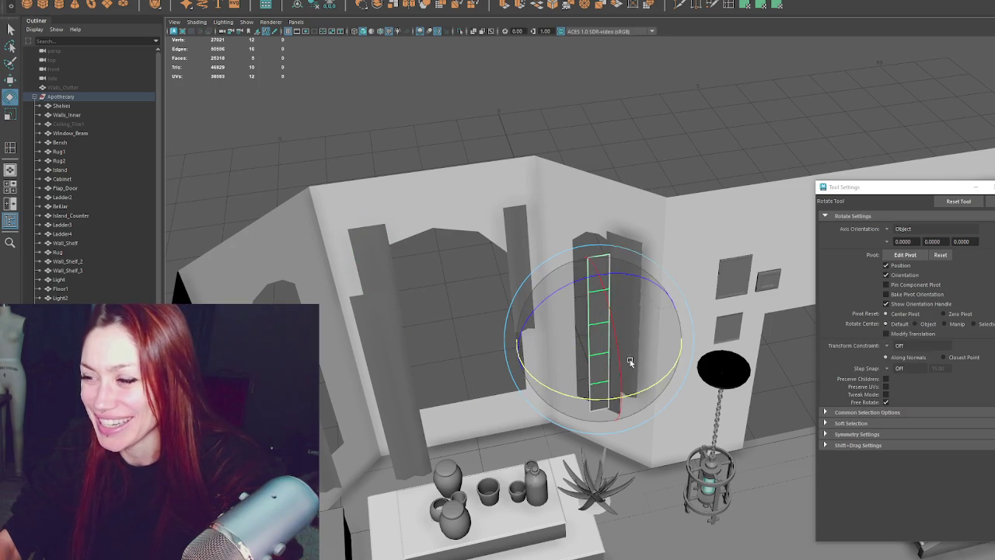
pyautogui.moveTo(614, 400)
pyautogui.mouseDown()
pyautogui.moveTo(564, 387)
pyautogui.moveTo(556, 373)
pyautogui.mouseUp()
pyautogui.press('w')
pyautogui.moveTo(640, 333); pyautogui.dragTo(693, 314)
pyautogui.moveTo(681, 365); pyautogui.dragTo(639, 345)
pyautogui.moveTo(681, 300)
pyautogui.mouseDown(button='middle')
pyautogui.moveTo(613, 291)
pyautogui.moveTo(577, 311)
pyautogui.mouseUp(button='middle')
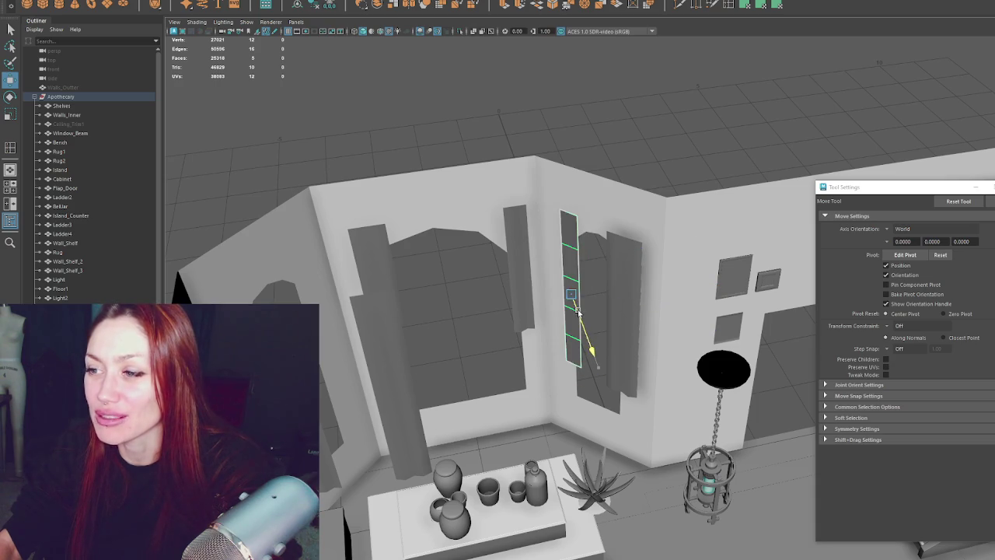
pyautogui.press('e')
# - Slide the tall gridded strip left along the left wall
pyautogui.click(431, 404)
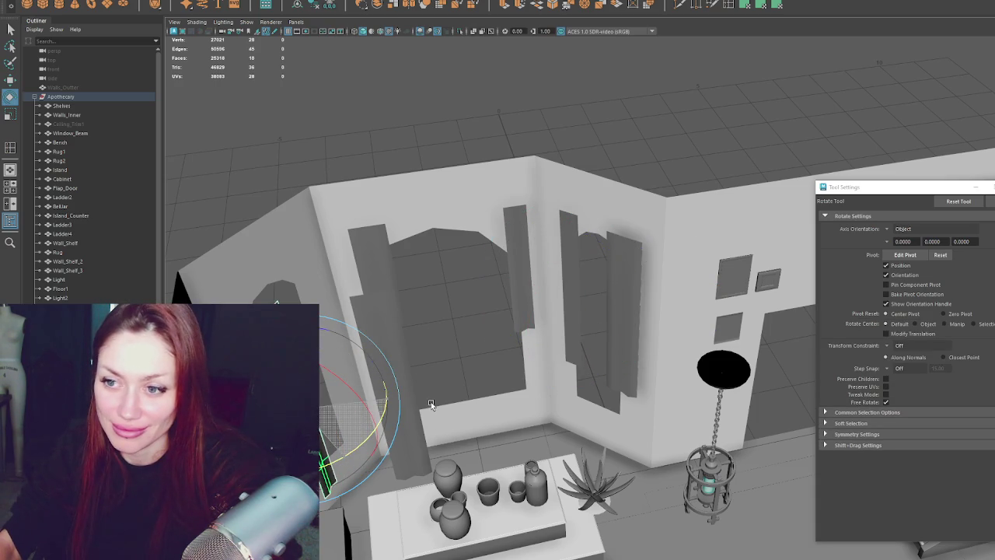
pyautogui.press('w')
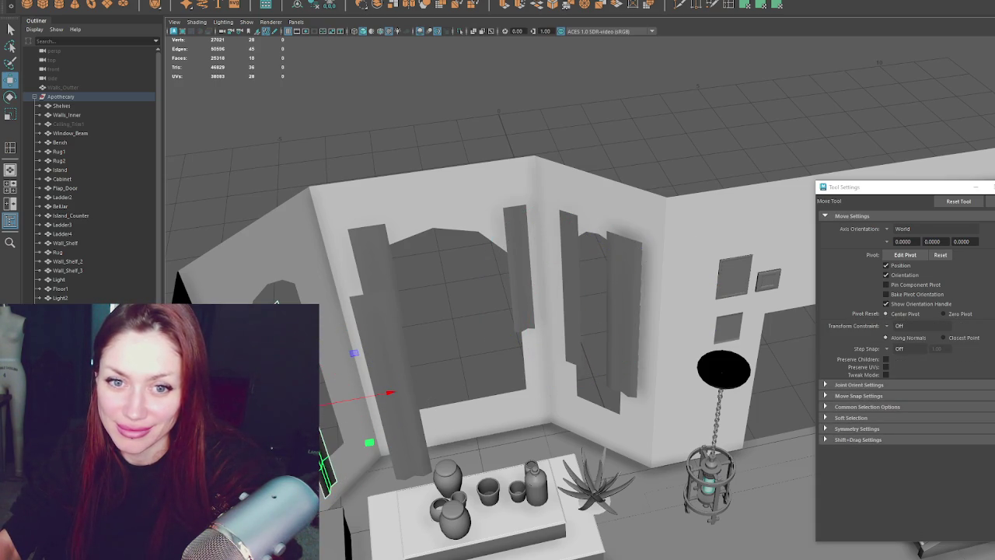
pyautogui.click(276, 302)
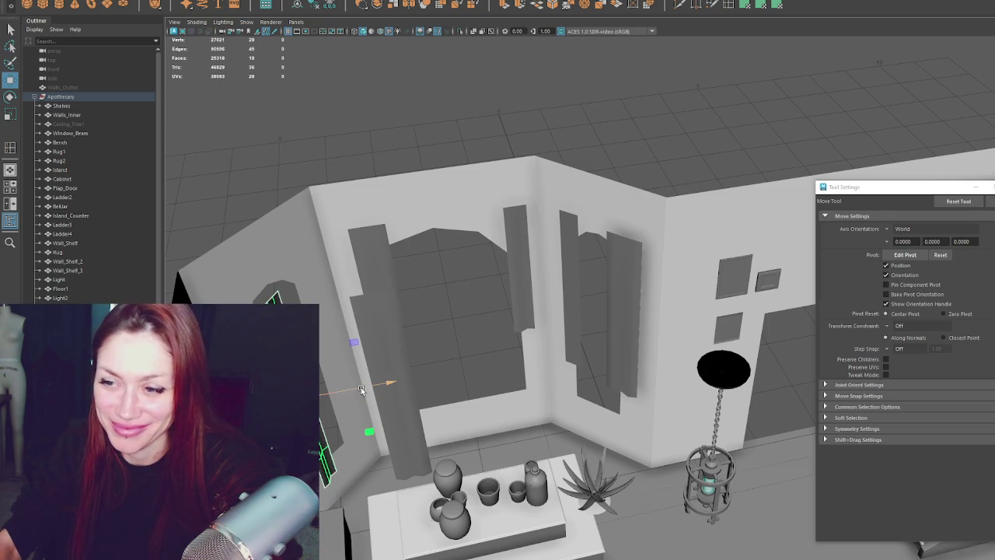
pyautogui.moveTo(360, 389); pyautogui.dragTo(325, 385)
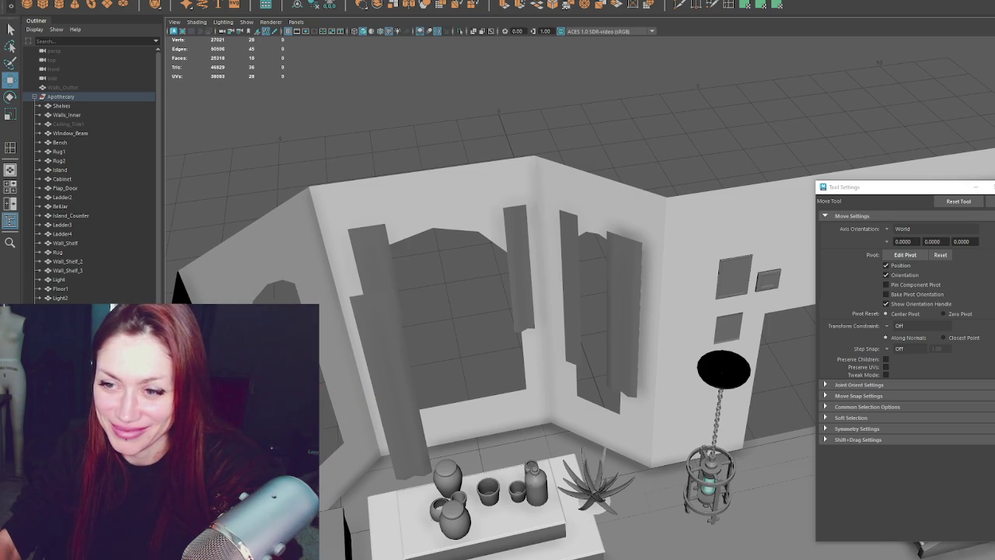
pyautogui.press('w')
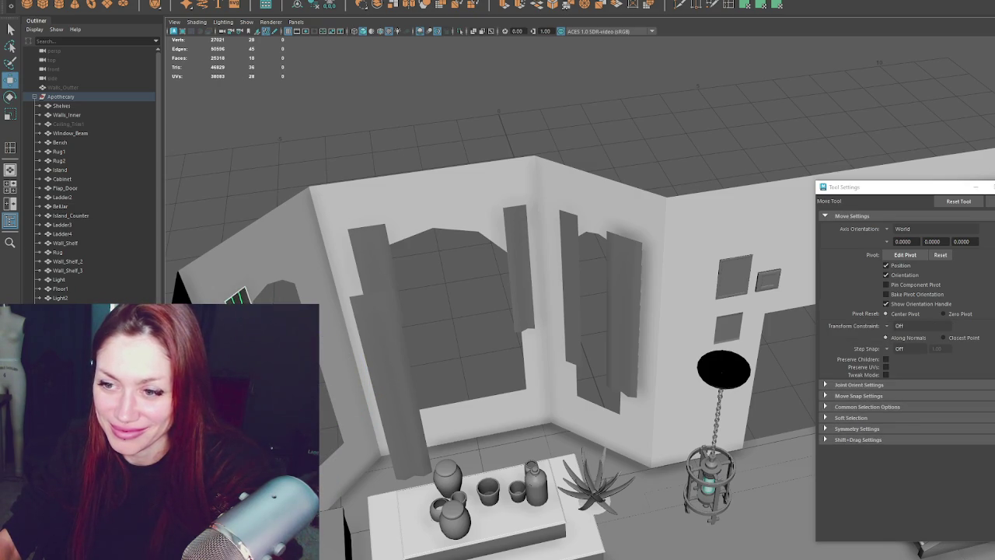
pyautogui.click(356, 314)
pyautogui.moveTo(486, 379)
pyautogui.mouseDown()
pyautogui.moveTo(395, 395)
pyautogui.moveTo(340, 388)
pyautogui.mouseUp()
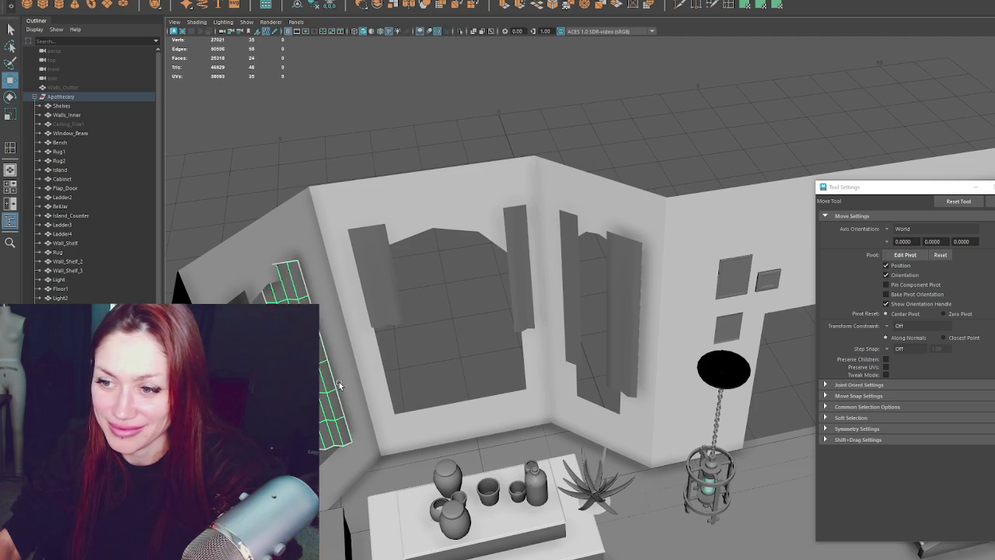
# - Angle the gridded strip to follow the left wall and slide it further left
pyautogui.press('e')
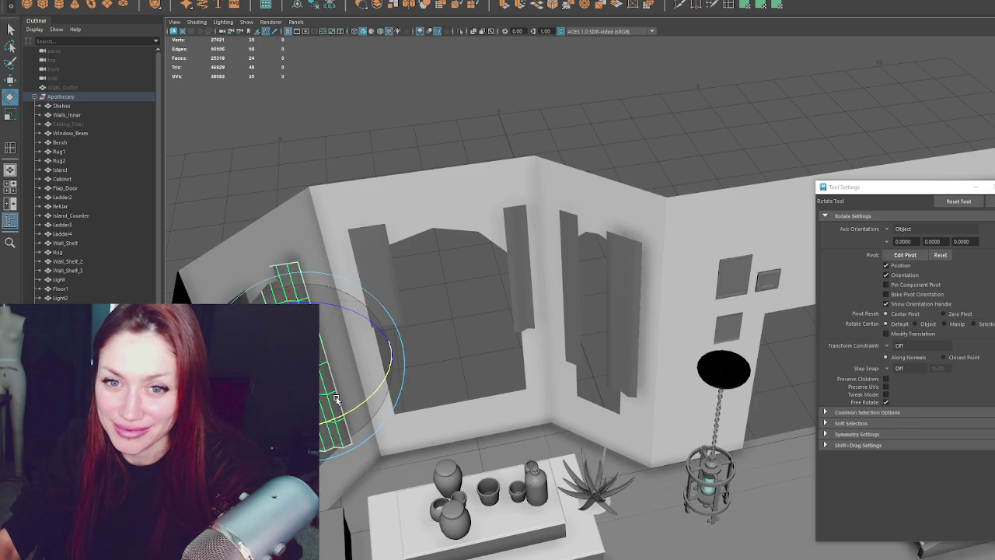
pyautogui.moveTo(347, 405); pyautogui.dragTo(383, 399)
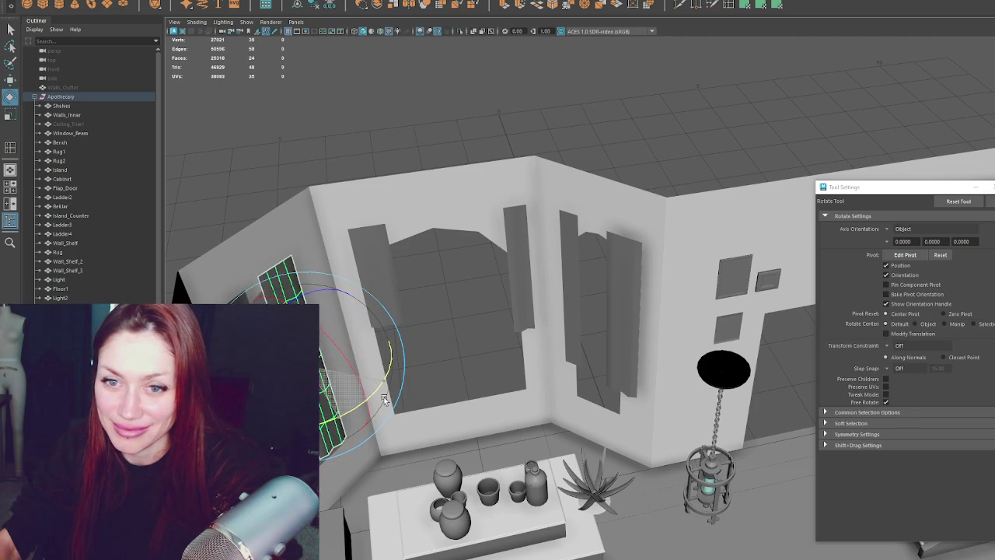
pyautogui.press('w')
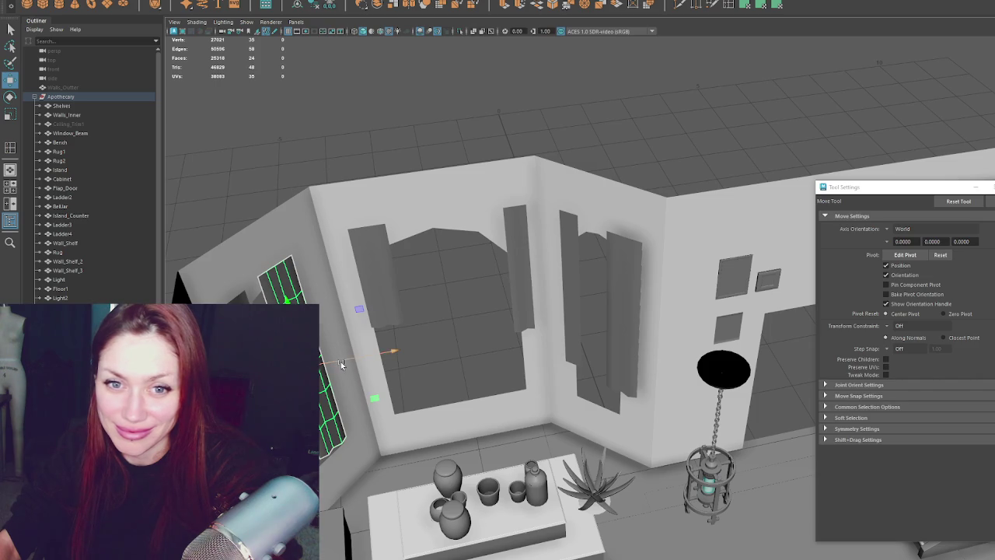
pyautogui.moveTo(342, 360)
pyautogui.mouseDown()
pyautogui.moveTo(311, 363)
pyautogui.moveTo(348, 355)
pyautogui.mouseUp()
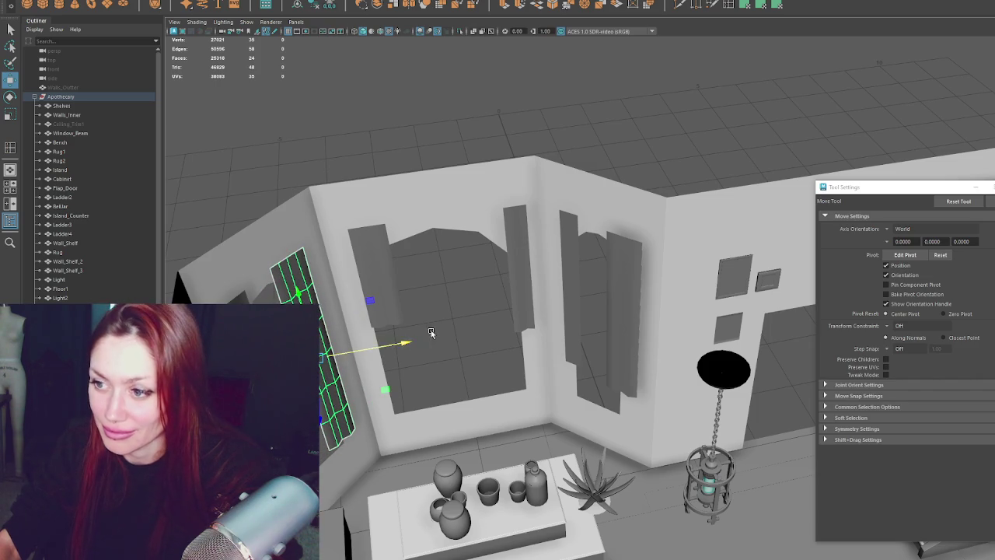
pyautogui.scroll(-3, 349, 354)
pyautogui.click(804, 242)
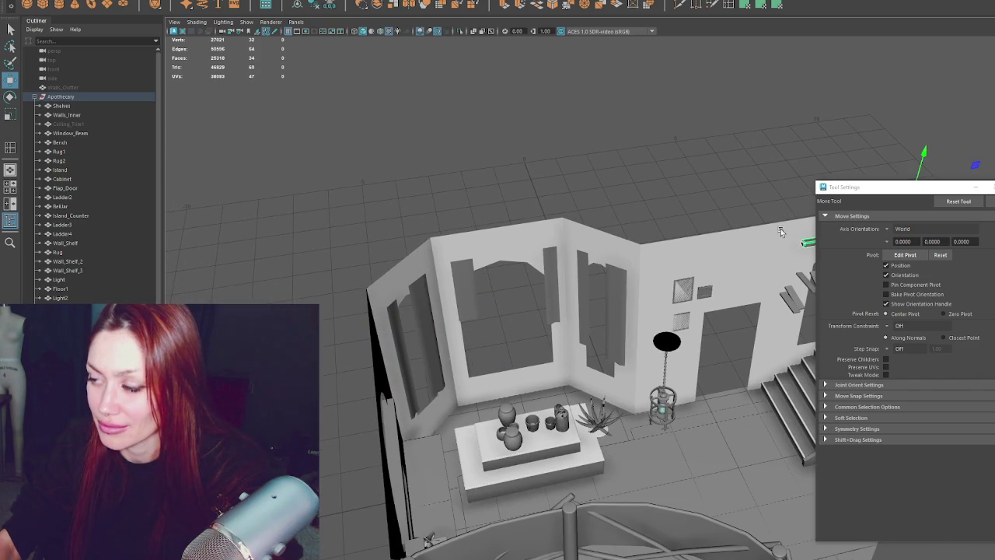
# - Raise the left-wall rod to the top of the wall above the window
pyautogui.keyDown('alt'); pyautogui.moveTo(804, 243); pyautogui.dragTo(697, 225); pyautogui.keyUp('alt')
pyautogui.keyDown('alt'); pyautogui.moveTo(754, 239); pyautogui.dragTo(754, 239); pyautogui.keyUp('alt')
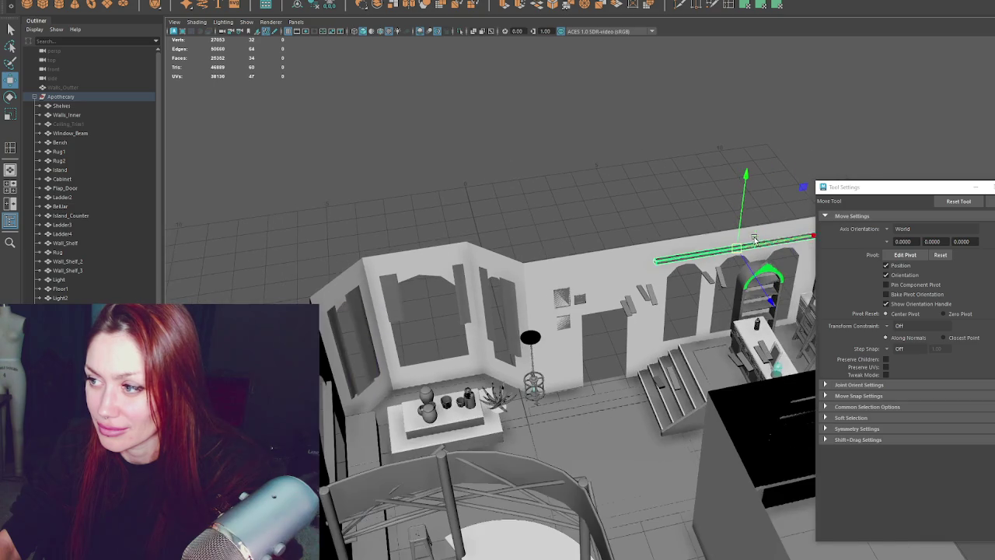
pyautogui.click(455, 297)
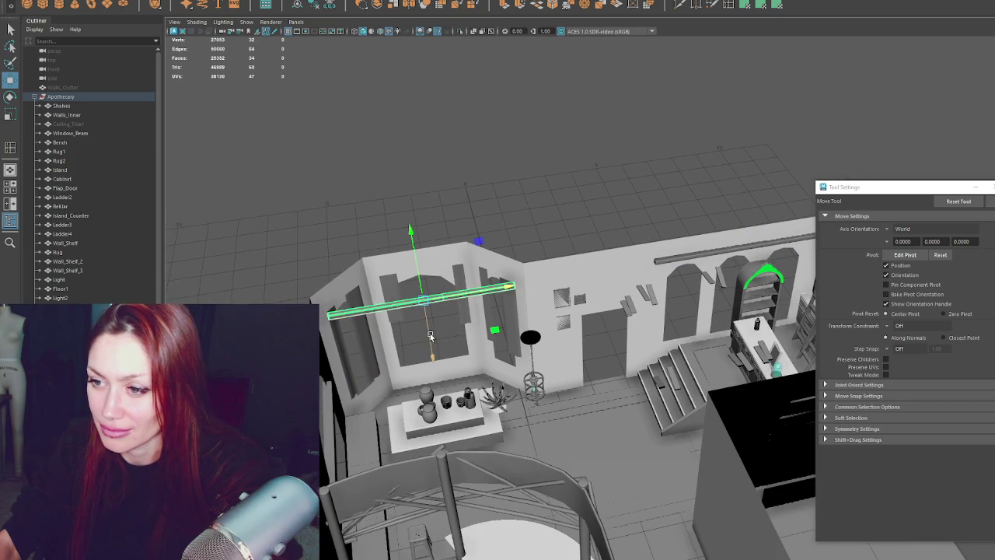
pyautogui.moveTo(430, 335); pyautogui.dragTo(474, 264)
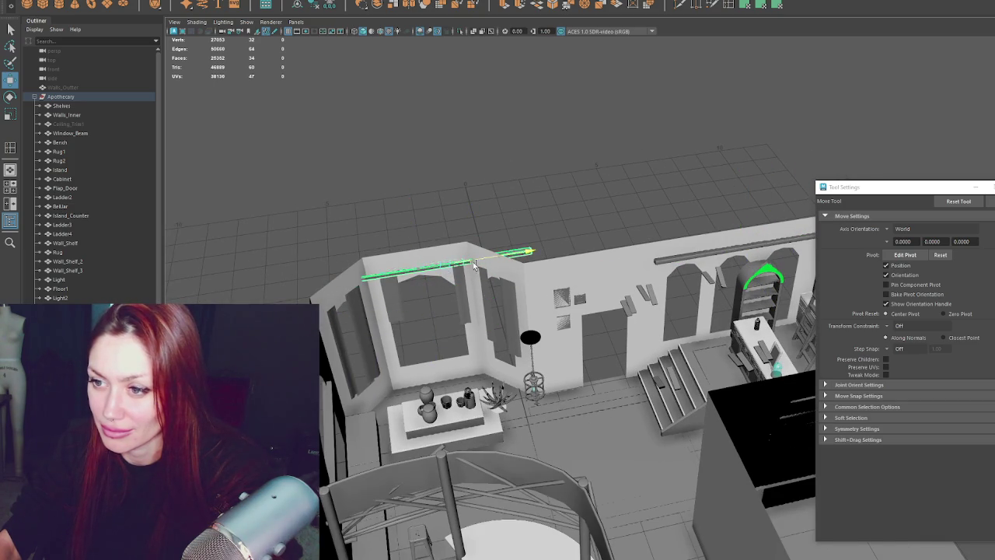
pyautogui.moveTo(555, 211); pyautogui.dragTo(582, 203, button='right')
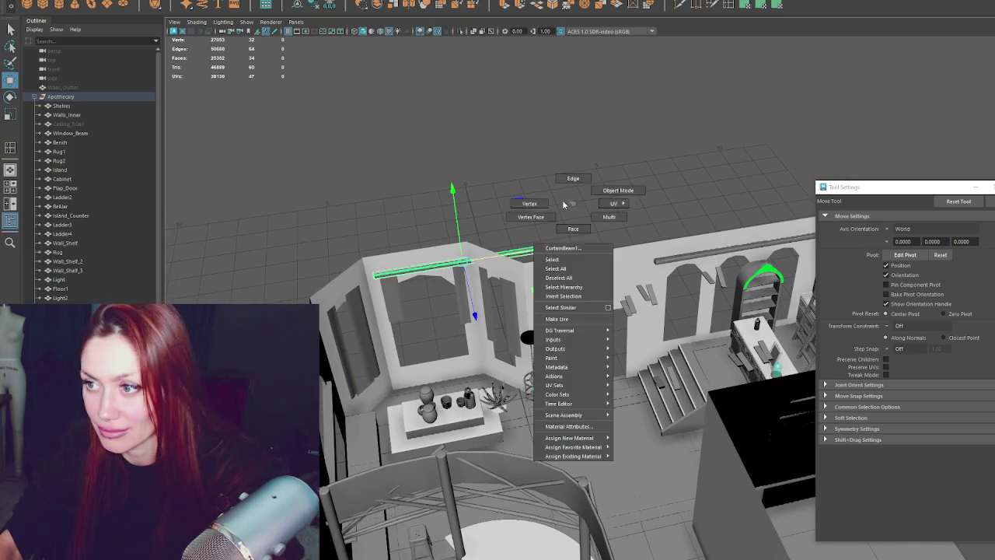
pyautogui.press('Up')
pyautogui.moveTo(576, 246)
pyautogui.mouseDown()
pyautogui.moveTo(486, 260)
pyautogui.moveTo(572, 250)
pyautogui.moveTo(503, 256)
pyautogui.mouseUp()
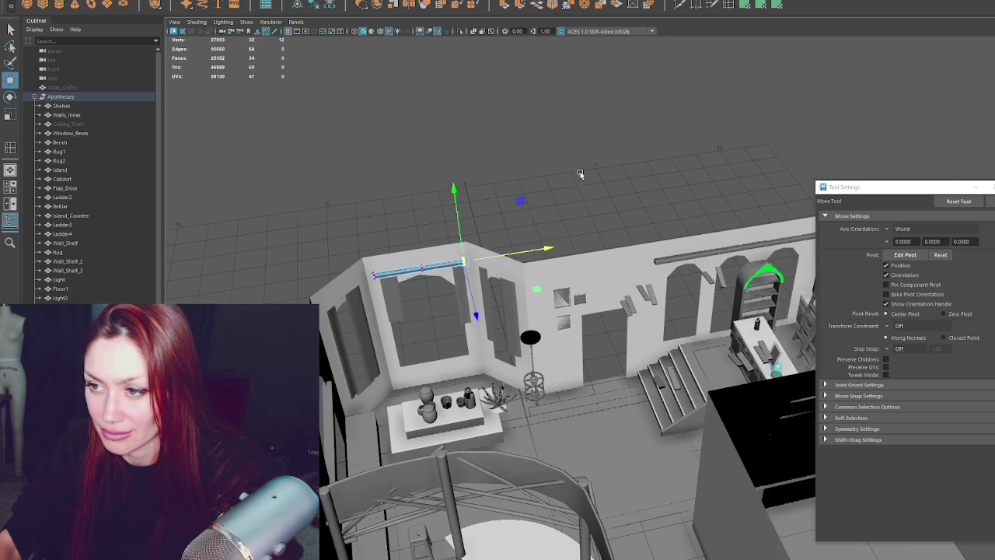
pyautogui.scroll(3, 580, 171)
pyautogui.click(380, 244)
pyautogui.click(426, 235)
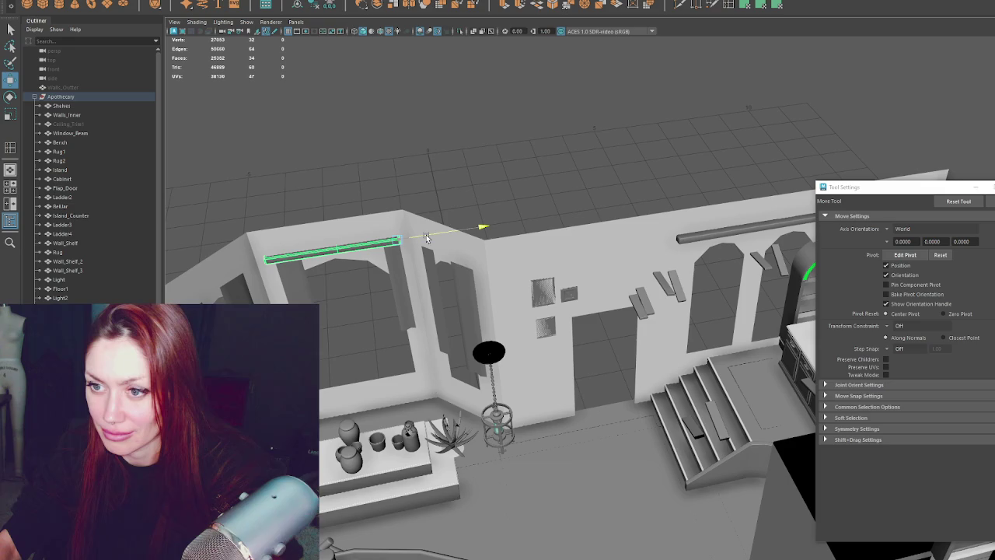
# - Duplicate the rod, shorten the copy by pulling its end vertices in, and push it back to the wall
pyautogui.click(312, 6)
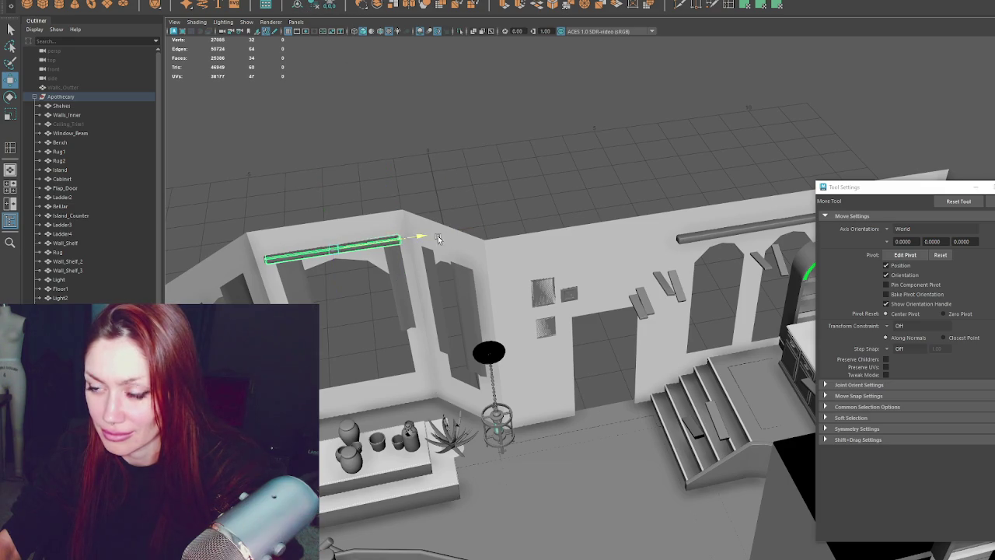
pyautogui.moveTo(416, 264); pyautogui.dragTo(421, 308)
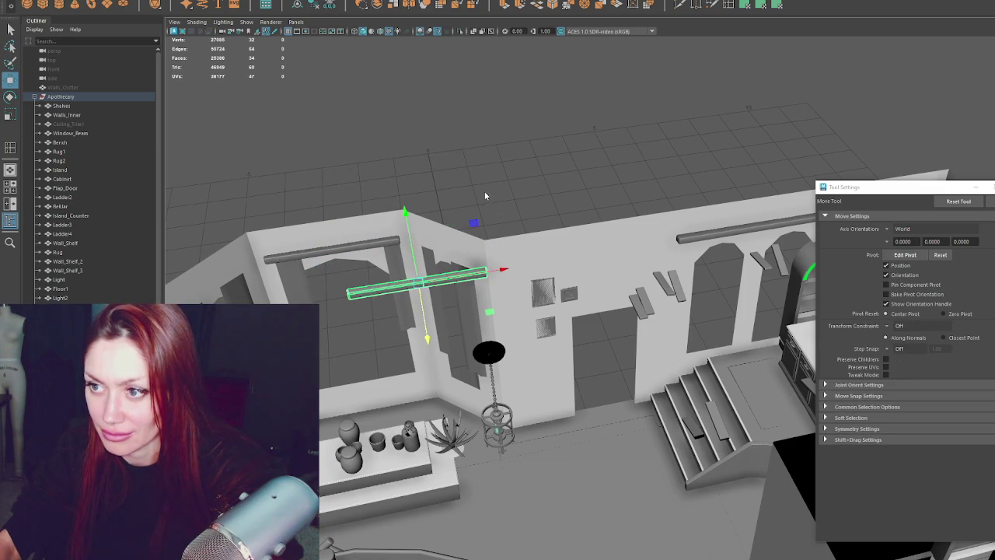
pyautogui.press('F8')
pyautogui.click(459, 266)
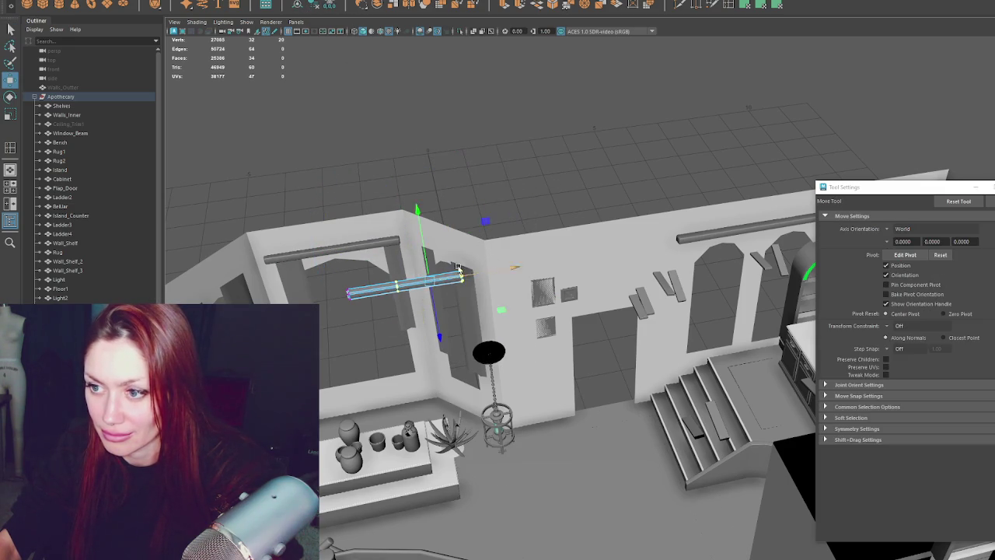
pyautogui.moveTo(459, 266); pyautogui.dragTo(477, 280)
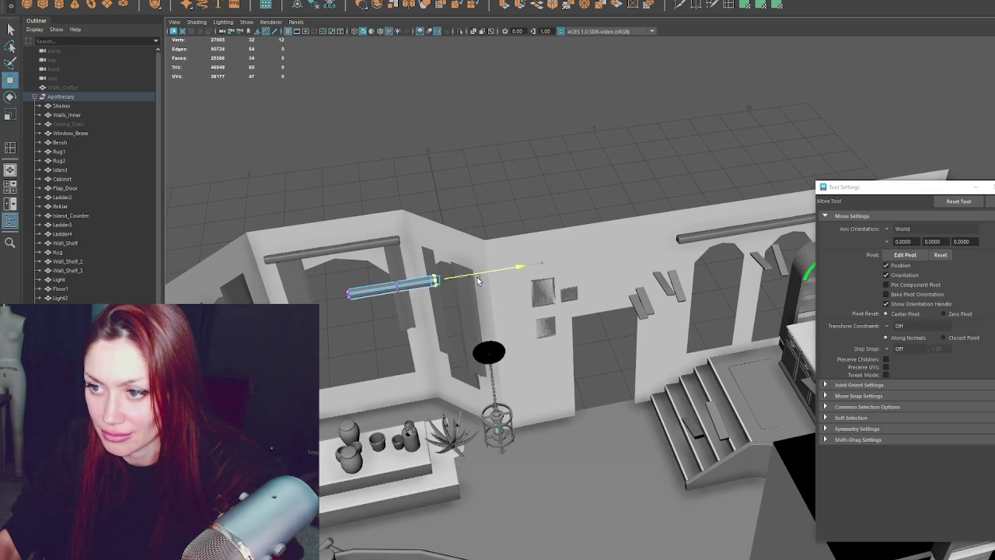
pyautogui.press('F8')
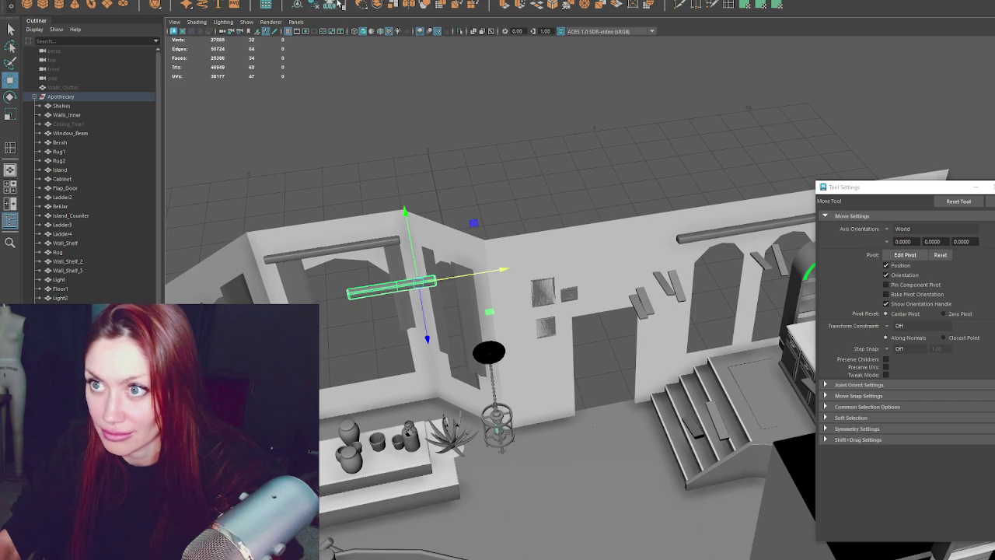
pyautogui.moveTo(427, 315)
pyautogui.mouseDown()
pyautogui.moveTo(393, 269)
pyautogui.moveTo(462, 245)
pyautogui.mouseUp()
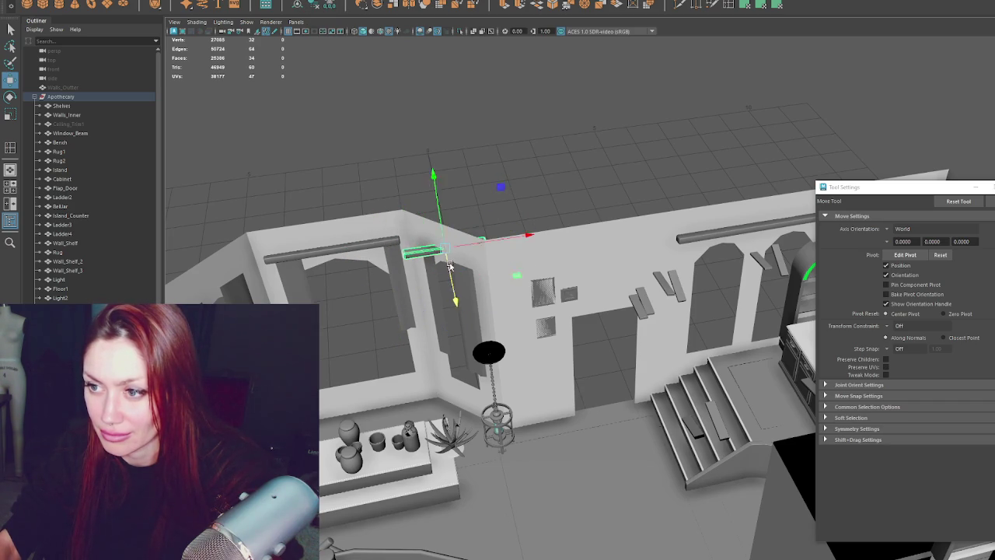
# - Turn the short rod to face the side window and position it above that window
pyautogui.press('e')
pyautogui.moveTo(477, 294)
pyautogui.mouseDown()
pyautogui.moveTo(411, 299)
pyautogui.moveTo(537, 257)
pyautogui.mouseUp()
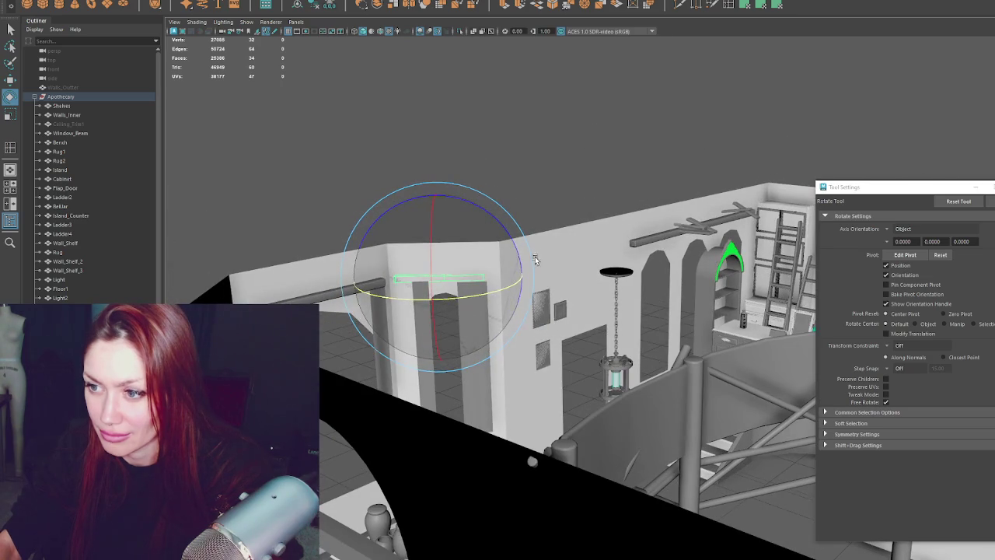
pyautogui.press('w')
pyautogui.moveTo(458, 282); pyautogui.dragTo(473, 326)
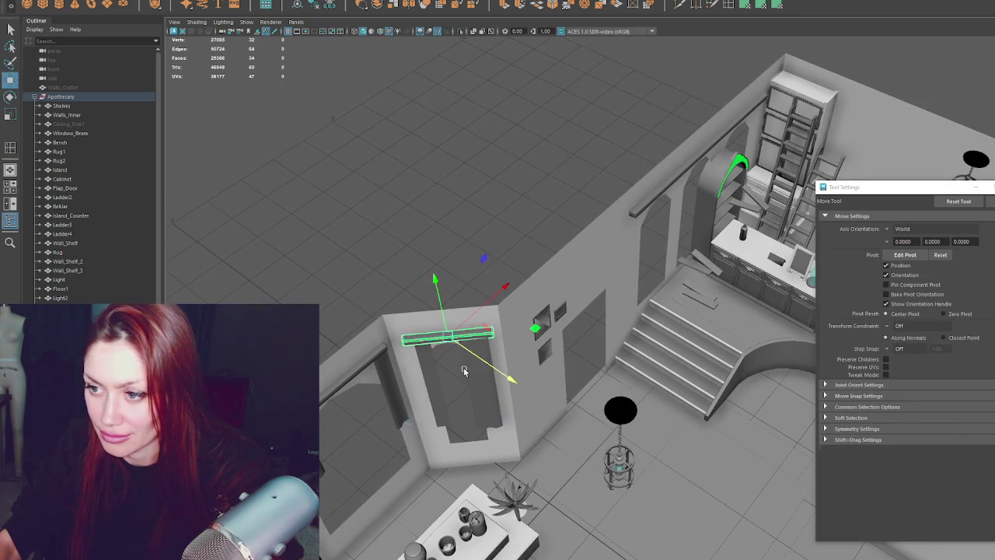
pyautogui.moveTo(479, 363); pyautogui.dragTo(478, 363)
pyautogui.press('e')
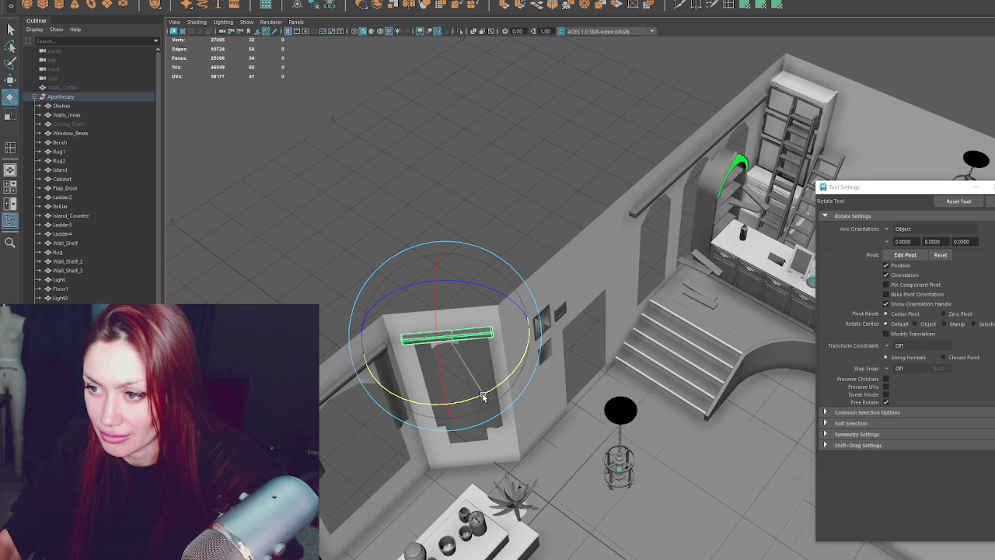
# - Slide the short rod left to the corner wall and angle it to follow the wall
pyautogui.keyDown('alt'); pyautogui.moveTo(482, 396); pyautogui.dragTo(542, 361); pyautogui.keyUp('alt')
pyautogui.press('w')
pyautogui.moveTo(466, 234)
pyautogui.mouseDown()
pyautogui.moveTo(307, 237)
pyautogui.moveTo(401, 226)
pyautogui.moveTo(259, 296)
pyautogui.mouseUp()
pyautogui.press('e')
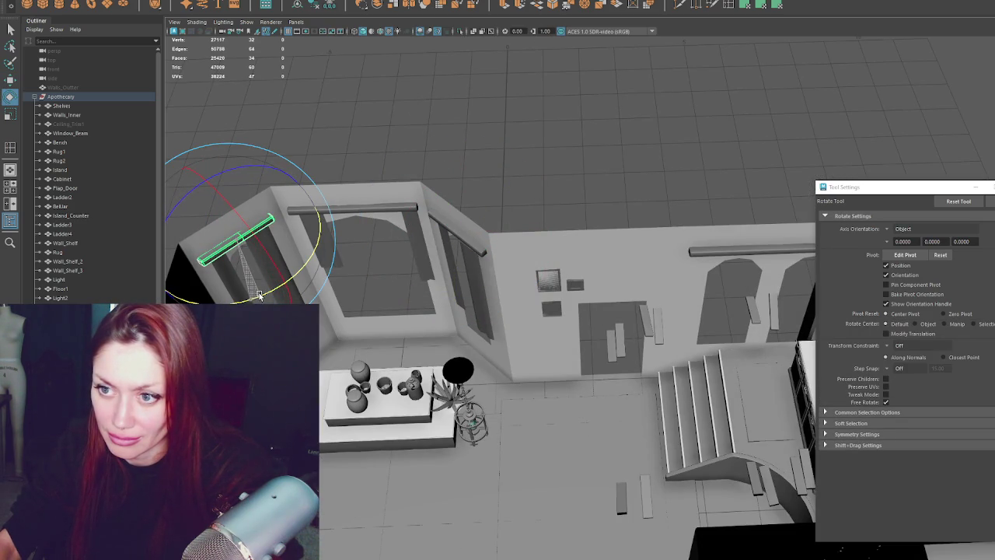
pyautogui.moveTo(544, 82)
pyautogui.keyDown('alt'); pyautogui.mouseDown()
pyautogui.moveTo(476, 120)
pyautogui.moveTo(433, 117)
pyautogui.moveTo(544, 233)
pyautogui.moveTo(626, 250)
pyautogui.mouseUp(); pyautogui.keyUp('alt')
pyautogui.click(575, 214)
# - Duplicate the angled rod and position it along the top of the back wall
pyautogui.press('w')
pyautogui.press('e')
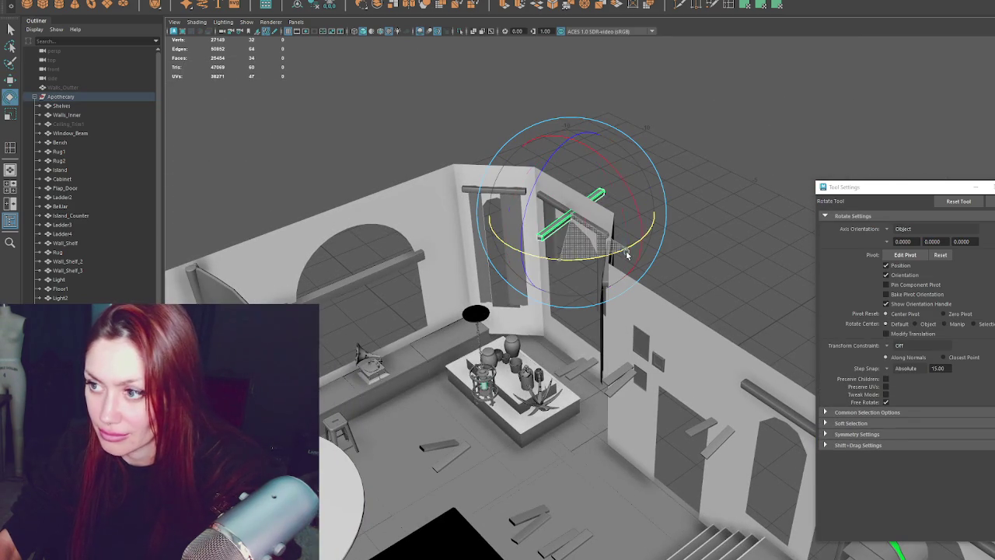
pyautogui.press('w')
pyautogui.moveTo(566, 226)
pyautogui.mouseDown()
pyautogui.moveTo(510, 197)
pyautogui.moveTo(391, 241)
pyautogui.mouseUp()
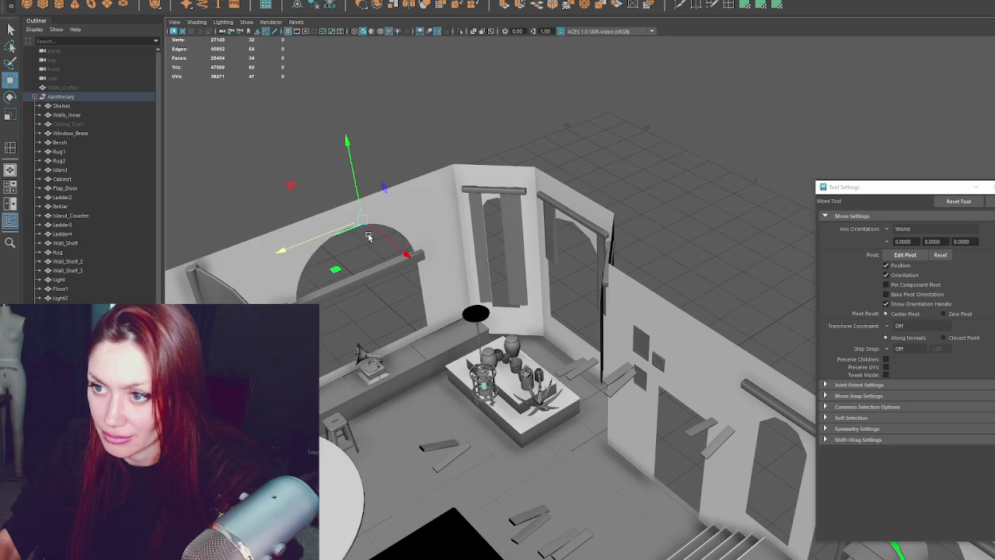
pyautogui.moveTo(347, 231); pyautogui.dragTo(318, 235)
pyautogui.moveTo(300, 127); pyautogui.dragTo(424, 279)
pyautogui.moveTo(318, 239)
pyautogui.mouseDown()
pyautogui.moveTo(353, 233)
pyautogui.moveTo(376, 214)
pyautogui.mouseUp()
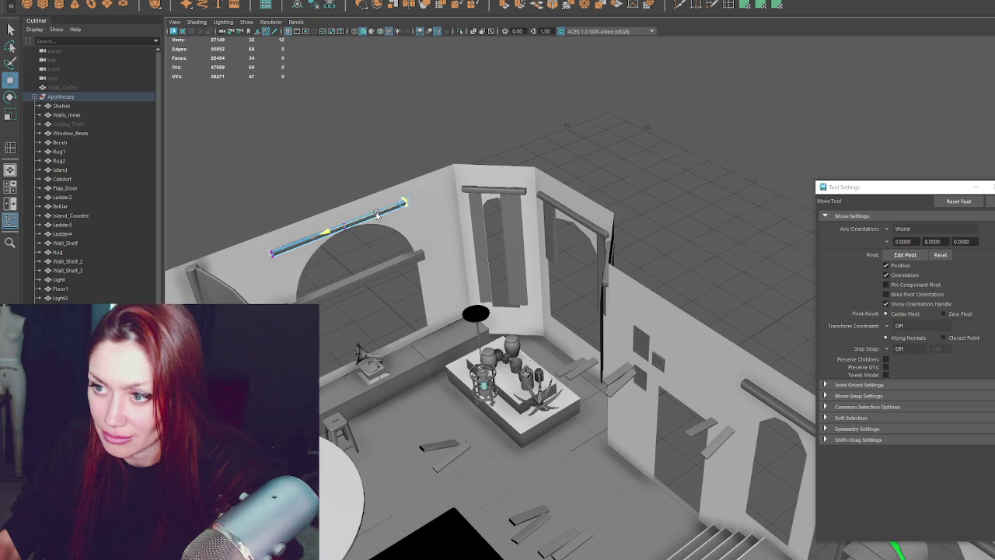
pyautogui.click(336, 147)
pyautogui.click(376, 212)
pyautogui.moveTo(305, 240); pyautogui.dragTo(284, 249)
# - Drag the rod's end vertices to stretch it across the arched window
pyautogui.moveTo(244, 180); pyautogui.dragTo(200, 173, button='right')
pyautogui.moveTo(341, 152)
pyautogui.mouseDown()
pyautogui.moveTo(415, 222)
pyautogui.moveTo(387, 209)
pyautogui.mouseUp()
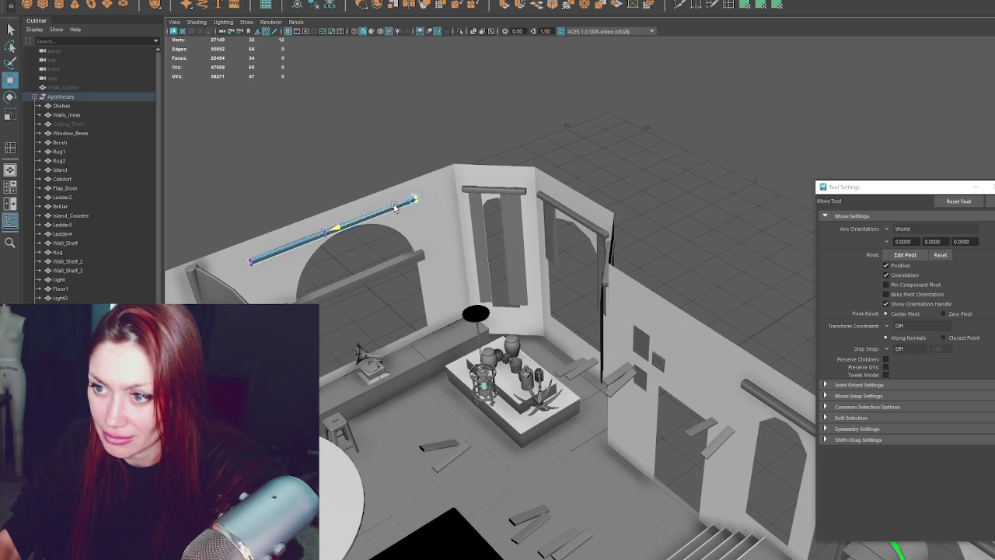
pyautogui.keyDown('alt'); pyautogui.moveTo(402, 85); pyautogui.dragTo(410, 133); pyautogui.keyUp('alt')
pyautogui.moveTo(367, 204); pyautogui.dragTo(377, 206)
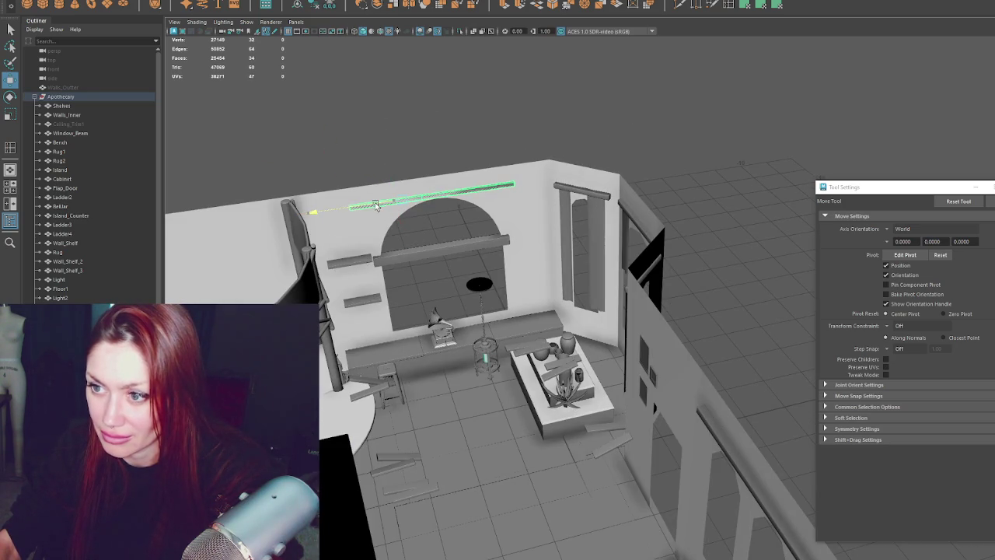
pyautogui.press('q')
pyautogui.moveTo(555, 189)
pyautogui.keyDown('alt'); pyautogui.mouseDown()
pyautogui.moveTo(527, 239)
pyautogui.moveTo(410, 112)
pyautogui.moveTo(257, 148)
pyautogui.mouseUp(); pyautogui.keyUp('alt')
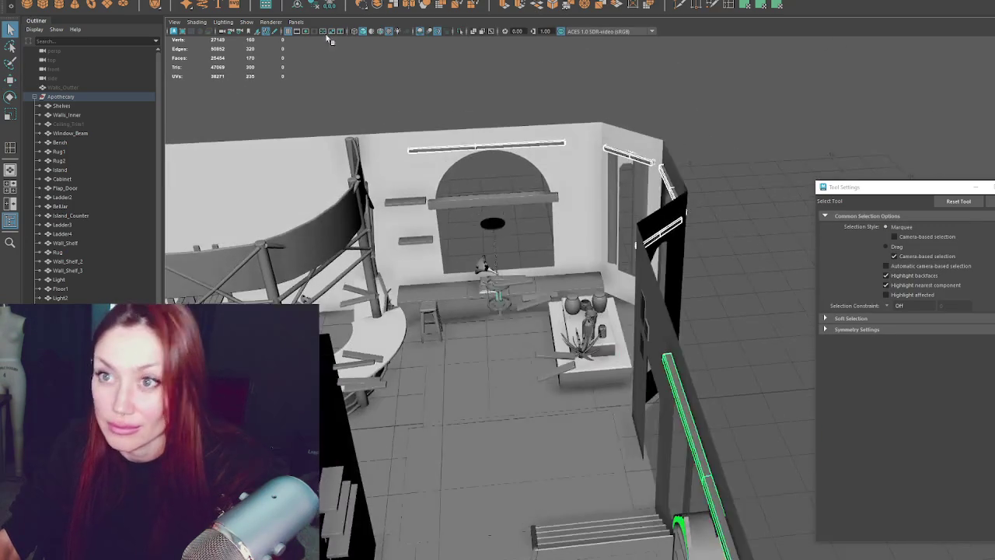
# - Switch the beam selection out of UV mode back to whole-object selection
pyautogui.click(187, 2)
pyautogui.click(187, 2)
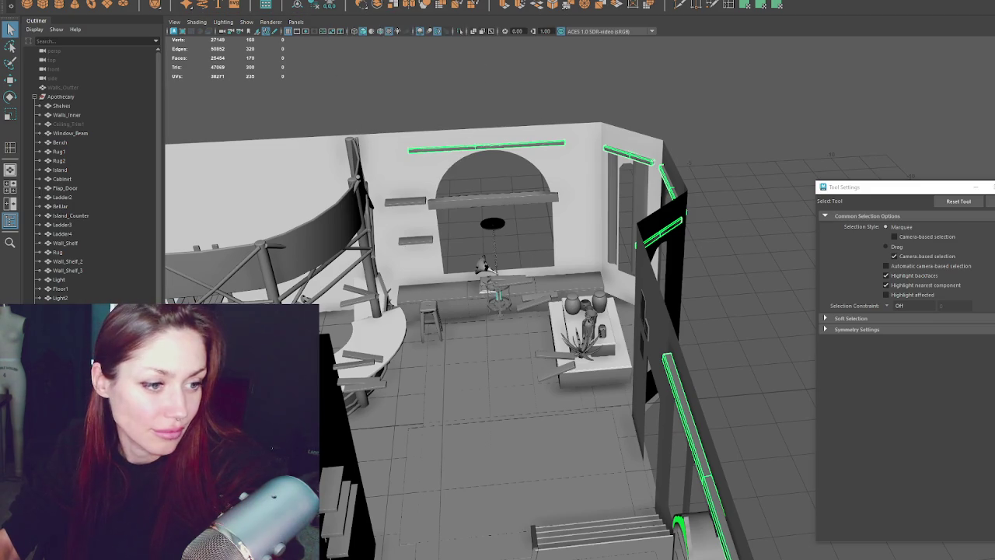
pyautogui.hotkey('ctrl', 'F11')
pyautogui.hotkey('ctrl', 'F11')
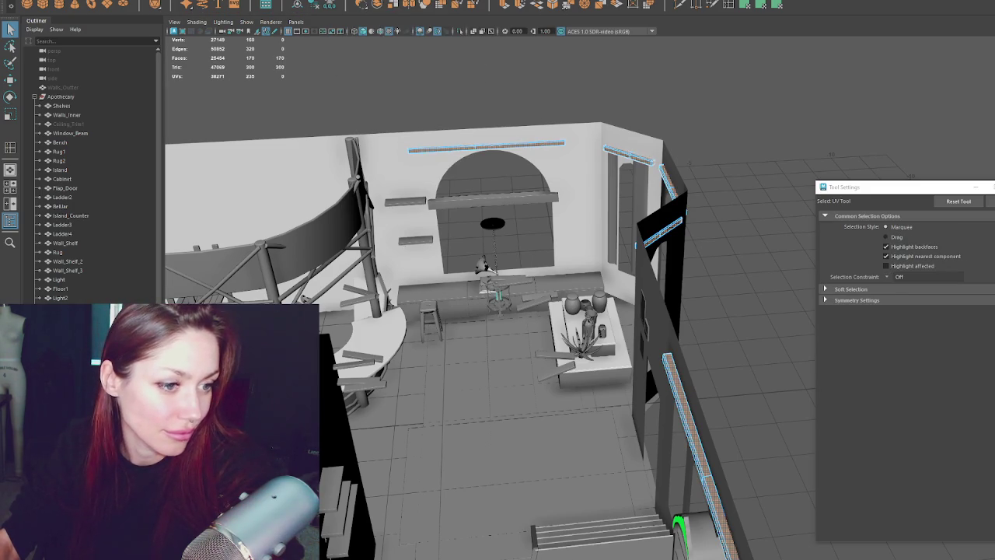
pyautogui.press('w')
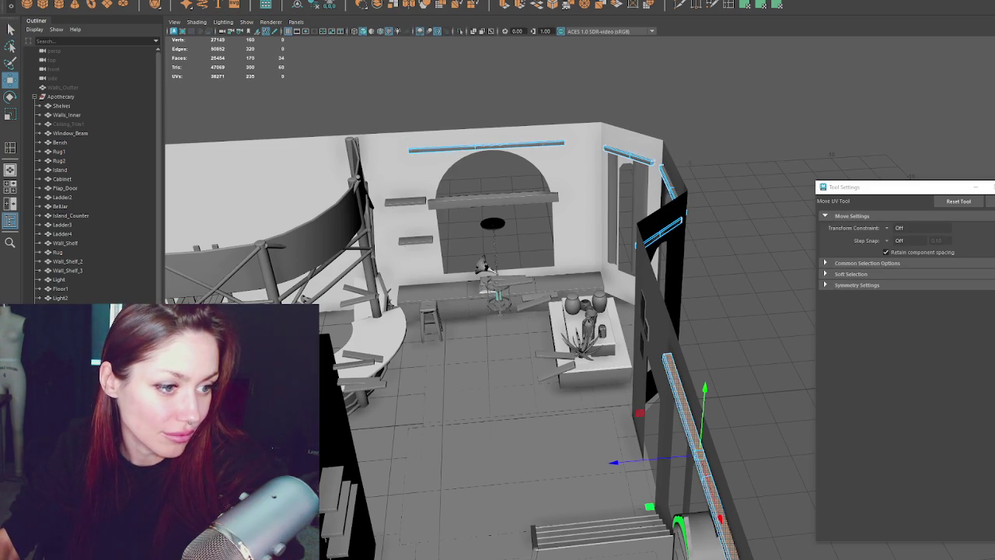
pyautogui.press('F8')
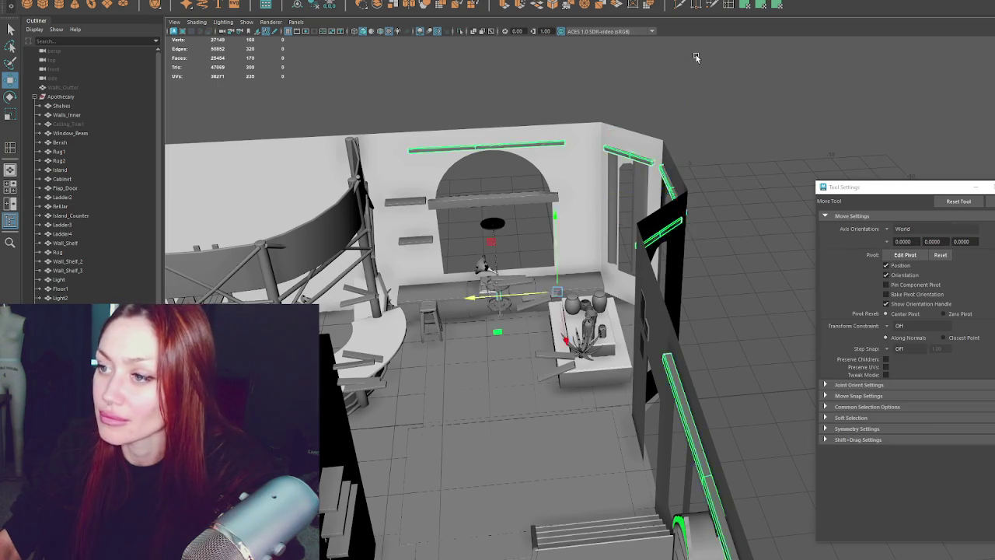
# - Rotate the piece at the back window and shift it left along the wall
pyautogui.keyDown('alt'); pyautogui.moveTo(557, 49); pyautogui.dragTo(775, 151); pyautogui.keyUp('alt')
pyautogui.scroll(-5, 775, 151)
pyautogui.click(364, 327)
pyautogui.moveTo(364, 327)
pyautogui.keyDown('alt'); pyautogui.mouseDown()
pyautogui.moveTo(397, 295)
pyautogui.moveTo(473, 309)
pyautogui.mouseUp(); pyautogui.keyUp('alt')
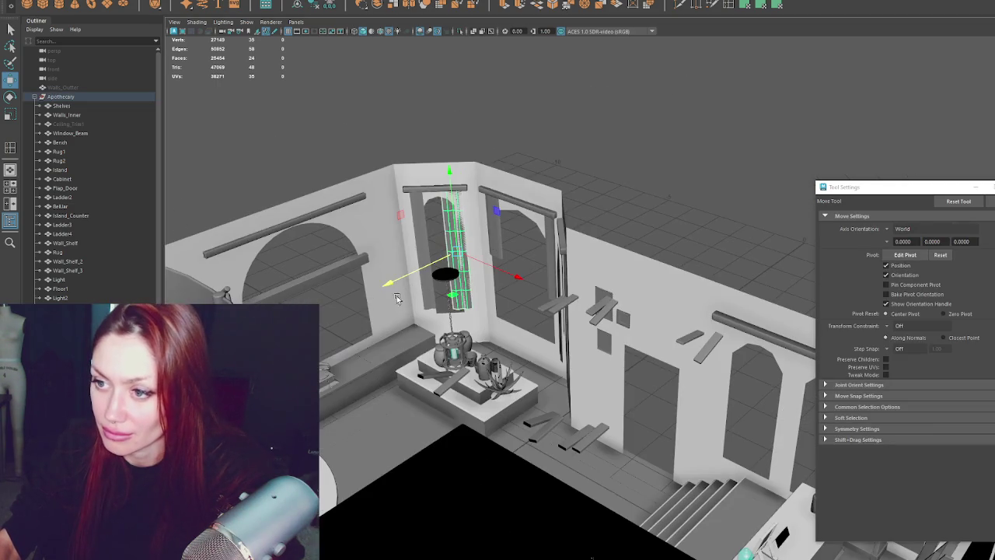
pyautogui.press('e')
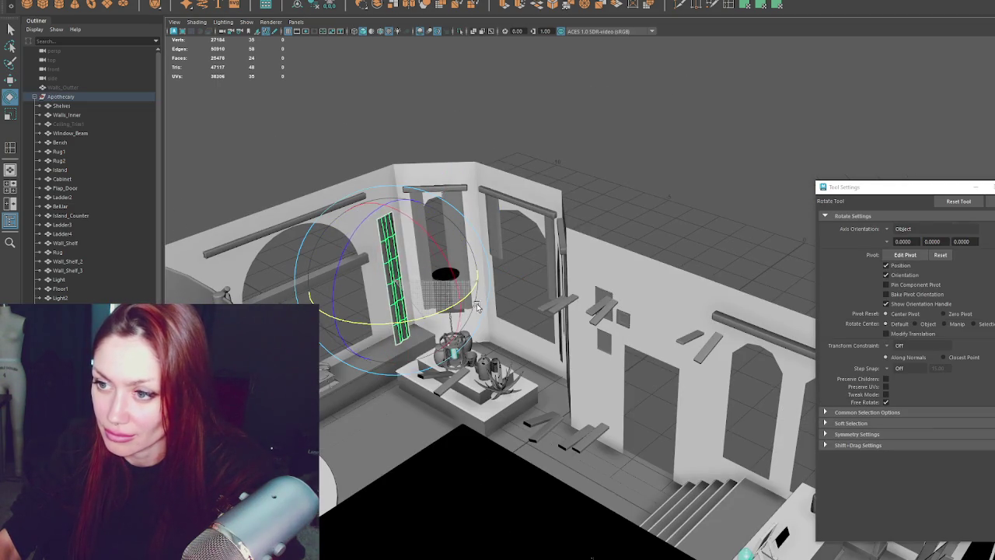
pyautogui.press('w')
pyautogui.moveTo(433, 302)
pyautogui.mouseDown()
pyautogui.moveTo(408, 295)
pyautogui.moveTo(371, 257)
pyautogui.moveTo(399, 277)
pyautogui.moveTo(356, 283)
pyautogui.moveTo(396, 281)
pyautogui.mouseUp()
# - Box-select the window beams' edges in wireframe, then return to shaded display with the Move tool
pyautogui.keyDown('alt'); pyautogui.moveTo(360, 233); pyautogui.dragTo(389, 194); pyautogui.keyUp('alt')
pyautogui.keyDown('shift'); pyautogui.moveTo(405, 105); pyautogui.dragTo(375, 176, button='right'); pyautogui.keyUp('shift')
pyautogui.keyDown('alt'); pyautogui.moveTo(378, 190); pyautogui.dragTo(385, 222); pyautogui.keyUp('alt')
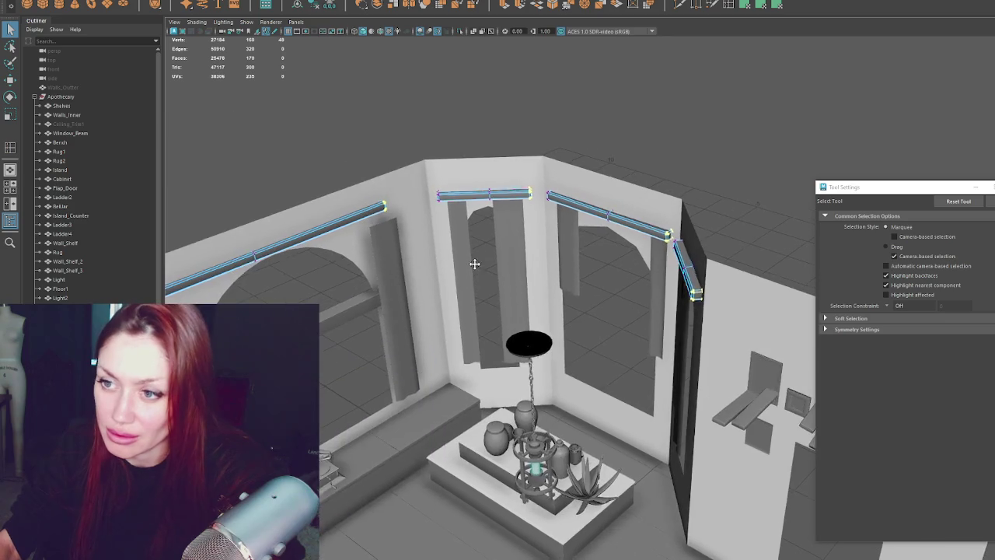
pyautogui.press('4')
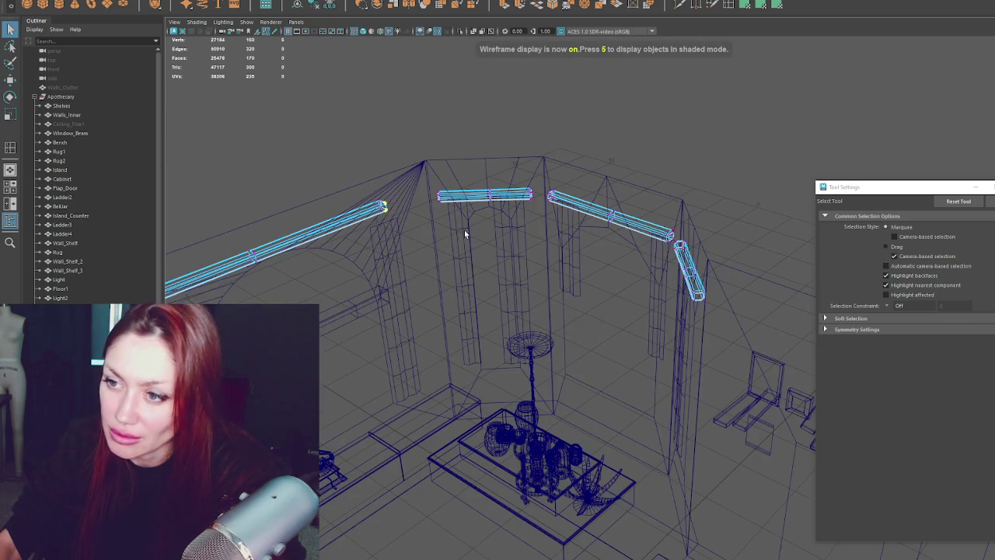
pyautogui.keyDown('alt'); pyautogui.moveTo(464, 229); pyautogui.dragTo(591, 171); pyautogui.keyUp('alt')
pyautogui.moveTo(643, 148)
pyautogui.mouseDown()
pyautogui.moveTo(669, 189)
pyautogui.moveTo(559, 175)
pyautogui.moveTo(594, 216)
pyautogui.mouseUp()
pyautogui.press('5')
pyautogui.press('w')
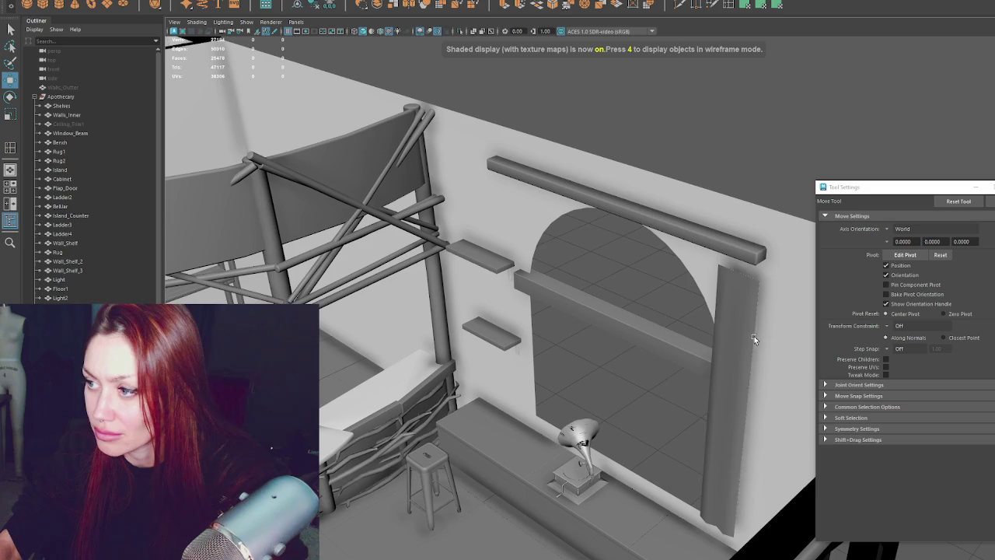
# - Nudge the right column, lower the window beam's vertices, and slide the arch post left
pyautogui.click(735, 325)
pyautogui.moveTo(734, 325)
pyautogui.mouseDown()
pyautogui.moveTo(717, 405)
pyautogui.moveTo(719, 392)
pyautogui.mouseUp()
pyautogui.click(623, 217)
pyautogui.moveTo(624, 217); pyautogui.dragTo(657, 155, button='right')
pyautogui.moveTo(585, 216); pyautogui.dragTo(583, 219)
pyautogui.moveTo(583, 219); pyautogui.dragTo(725, 154, button='right')
pyautogui.keyDown('alt'); pyautogui.moveTo(725, 154); pyautogui.dragTo(685, 227); pyautogui.keyUp('alt')
pyautogui.click(485, 357)
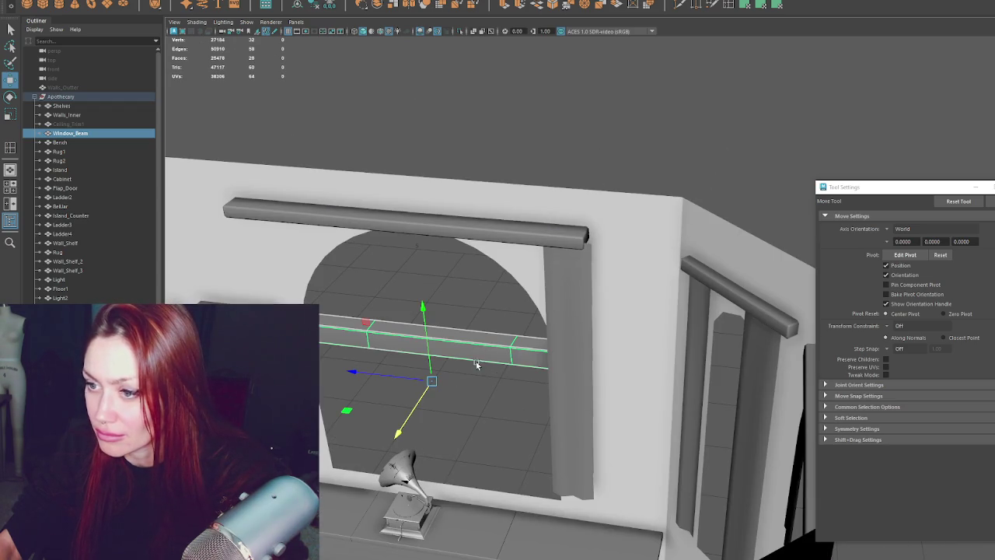
pyautogui.click(581, 347)
pyautogui.moveTo(549, 374); pyautogui.dragTo(478, 369)
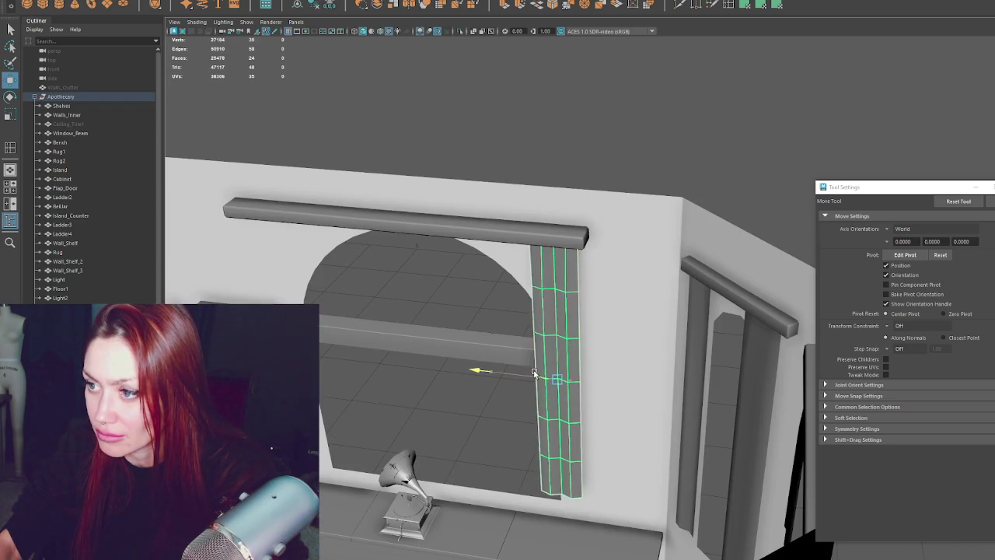
# - Duplicate the right-window curtain with Ctrl+D and slide the copy right along the window
pyautogui.keyDown('alt'); pyautogui.moveTo(382, 349); pyautogui.dragTo(643, 297); pyautogui.keyUp('alt')
pyautogui.moveTo(643, 297)
pyautogui.keyDown('alt'); pyautogui.mouseDown(button='right')
pyautogui.moveTo(541, 350)
pyautogui.moveTo(688, 366)
pyautogui.mouseUp(button='right'); pyautogui.keyUp('alt')
pyautogui.click(541, 348)
pyautogui.moveTo(688, 365)
pyautogui.keyDown('alt'); pyautogui.mouseDown()
pyautogui.moveTo(688, 395)
pyautogui.moveTo(521, 401)
pyautogui.mouseUp(); pyautogui.keyUp('alt')
pyautogui.click(688, 395)
pyautogui.hotkey('ctrl', 'd')
pyautogui.click(688, 389)
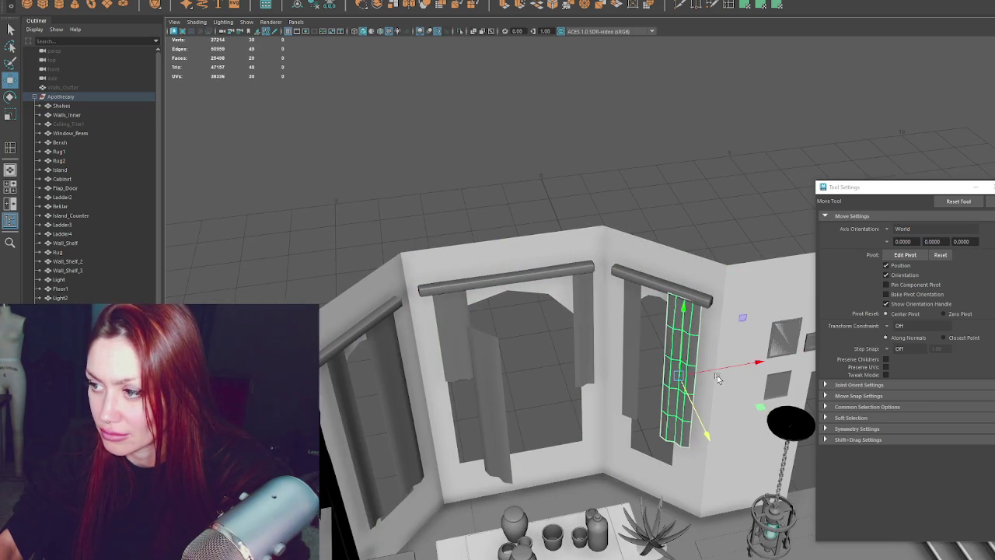
pyautogui.moveTo(717, 379); pyautogui.dragTo(726, 369)
# - Turn a curtain to face the room and move it to the left window's edge
pyautogui.click(580, 334)
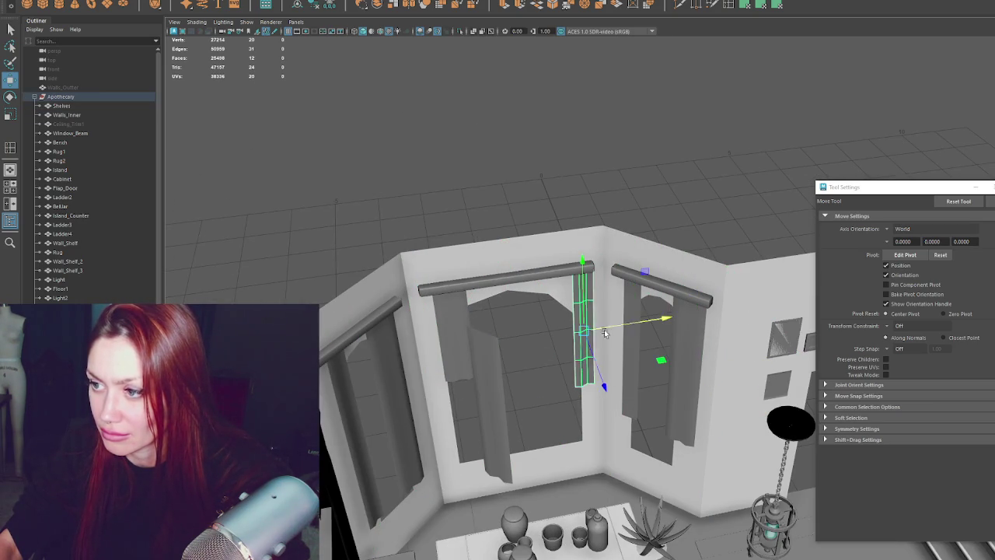
pyautogui.keyDown('alt'); pyautogui.moveTo(454, 324); pyautogui.dragTo(545, 365); pyautogui.keyUp('alt')
pyautogui.press('e')
pyautogui.moveTo(616, 403); pyautogui.dragTo(698, 391)
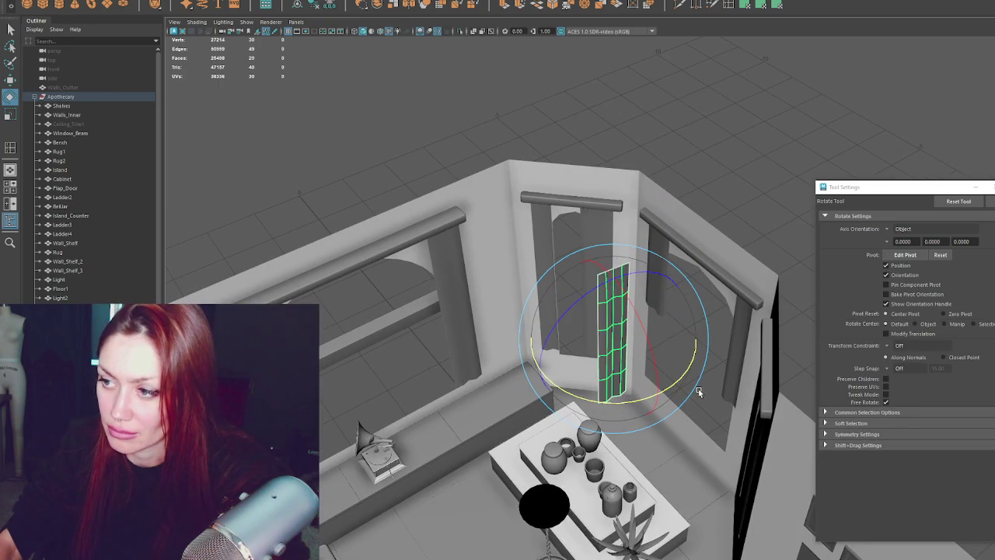
pyautogui.press('w')
pyautogui.moveTo(637, 378); pyautogui.dragTo(529, 320)
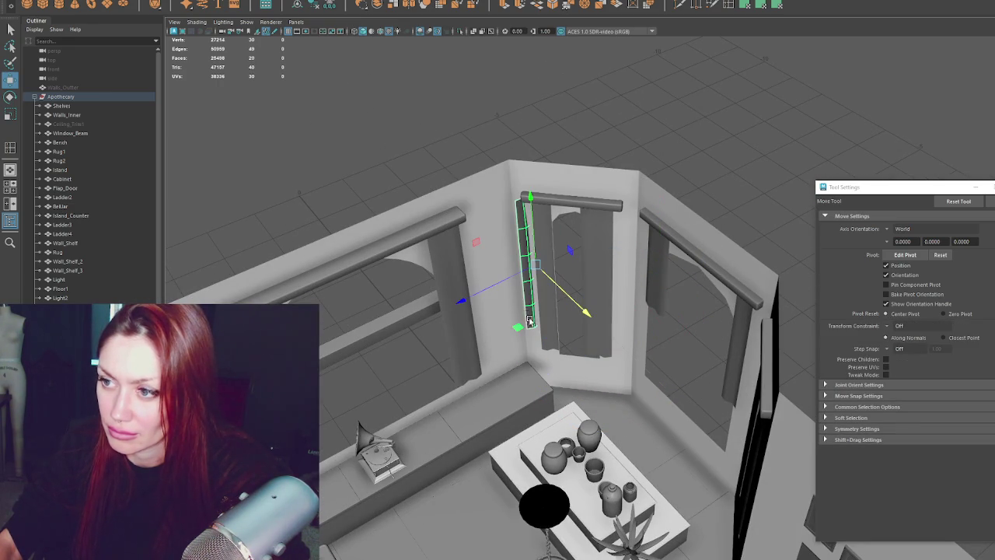
pyautogui.click(503, 285)
pyautogui.keyDown('alt'); pyautogui.moveTo(503, 285); pyautogui.dragTo(544, 234); pyautogui.keyUp('alt')
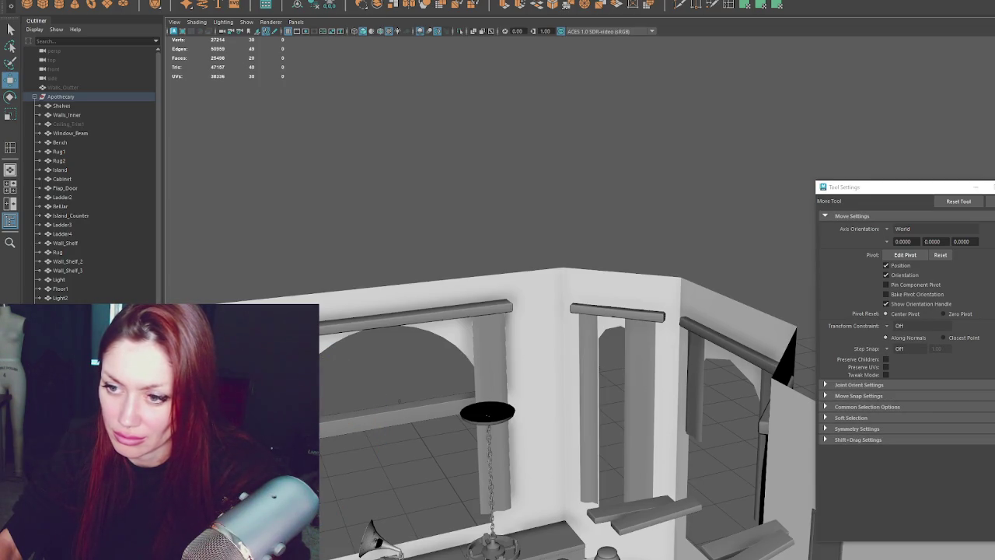
# - Select the left-window curtain from a front-facing view of the windows
pyautogui.keyDown('alt'); pyautogui.moveTo(507, 444); pyautogui.dragTo(470, 443); pyautogui.keyUp('alt')
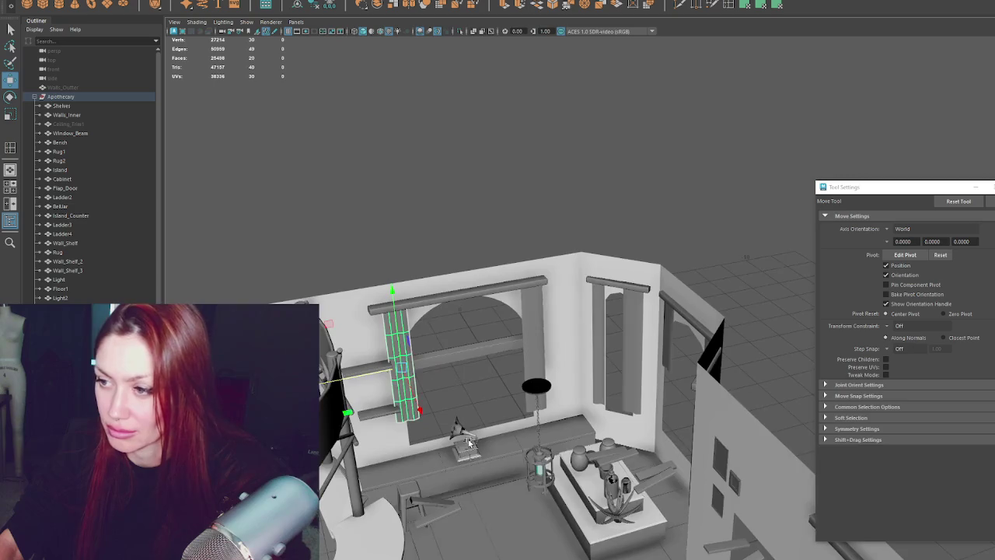
pyautogui.click(447, 300)
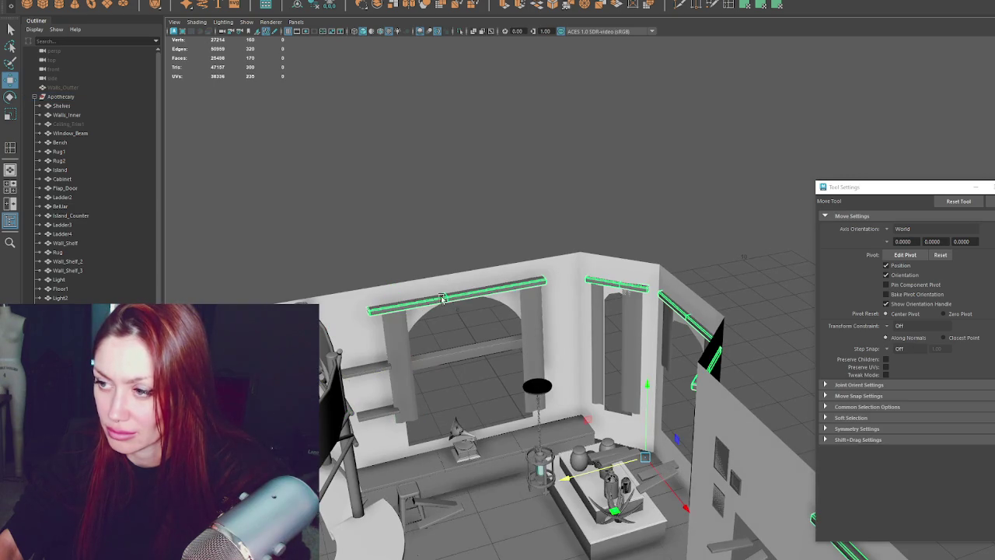
pyautogui.keyDown('alt'); pyautogui.moveTo(440, 295); pyautogui.dragTo(466, 330); pyautogui.keyUp('alt')
pyautogui.click(466, 329)
pyautogui.press('q')
pyautogui.click(568, 336)
pyautogui.keyDown('alt'); pyautogui.moveTo(623, 366); pyautogui.dragTo(507, 347); pyautogui.keyUp('alt')
pyautogui.press('w')
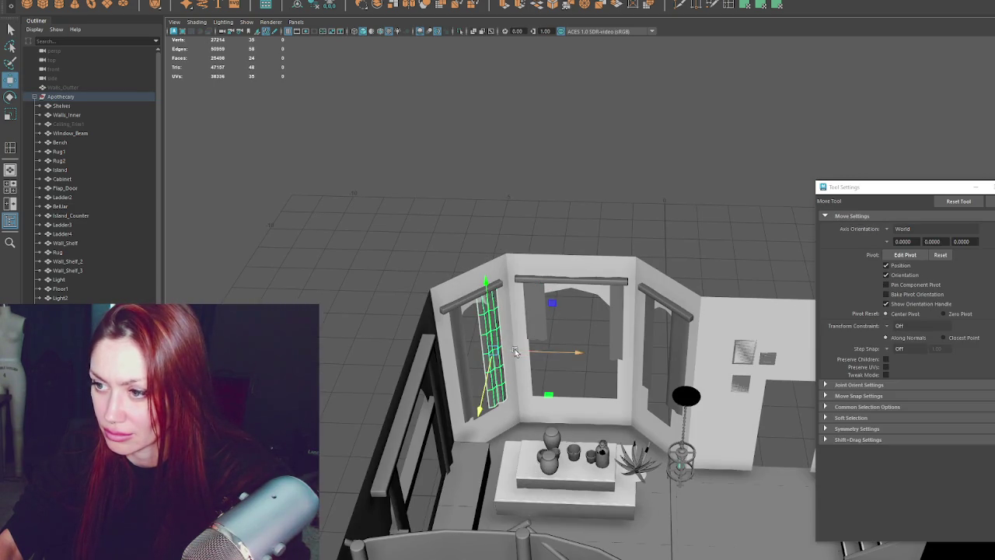
pyautogui.press('q')
# - Slide the middle-window curtain right so it sits between the windows
pyautogui.click(545, 329)
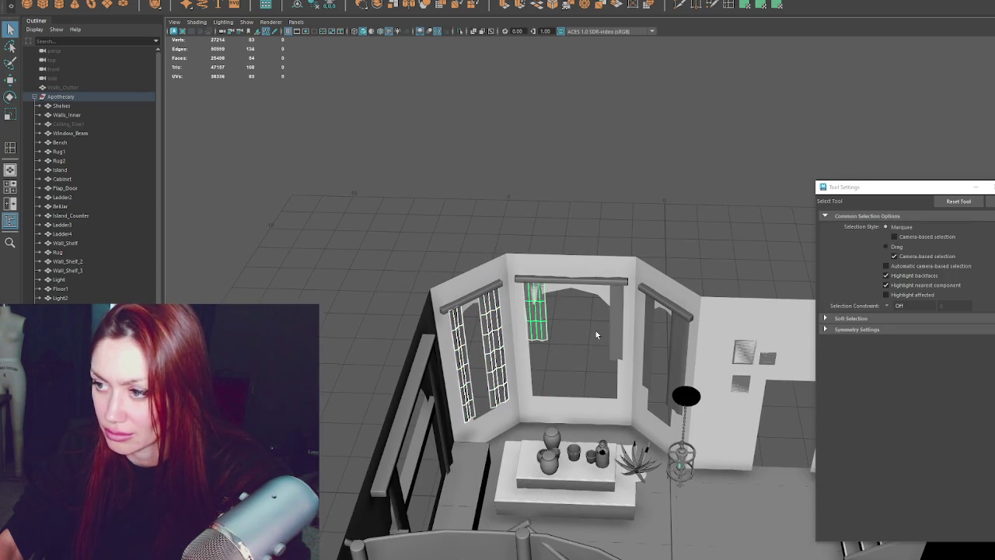
pyautogui.click(537, 330)
pyautogui.press('w')
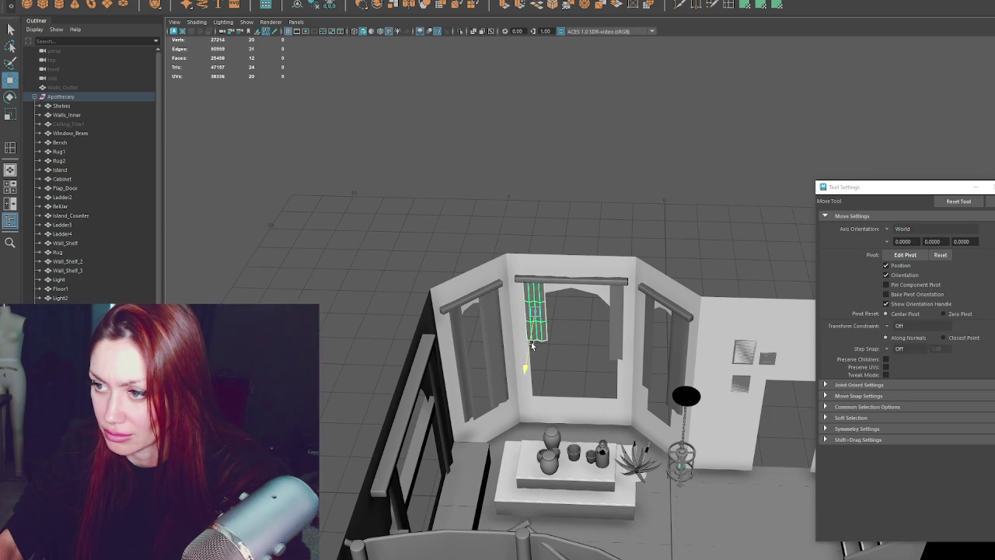
pyautogui.moveTo(595, 340); pyautogui.dragTo(617, 342, button='middle')
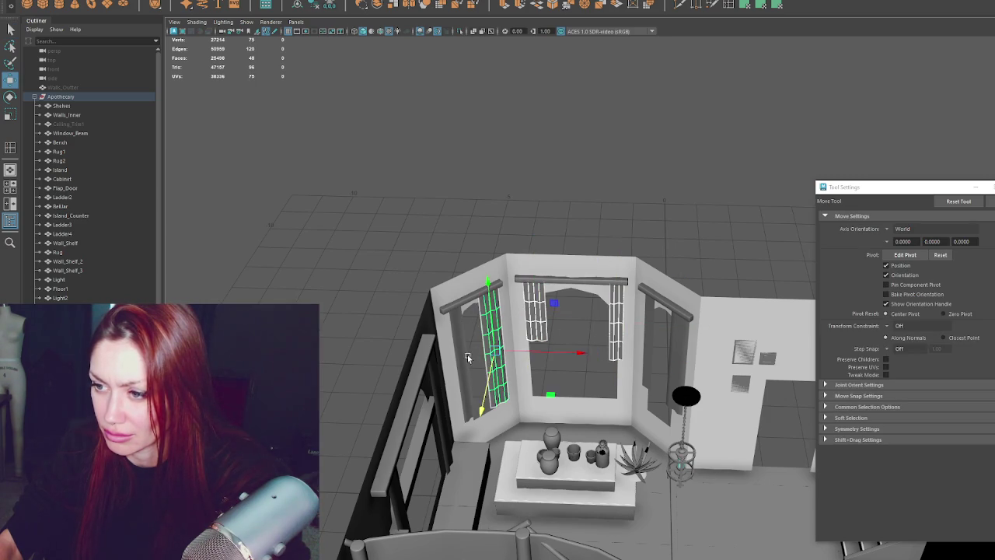
pyautogui.moveTo(539, 321); pyautogui.dragTo(622, 326, button='middle')
pyautogui.keyDown('alt'); pyautogui.moveTo(622, 327); pyautogui.dragTo(637, 381); pyautogui.keyUp('alt')
pyautogui.press('q')
pyautogui.click(401, 288)
pyautogui.keyDown('alt'); pyautogui.moveTo(401, 288); pyautogui.dragTo(577, 317); pyautogui.keyUp('alt')
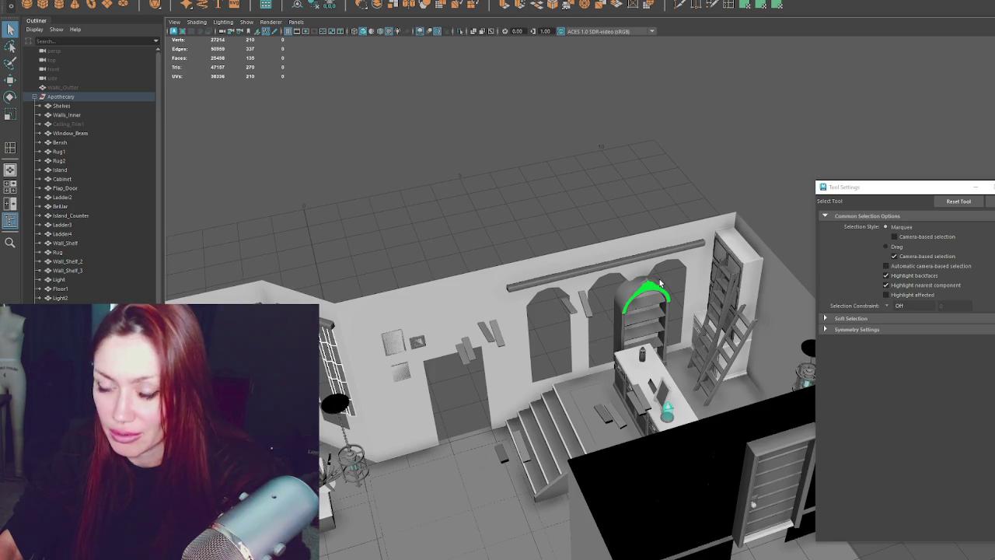
# - Select the Curtains_Front group and add the corner curtain panels to the selection
pyautogui.press('f')
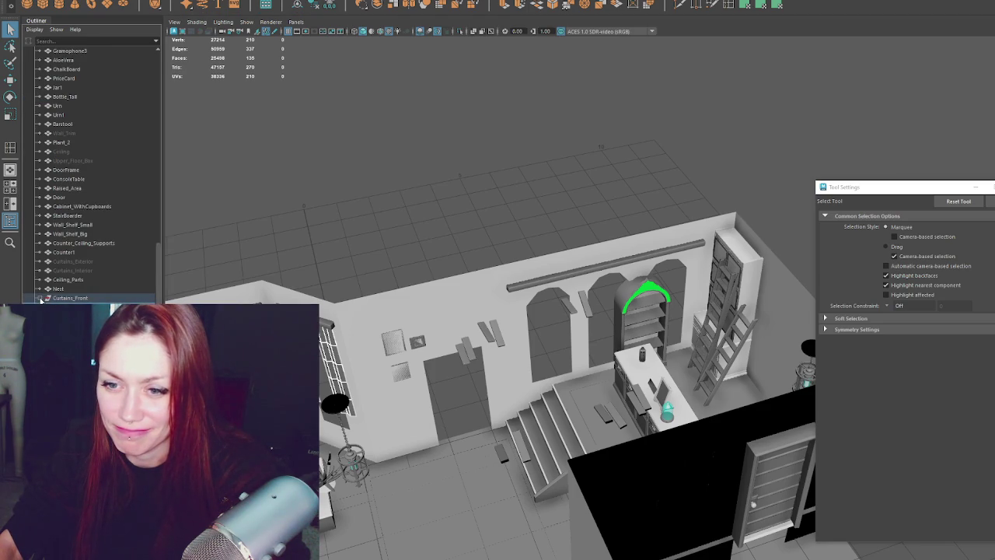
pyautogui.click(69, 298)
pyautogui.moveTo(593, 309)
pyautogui.keyDown('alt'); pyautogui.mouseDown()
pyautogui.moveTo(478, 301)
pyautogui.moveTo(436, 264)
pyautogui.mouseUp(); pyautogui.keyUp('alt')
pyautogui.keyDown('shift'); pyautogui.click(418, 261); pyautogui.keyUp('shift')
pyautogui.keyDown('shift'); pyautogui.click(452, 242); pyautogui.keyUp('shift')
pyautogui.moveTo(513, 265)
pyautogui.keyDown('alt'); pyautogui.mouseDown()
pyautogui.moveTo(536, 285)
pyautogui.moveTo(826, 361)
pyautogui.moveTo(688, 370)
pyautogui.moveTo(618, 331)
pyautogui.moveTo(622, 342)
pyautogui.moveTo(569, 395)
pyautogui.moveTo(556, 385)
pyautogui.moveTo(556, 243)
pyautogui.moveTo(549, 255)
pyautogui.mouseUp(); pyautogui.keyUp('alt')
pyautogui.keyDown('shift'); pyautogui.click(540, 288); pyautogui.keyUp('shift')
pyautogui.press('w')
# - Slide a single curtain panel toward the front, then up and to the left
pyautogui.click(557, 243)
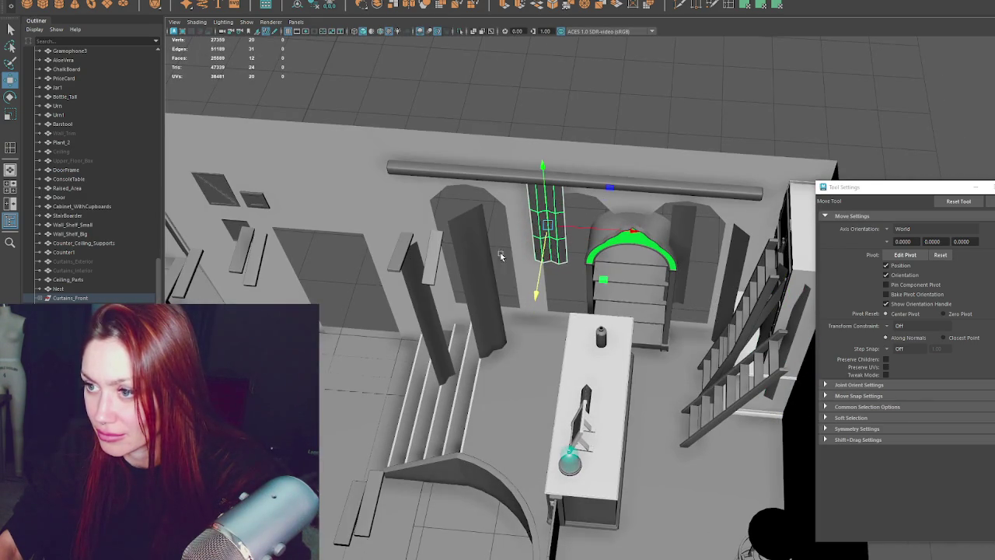
pyautogui.moveTo(501, 257); pyautogui.dragTo(497, 359, button='middle')
pyautogui.press('e')
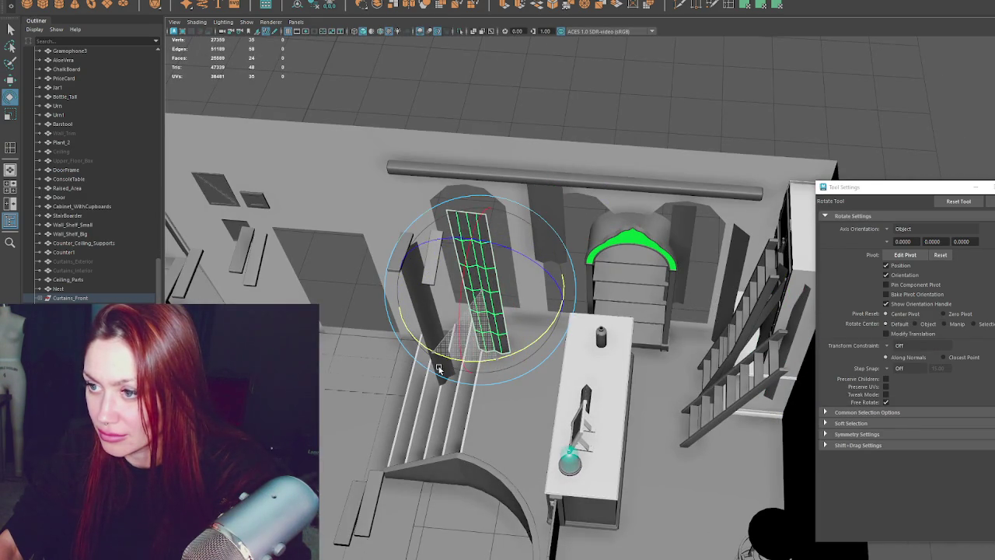
pyautogui.press('w')
pyautogui.moveTo(533, 347); pyautogui.dragTo(518, 305)
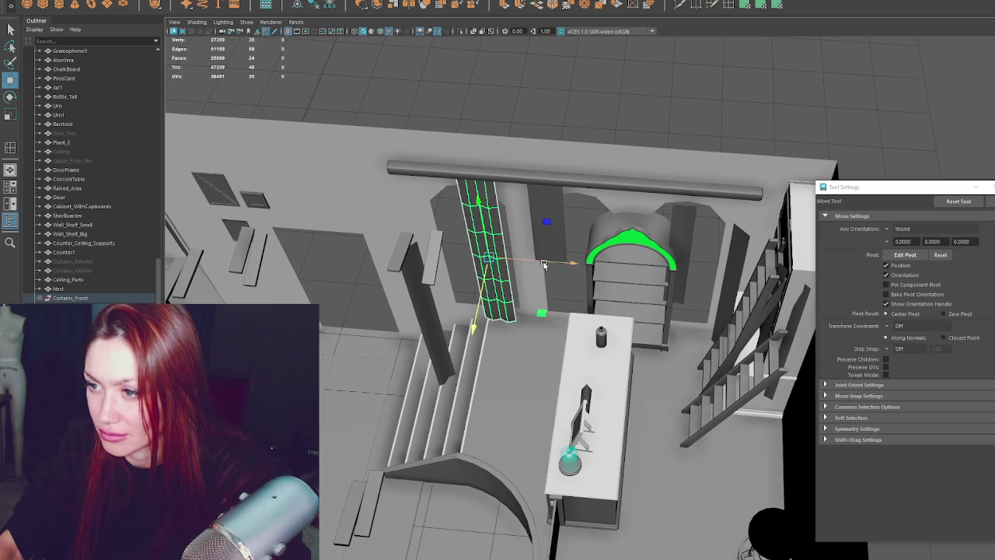
pyautogui.moveTo(544, 264); pyautogui.dragTo(488, 264)
# - Stand the curtain upright and place it at the right height in the arch doorway
pyautogui.press('e')
pyautogui.moveTo(466, 324)
pyautogui.mouseDown()
pyautogui.moveTo(449, 318)
pyautogui.moveTo(435, 335)
pyautogui.moveTo(502, 296)
pyautogui.mouseUp()
pyautogui.press('w')
pyautogui.press('e')
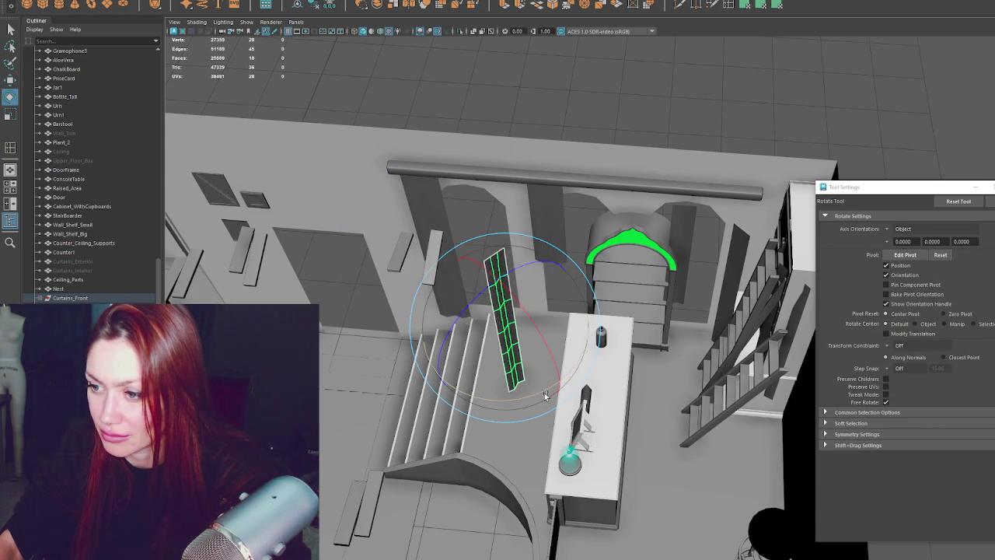
pyautogui.moveTo(545, 395); pyautogui.dragTo(482, 402)
pyautogui.press('w')
pyautogui.moveTo(485, 350); pyautogui.dragTo(548, 283)
pyautogui.press('e')
pyautogui.press('w')
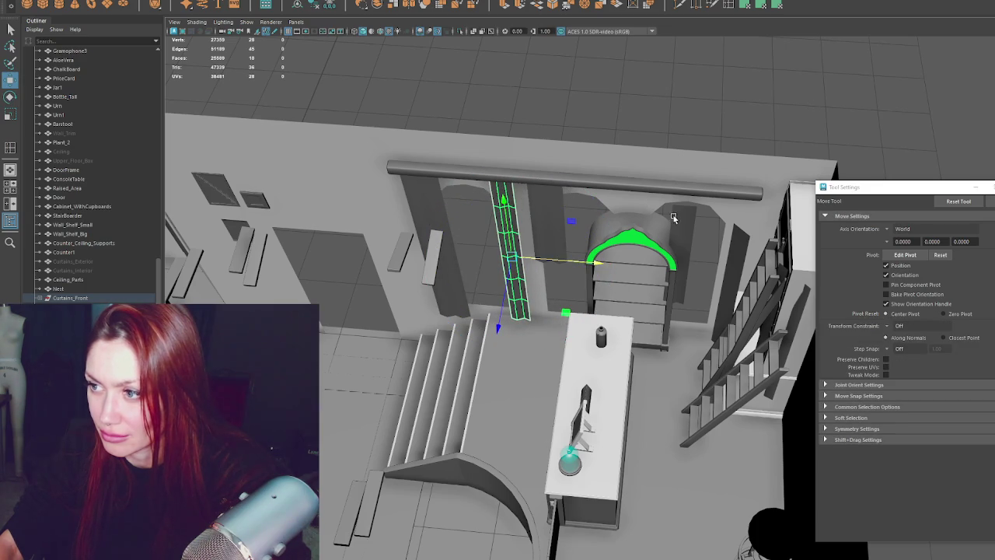
pyautogui.moveTo(673, 218); pyautogui.dragTo(614, 210, button='middle')
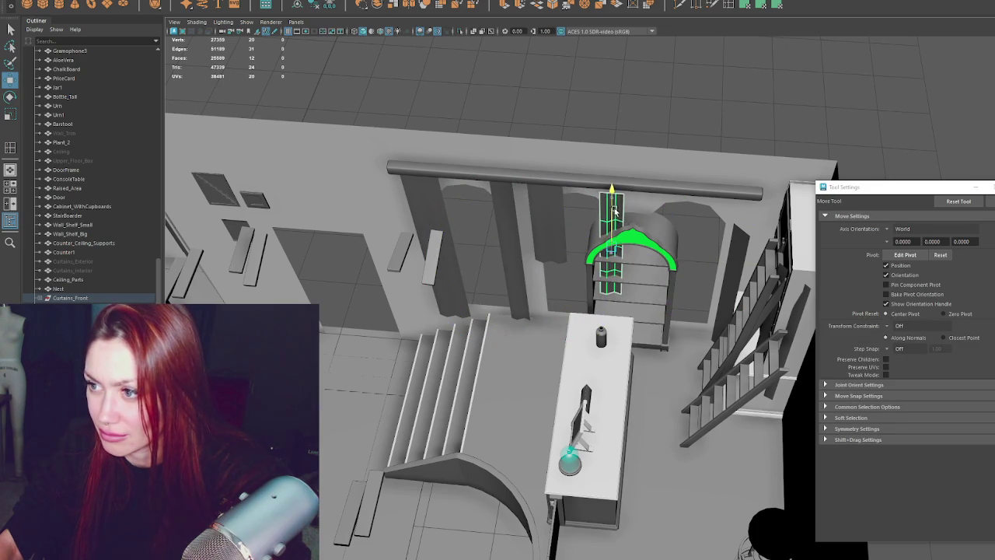
pyautogui.moveTo(615, 210)
pyautogui.mouseDown(button='middle')
pyautogui.moveTo(610, 264)
pyautogui.moveTo(616, 255)
pyautogui.mouseUp(button='middle')
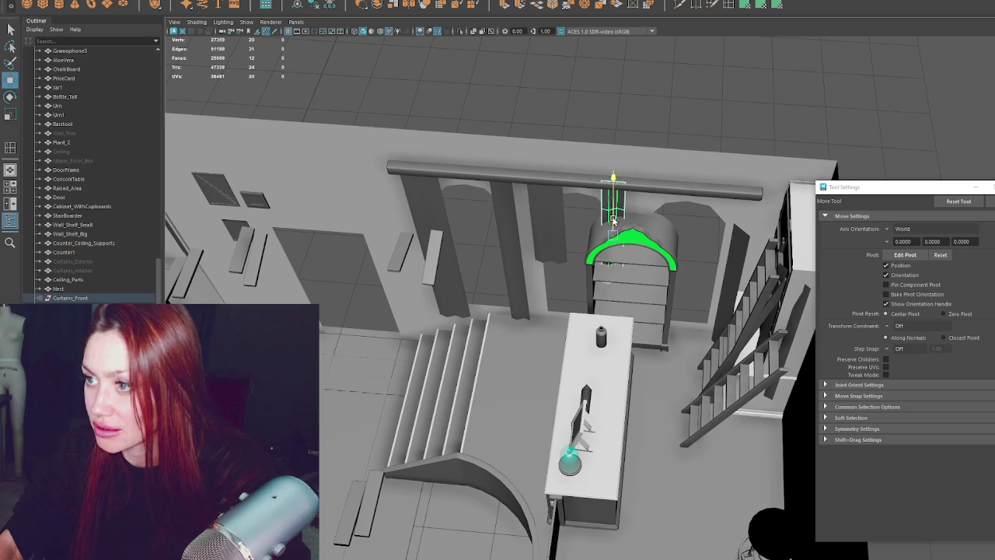
# - Turn the narrow stair-side curtain strip and shift it lower along the wall
pyautogui.click(737, 269)
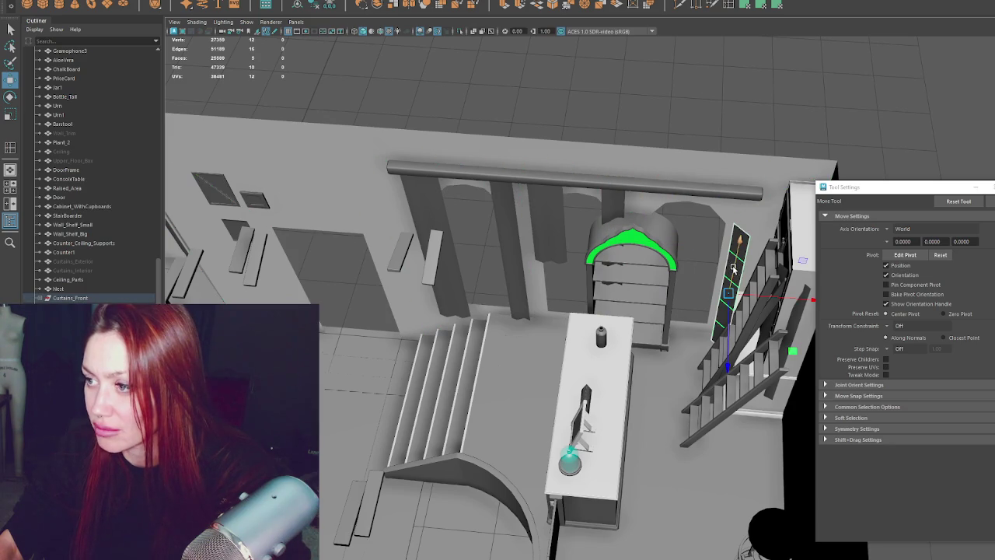
pyautogui.press('e')
pyautogui.moveTo(791, 288); pyautogui.dragTo(802, 314)
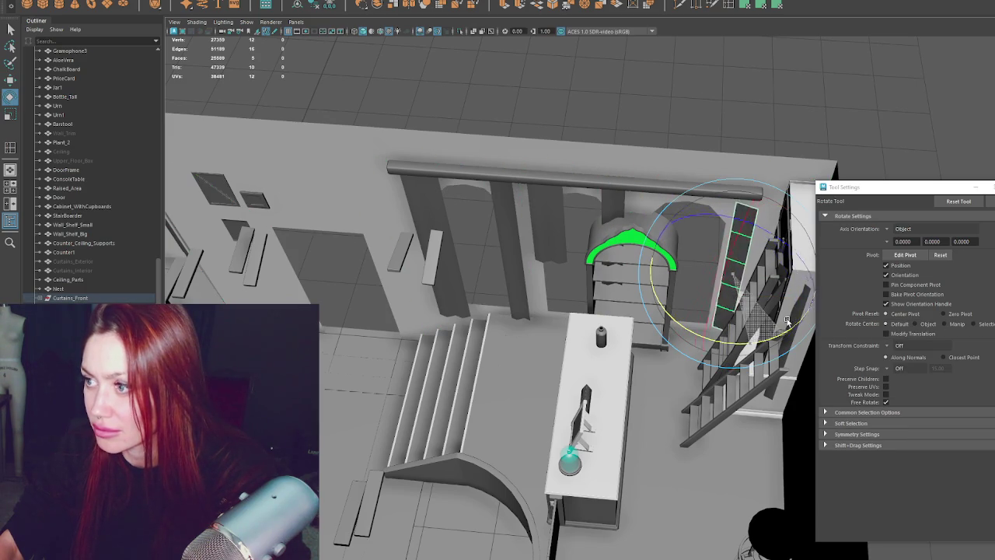
pyautogui.press('r')
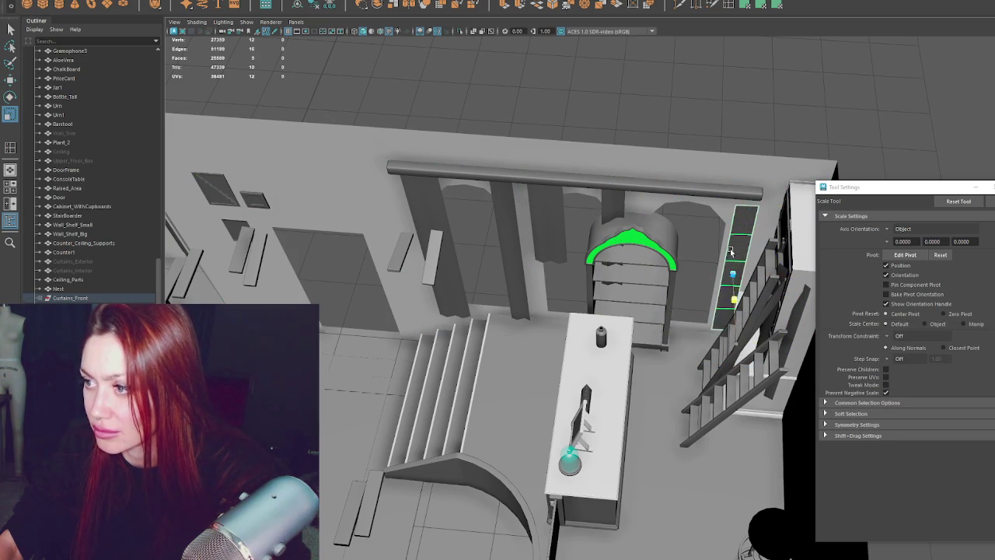
pyautogui.press('w')
pyautogui.moveTo(732, 273)
pyautogui.mouseDown()
pyautogui.moveTo(731, 327)
pyautogui.moveTo(731, 310)
pyautogui.mouseUp()
pyautogui.press('e')
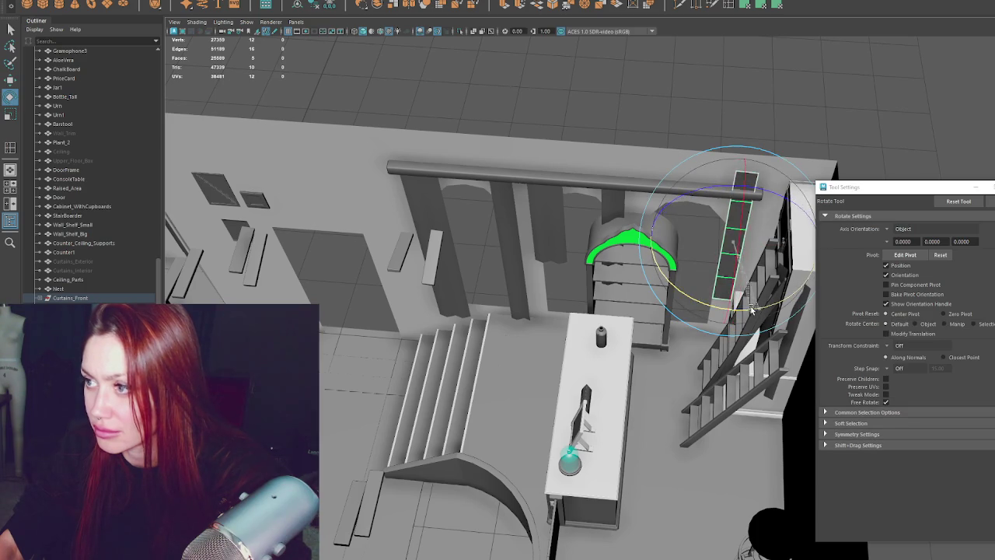
pyautogui.press('w')
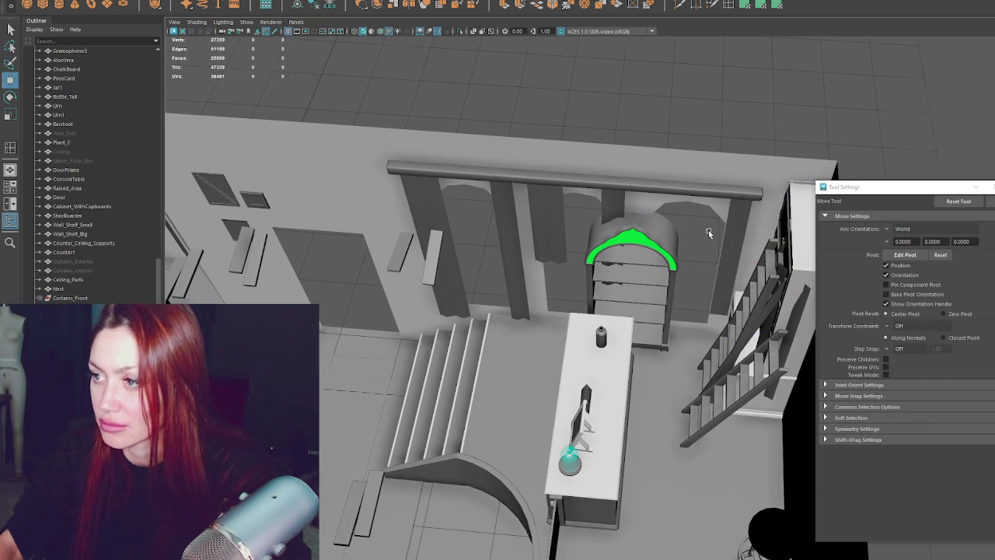
pyautogui.keyDown('alt'); pyautogui.moveTo(737, 220); pyautogui.dragTo(716, 210); pyautogui.keyUp('alt')
pyautogui.click(606, 210)
# - Undo a stray selection of the post and shelf unit, then reselect the Curtains_Front group
pyautogui.keyDown('shift'); pyautogui.click(543, 220); pyautogui.keyUp('shift')
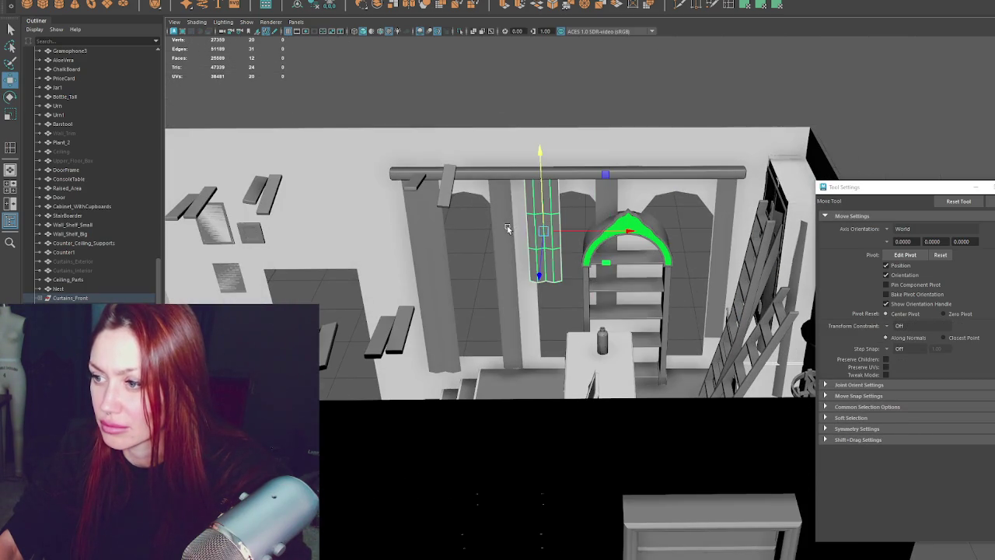
pyautogui.keyDown('alt'); pyautogui.moveTo(542, 220); pyautogui.dragTo(673, 266); pyautogui.keyUp('alt')
pyautogui.scroll(-5, 674, 266)
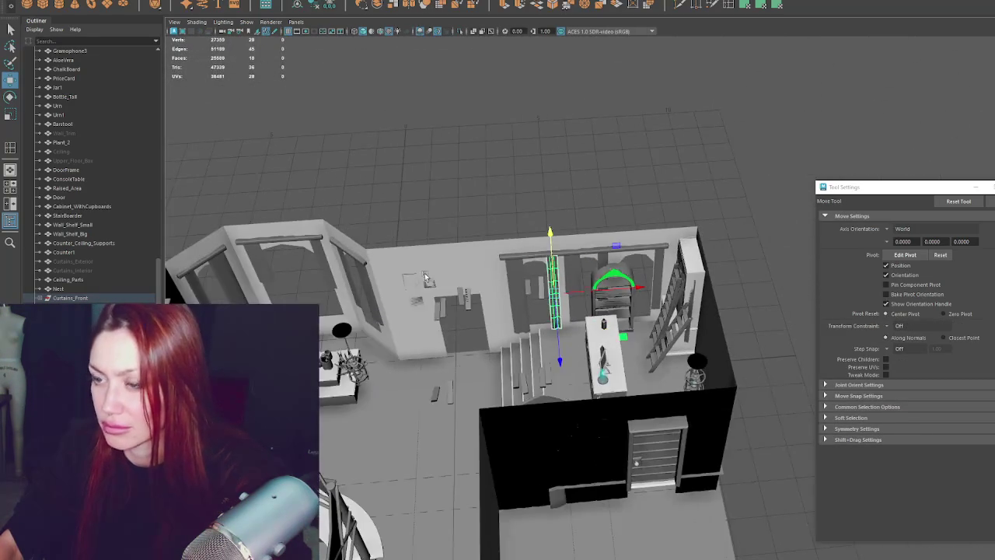
pyautogui.click(576, 280)
pyautogui.moveTo(575, 280)
pyautogui.keyDown('alt'); pyautogui.mouseDown()
pyautogui.moveTo(703, 337)
pyautogui.moveTo(710, 301)
pyautogui.moveTo(700, 342)
pyautogui.mouseUp(); pyautogui.keyUp('alt')
pyautogui.hotkey('ctrl', 'z')
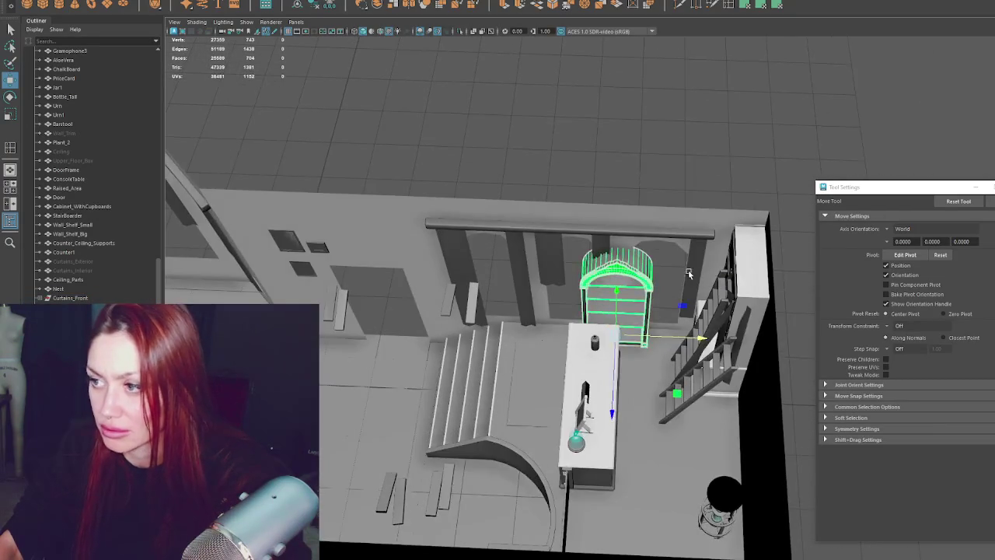
pyautogui.click(86, 297)
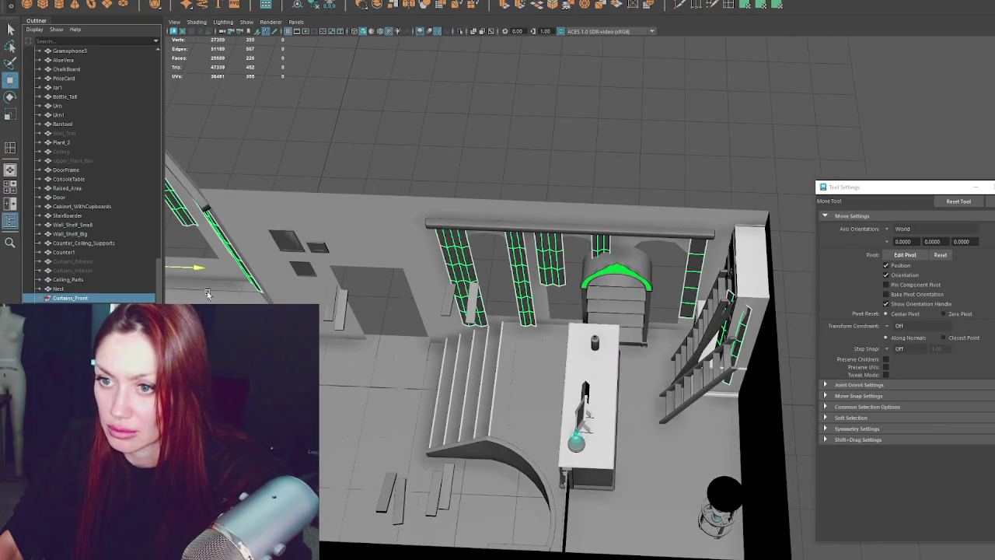
pyautogui.scroll(-3, 466, 311)
# - Shift the shelf-side strip left, turn it around its vertical axis, and raise it back
pyautogui.click(663, 328)
pyautogui.moveTo(665, 329); pyautogui.dragTo(645, 329)
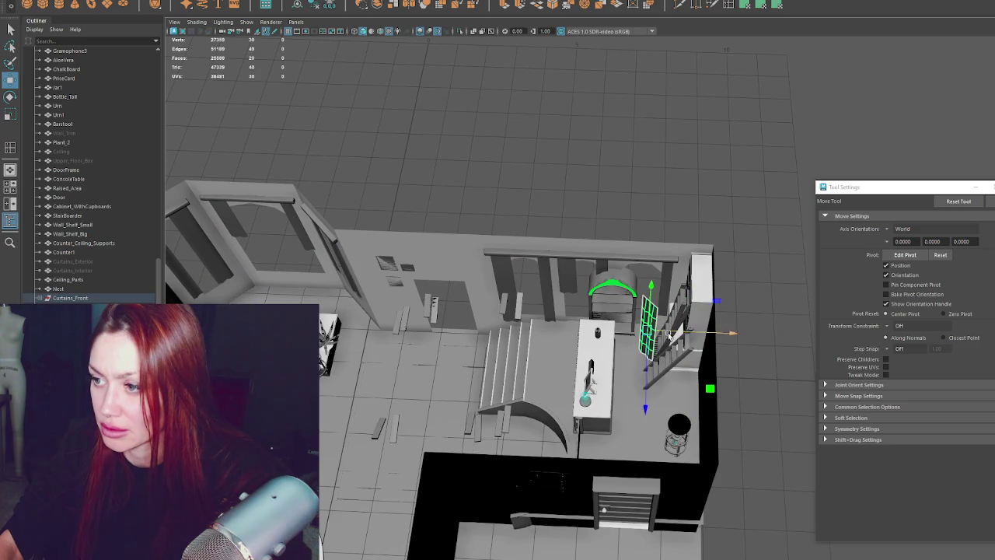
pyautogui.press('e')
pyautogui.moveTo(660, 401); pyautogui.dragTo(693, 397)
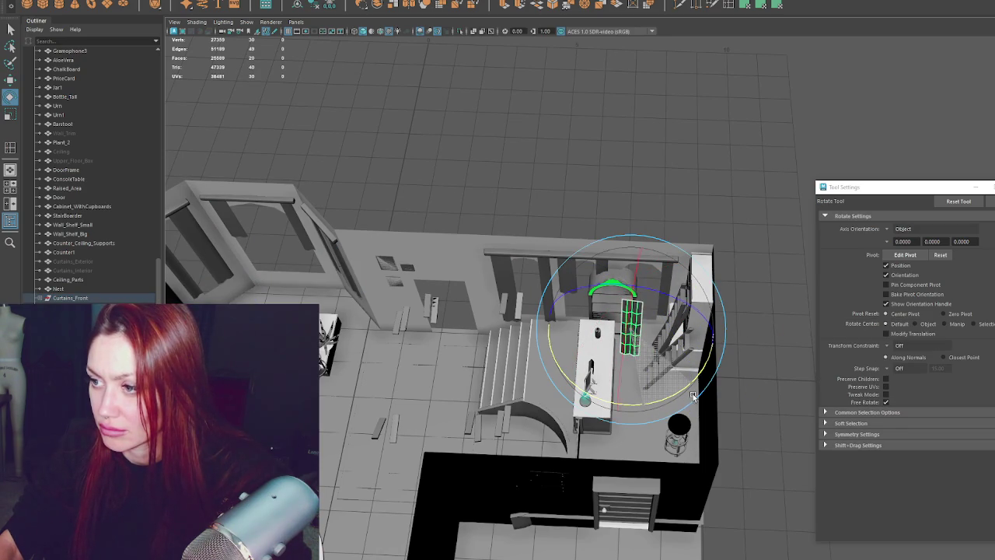
pyautogui.press('w')
pyautogui.moveTo(628, 400); pyautogui.dragTo(643, 359)
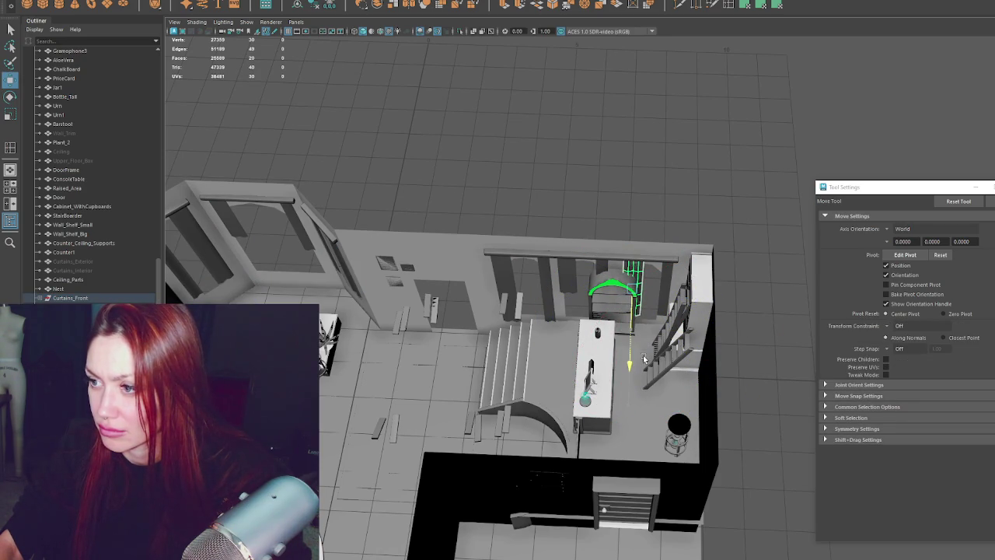
pyautogui.press('q')
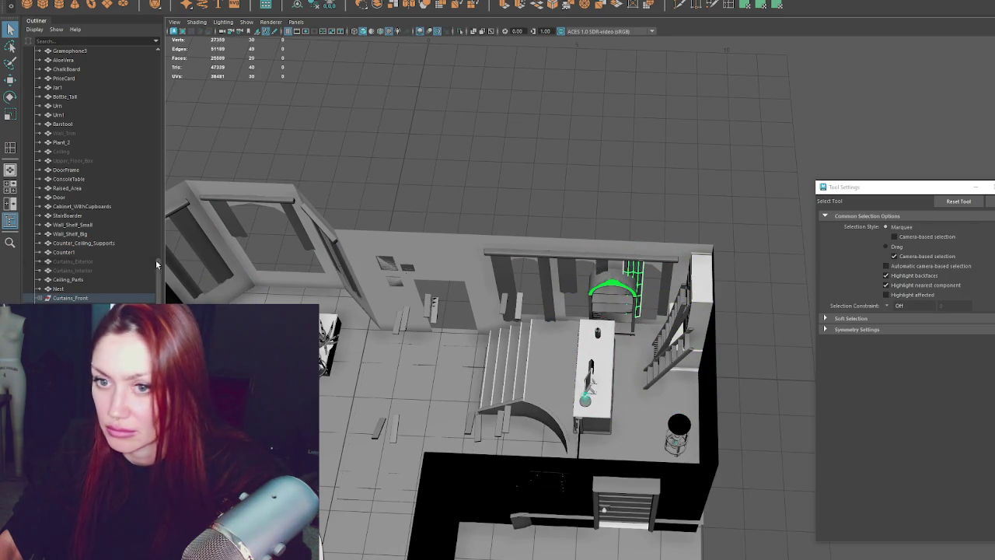
pyautogui.click(59, 298)
pyautogui.press('f')
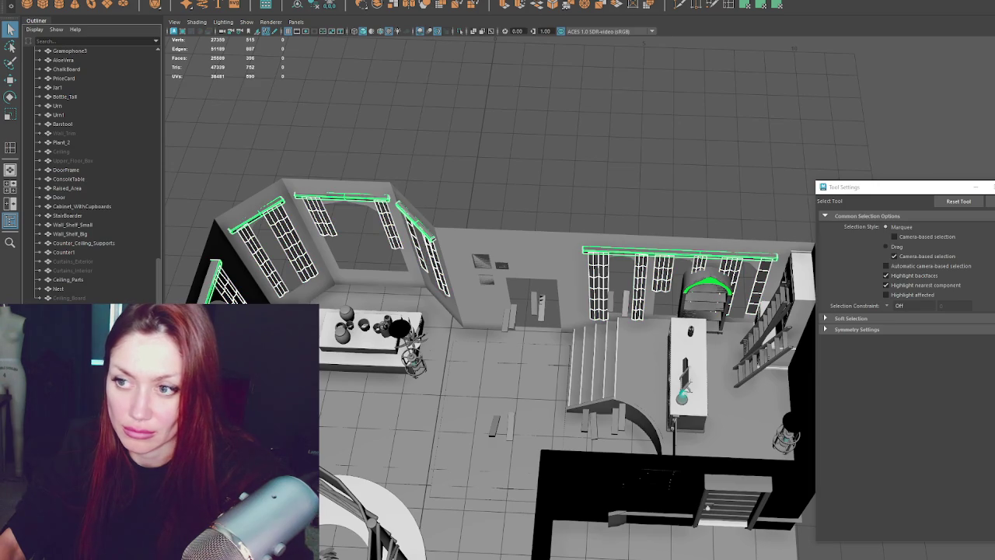
# - Select the Apothecary group and Export Selection, overwriting the existing Apothecary.fbx
pyautogui.click(64, 133)
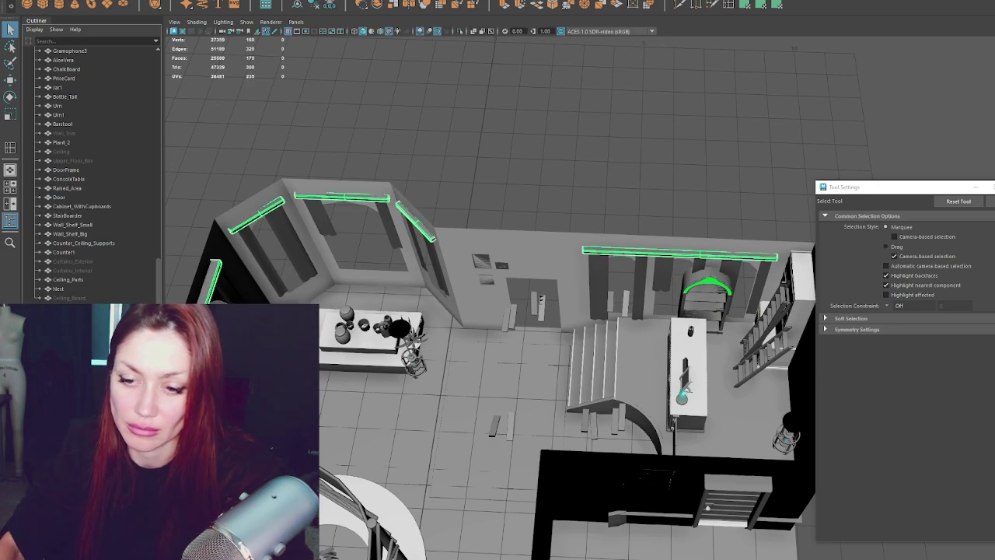
pyautogui.keyDown('shift'); pyautogui.click(65, 151); pyautogui.keyUp('shift')
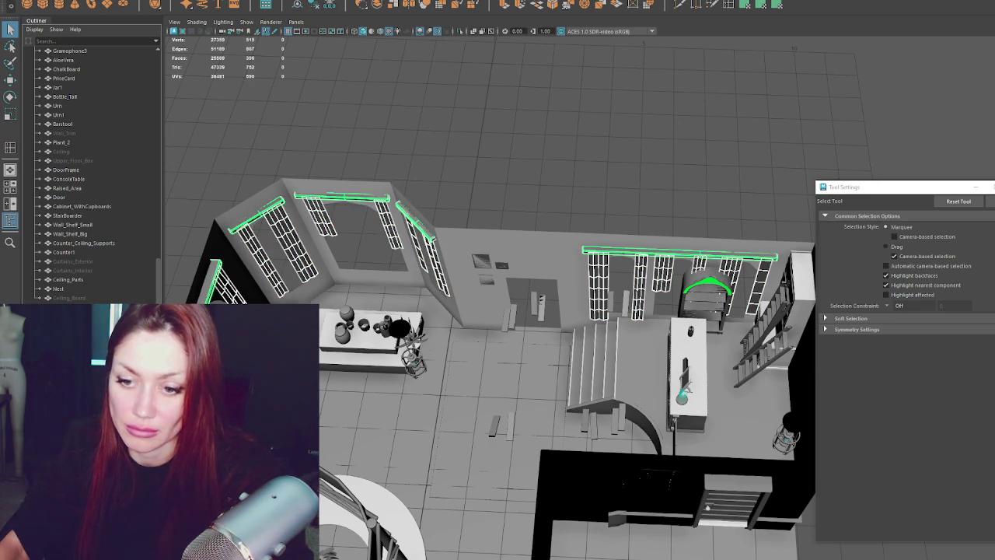
pyautogui.scroll(10, 108, 219)
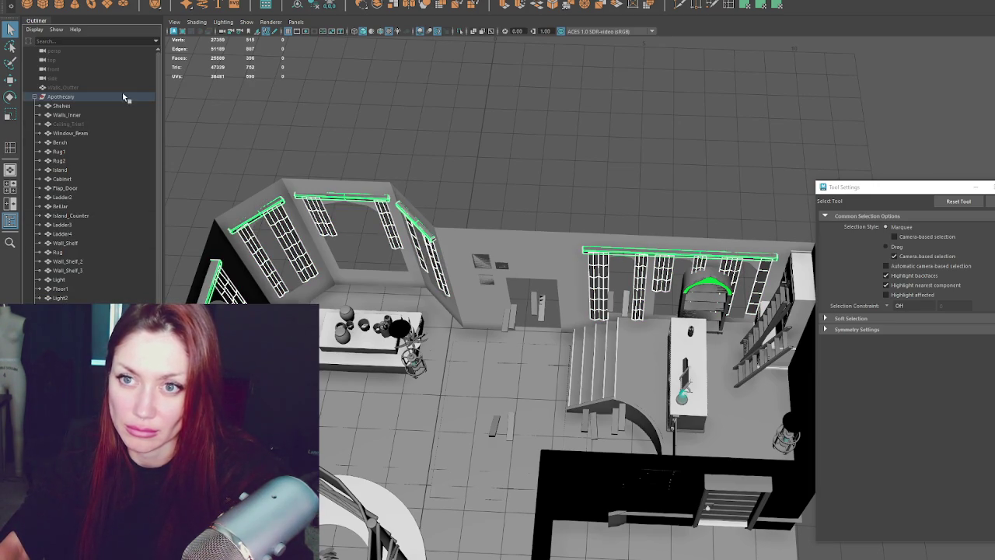
pyautogui.click(61, 96)
pyautogui.click(35, 2)
pyautogui.click(67, 92)
pyautogui.doubleClick(250, 149)
pyautogui.click(435, 260)
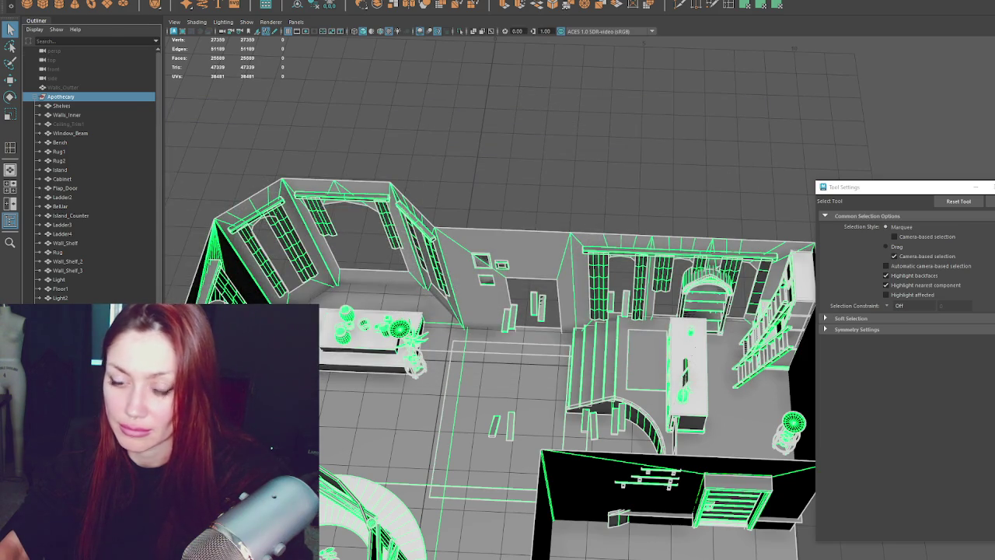
pyautogui.hotkey('alt', 'Tab')
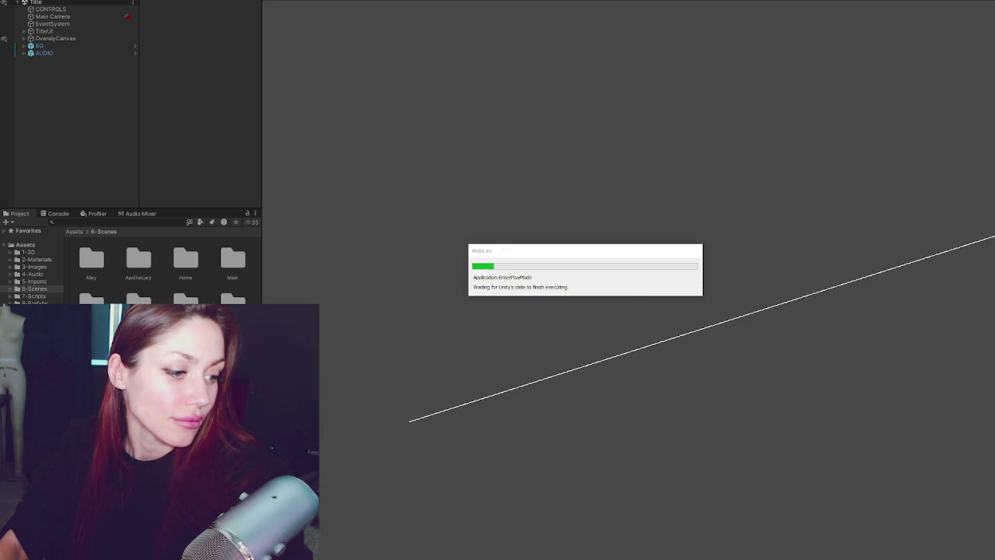
# - Start the game in Dev Mode and walk past the campfire across the lawn to enter the apothecary door
pyautogui.press('Return')
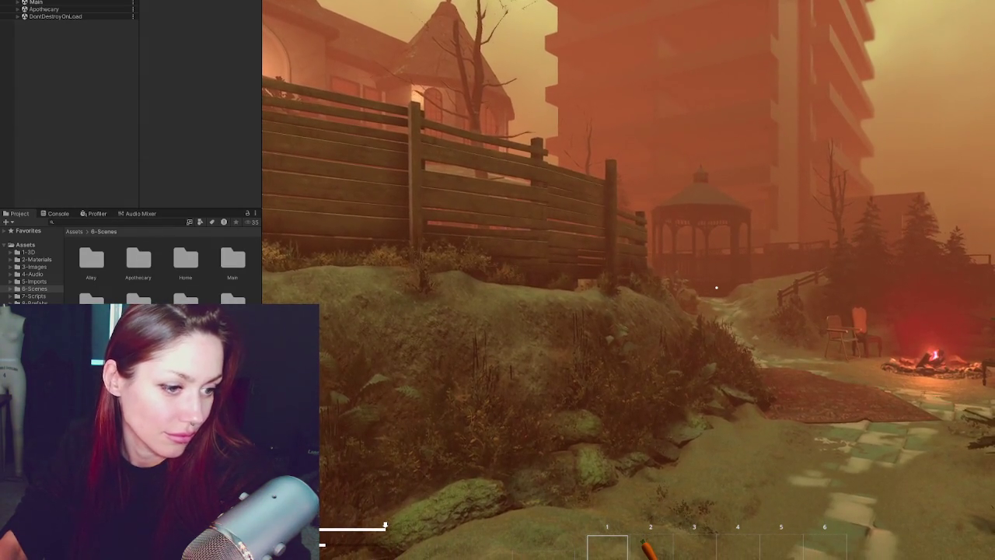
pyautogui.click(517, 303)
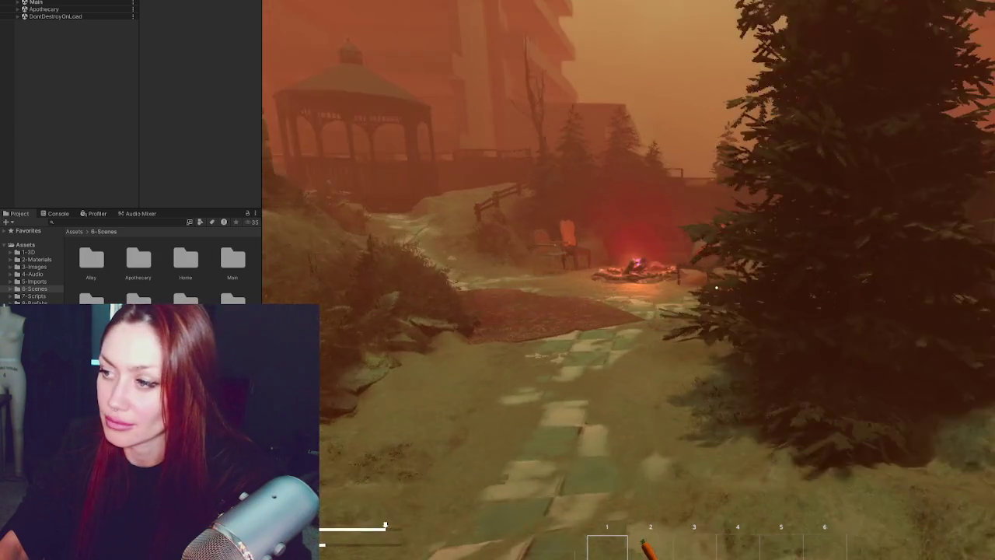
pyautogui.press('w')
pyautogui.press('w')
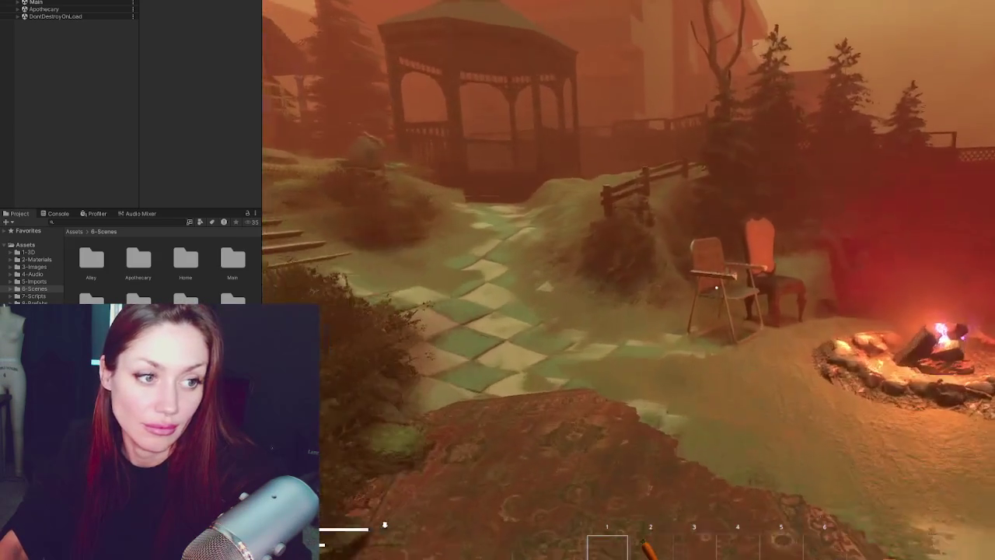
pyautogui.press('w')
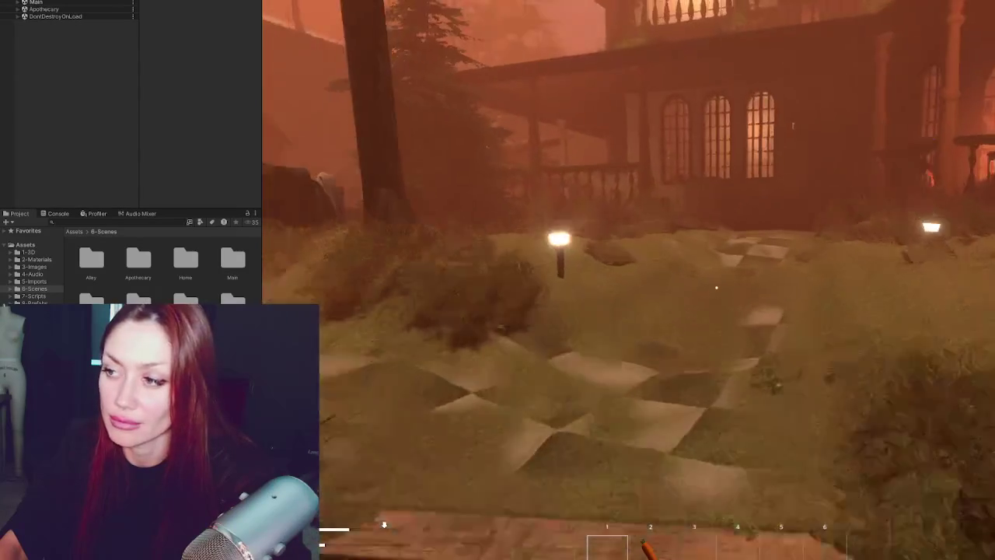
pyautogui.press('w')
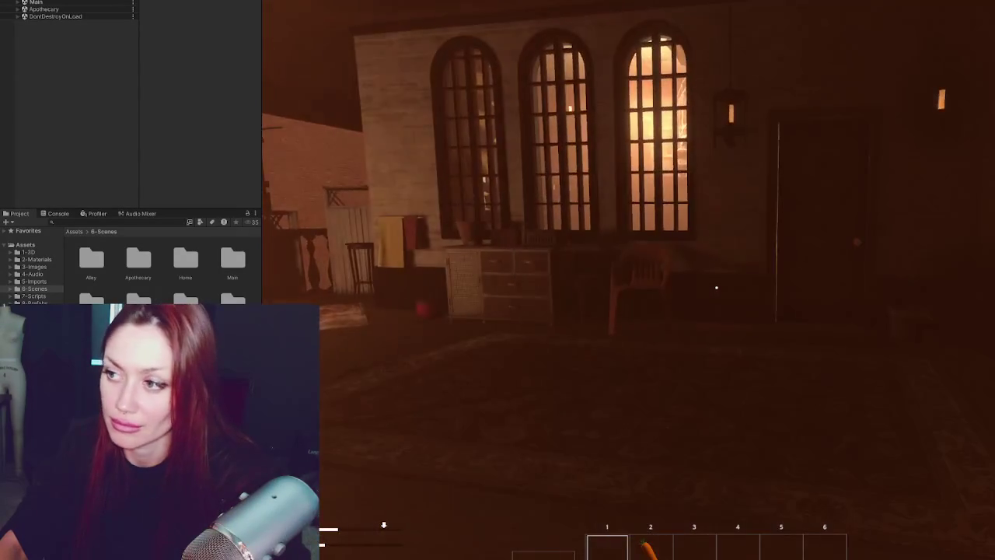
pyautogui.press('e')
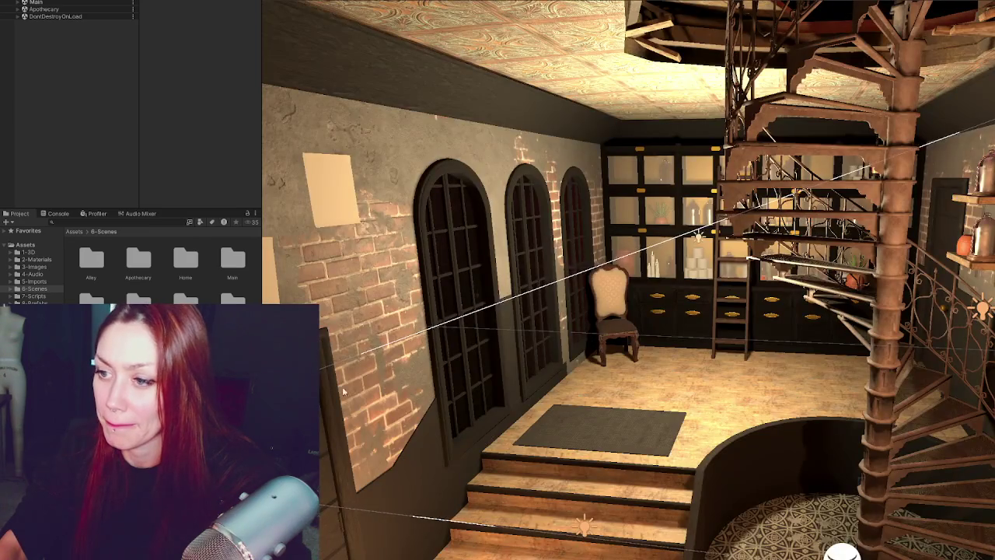
pyautogui.click(343, 391)
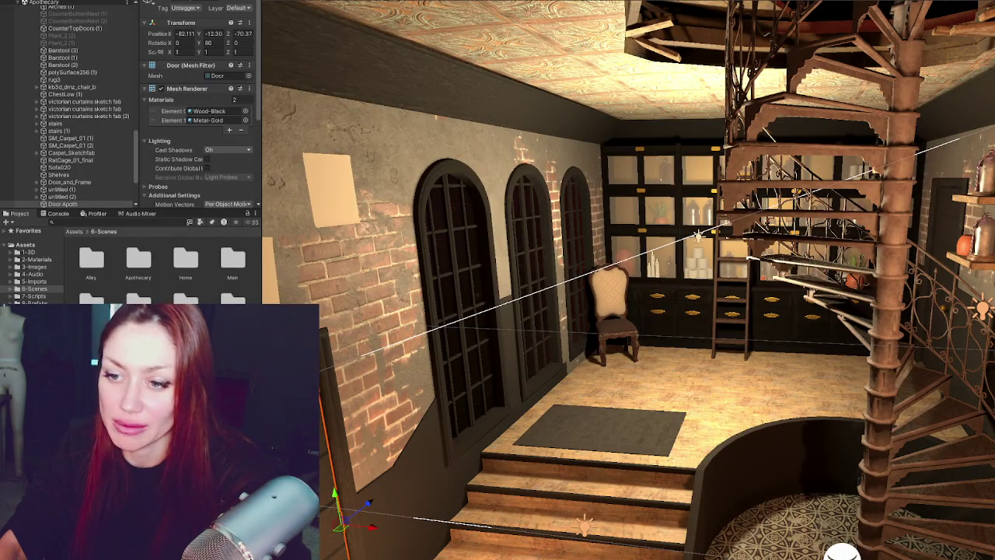
# - Stop play mode, load the Main scene, and select the imported Apothecary model under Environment
pyautogui.hotkey('ctrl', 'p')
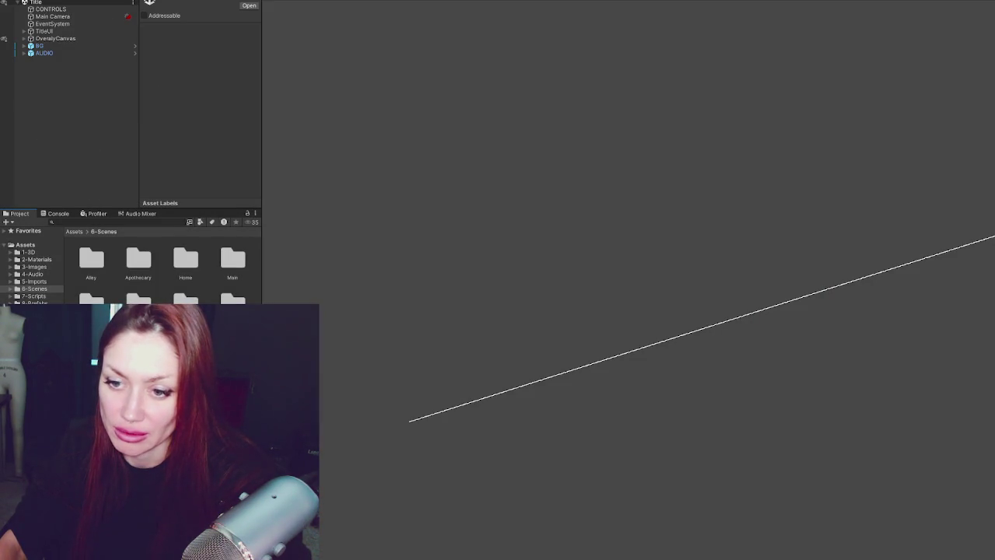
pyautogui.rightClick(85, 118)
pyautogui.click(182, 189)
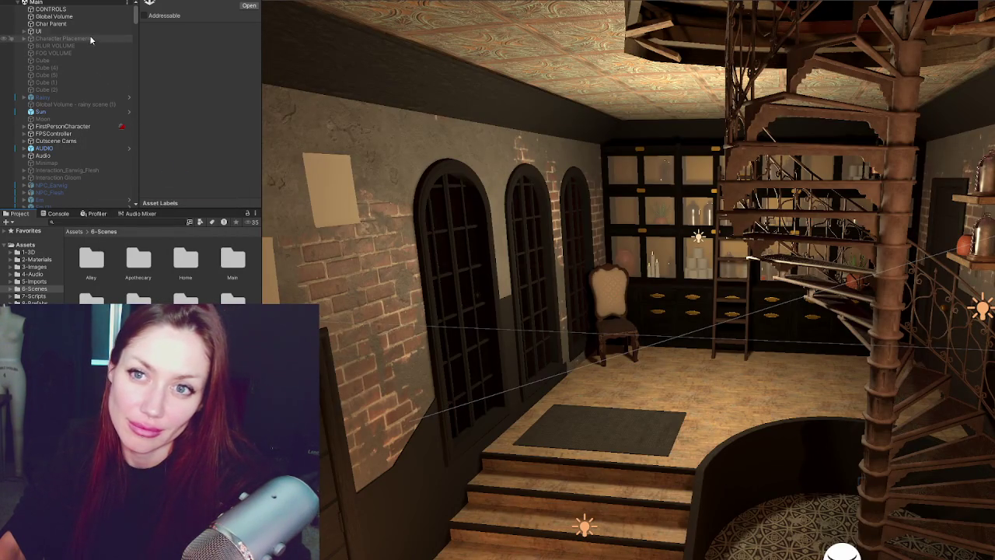
pyautogui.scroll(-5, 67, 154)
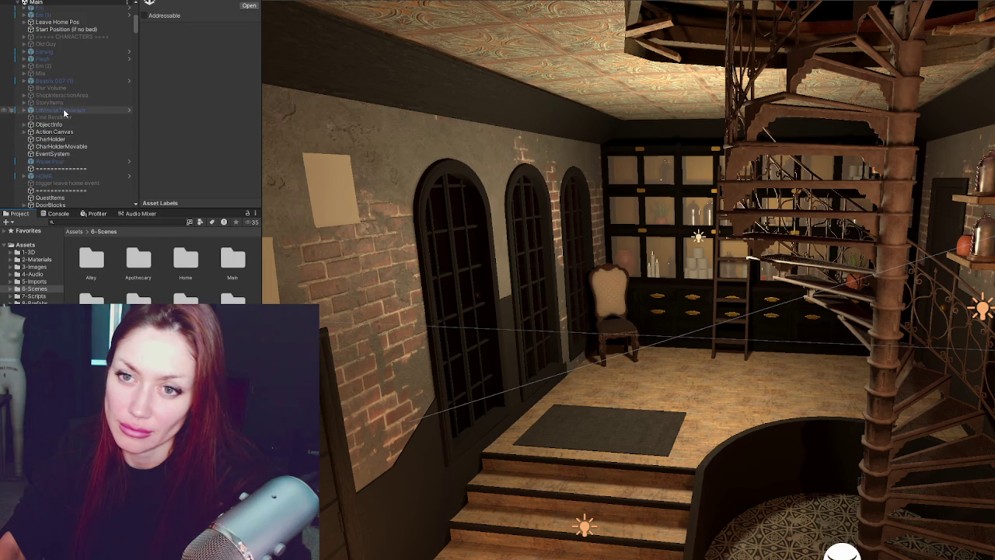
pyautogui.click(17, 3)
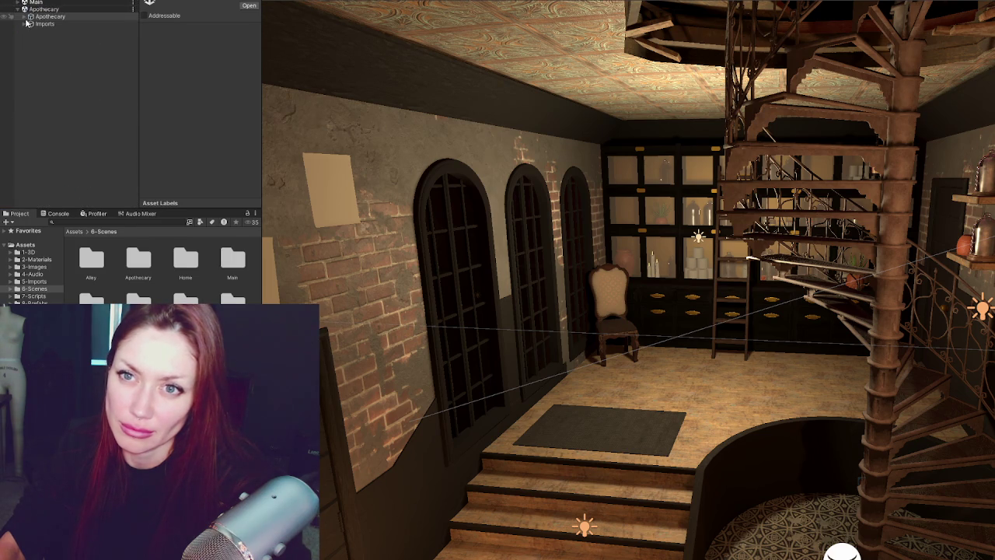
pyautogui.click(24, 17)
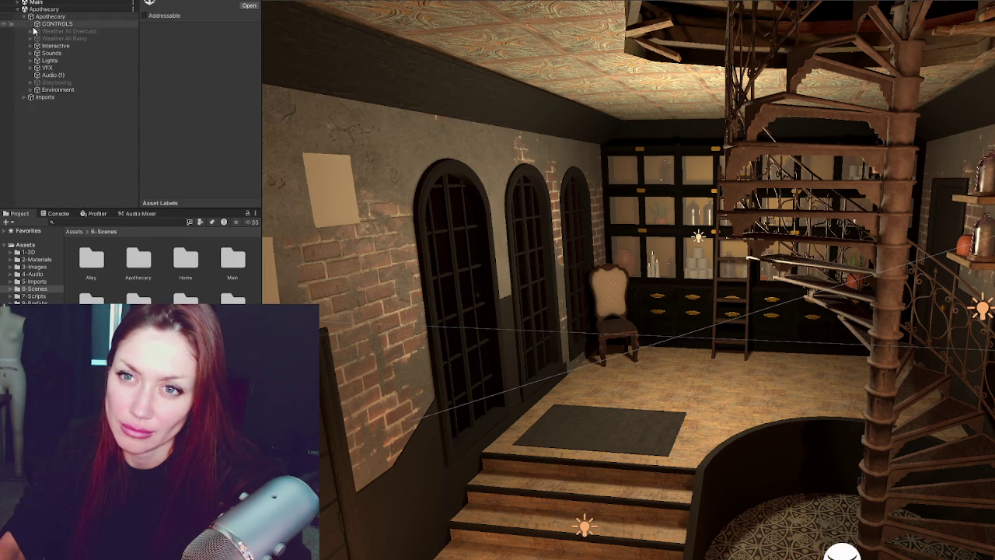
pyautogui.click(32, 89)
pyautogui.click(62, 98)
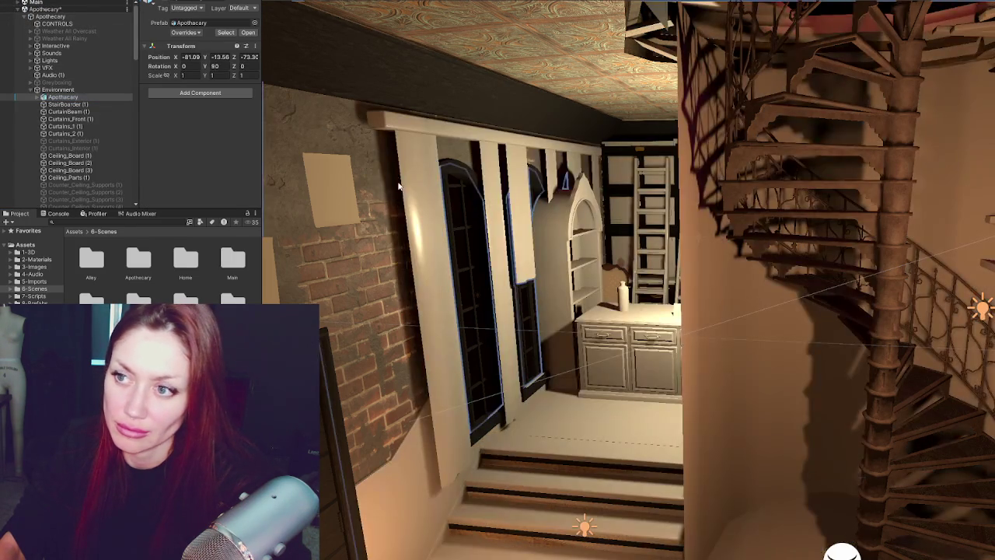
# - Deactivate the parent Apothecary blockout prefab so the furnished room shows around the curtains
pyautogui.click(406, 137)
pyautogui.keyDown('shift'); pyautogui.click(400, 128); pyautogui.keyUp('shift')
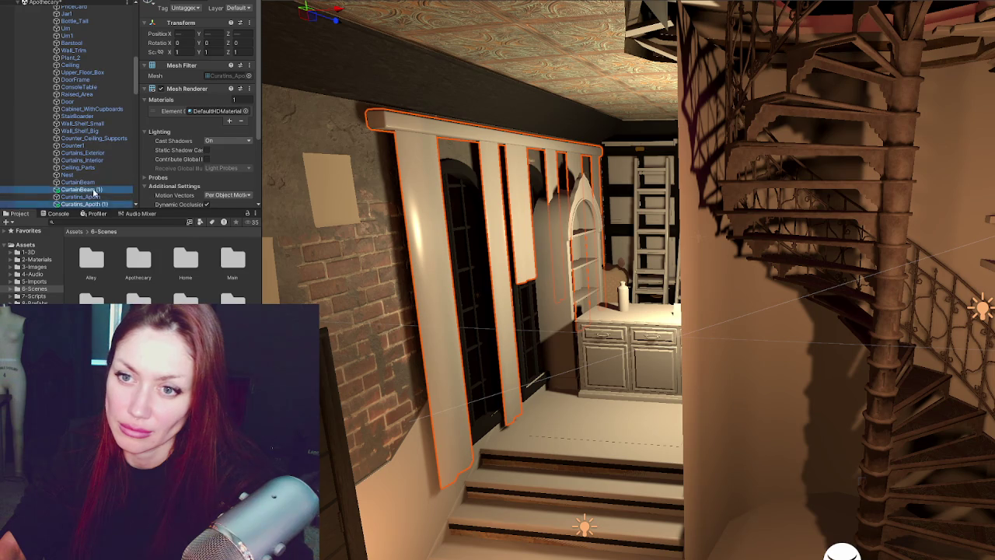
pyautogui.scroll(-3, 95, 192)
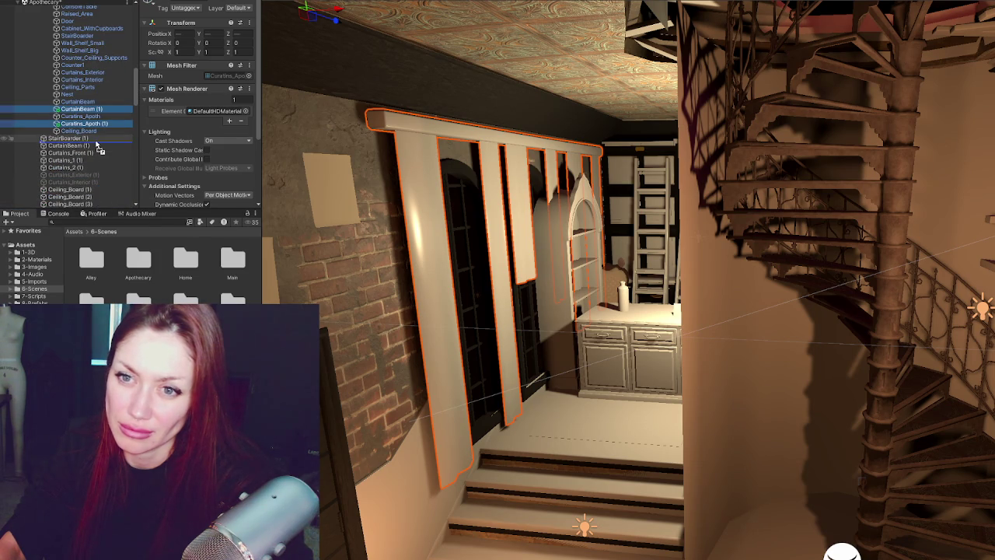
pyautogui.scroll(5, 97, 136)
pyautogui.scroll(5, 70, 62)
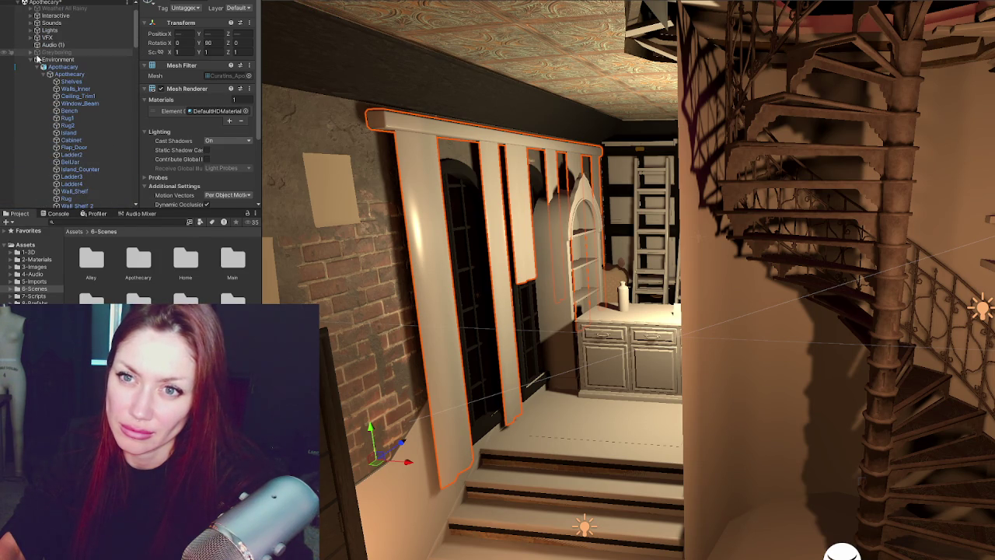
pyautogui.scroll(2, 46, 70)
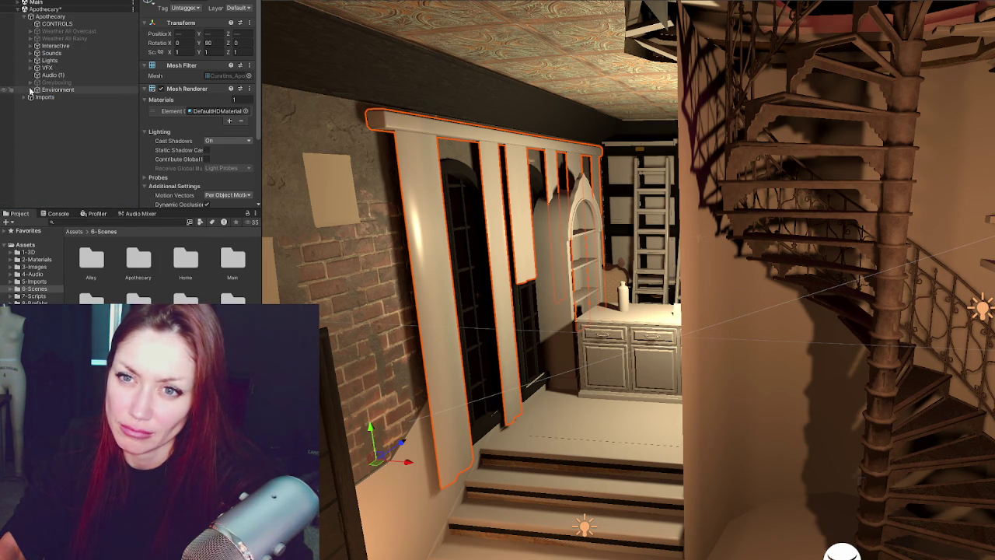
pyautogui.click(67, 104)
pyautogui.click(64, 96)
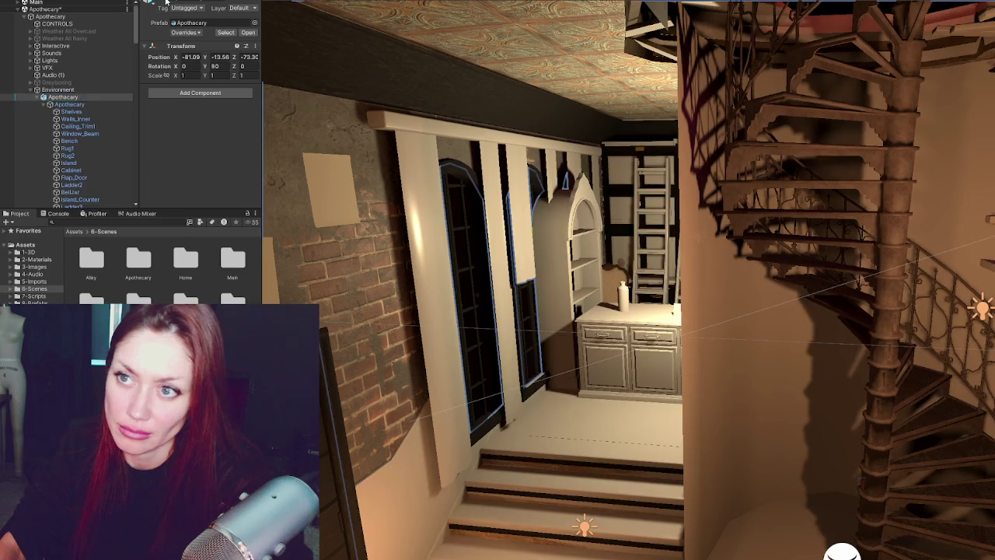
pyautogui.click(165, 1)
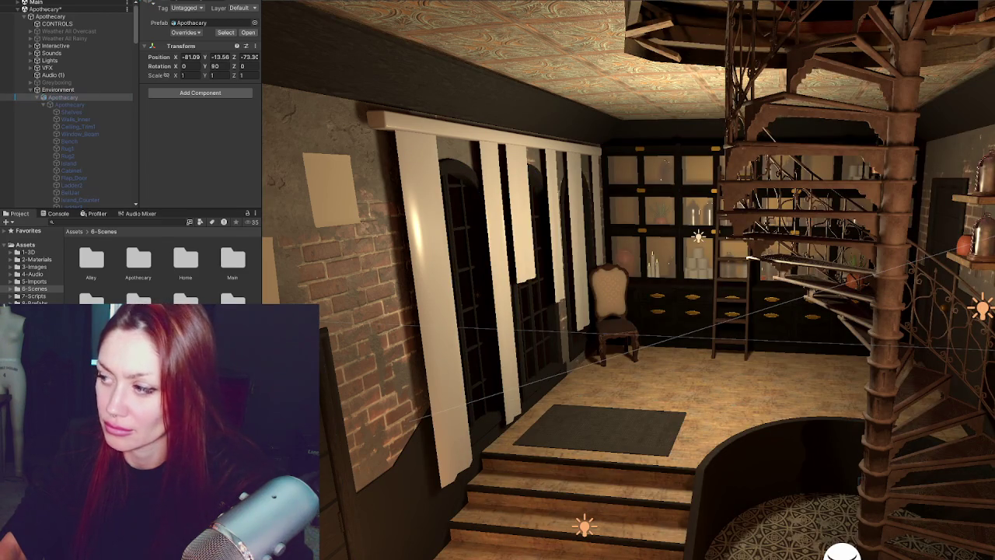
pyautogui.click(766, 402)
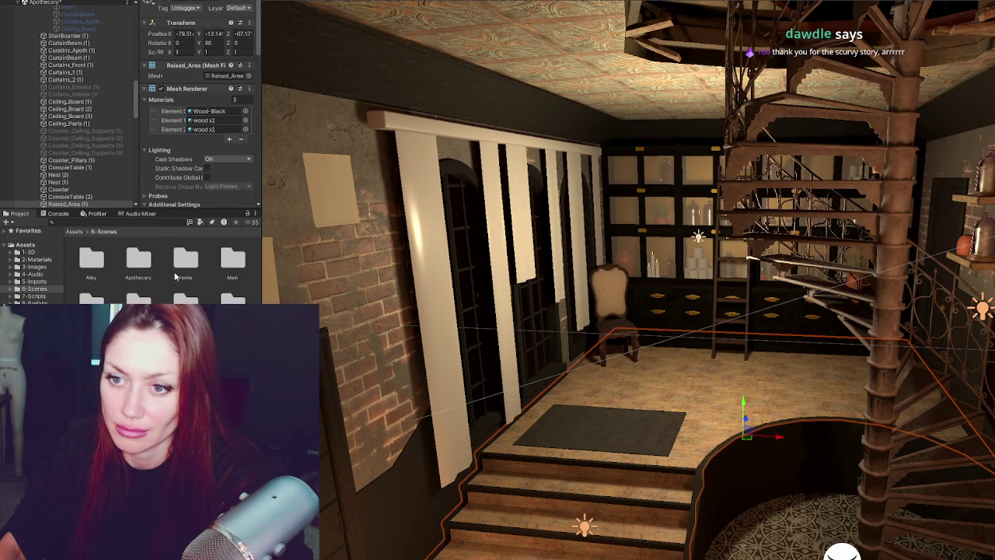
# - Search the project for 'fabric' and apply woven, linen, then green Fabric materials to the curtain strips
pyautogui.scroll(-4, 179, 177)
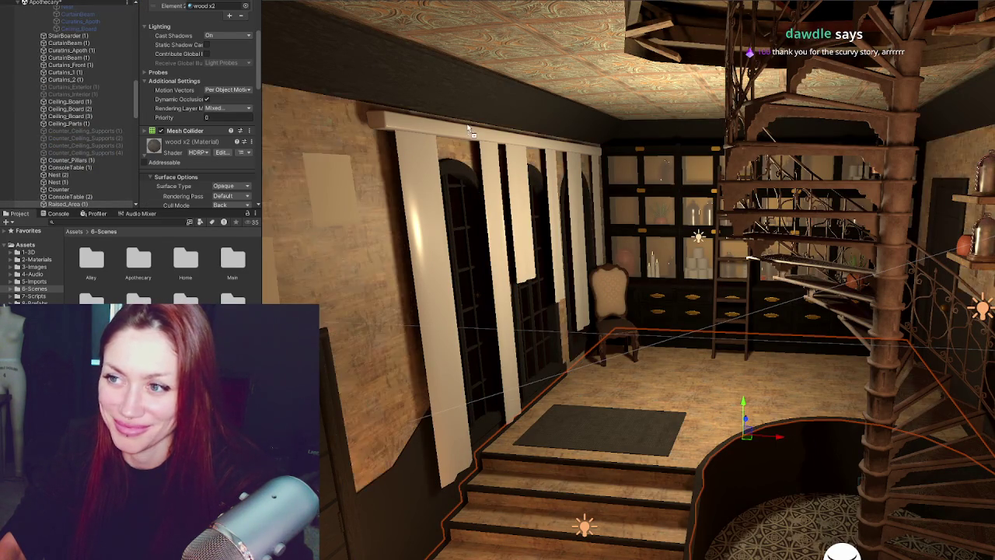
pyautogui.click(159, 222)
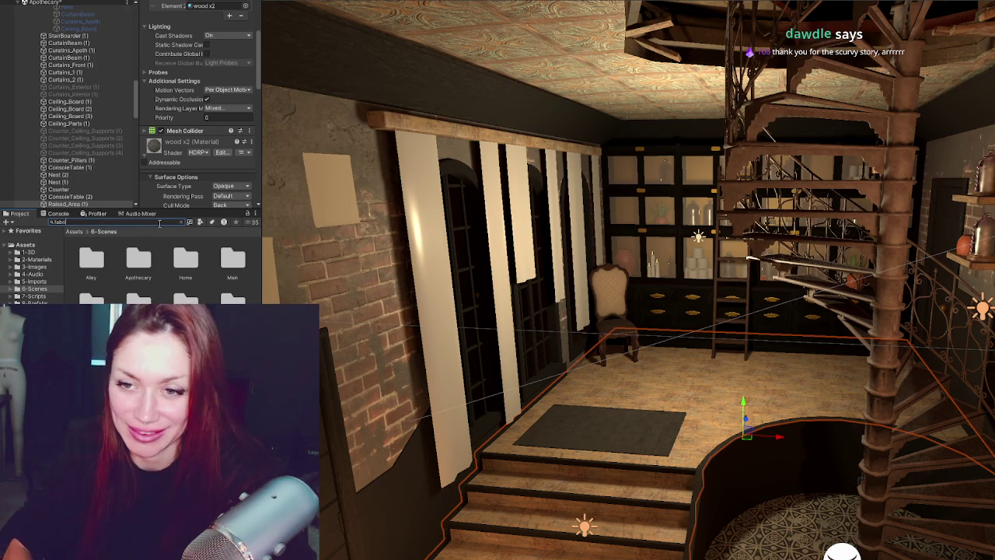
pyautogui.write('fabric')
pyautogui.moveTo(136, 297); pyautogui.dragTo(440, 309)
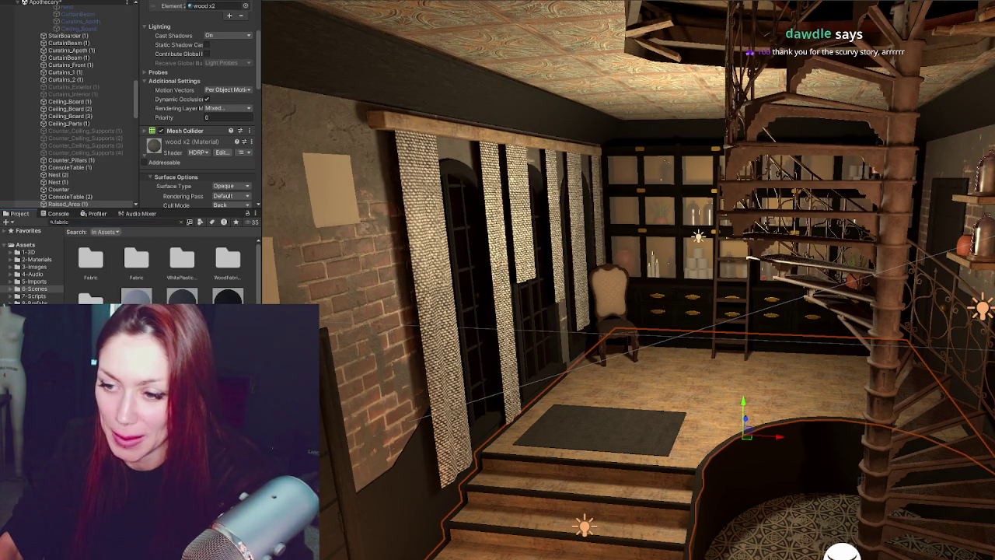
pyautogui.moveTo(182, 297); pyautogui.dragTo(448, 417)
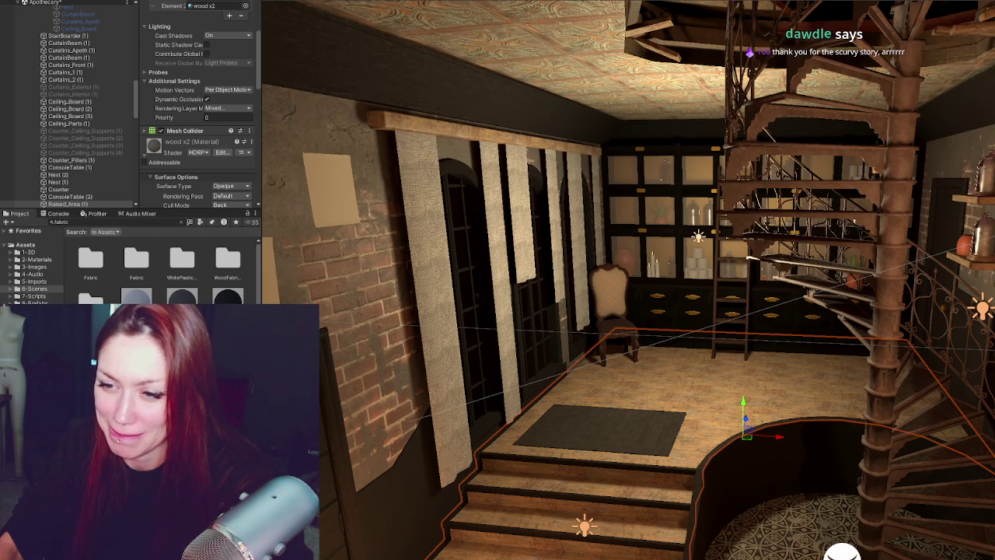
pyautogui.moveTo(455, 403); pyautogui.dragTo(623, 409, button='right')
pyautogui.moveTo(470, 399)
pyautogui.mouseDown(button='right')
pyautogui.moveTo(741, 350)
pyautogui.moveTo(700, 342)
pyautogui.mouseUp(button='right')
pyautogui.click(478, 258)
pyautogui.keyDown('ctrl'); pyautogui.click(460, 254); pyautogui.keyUp('ctrl')
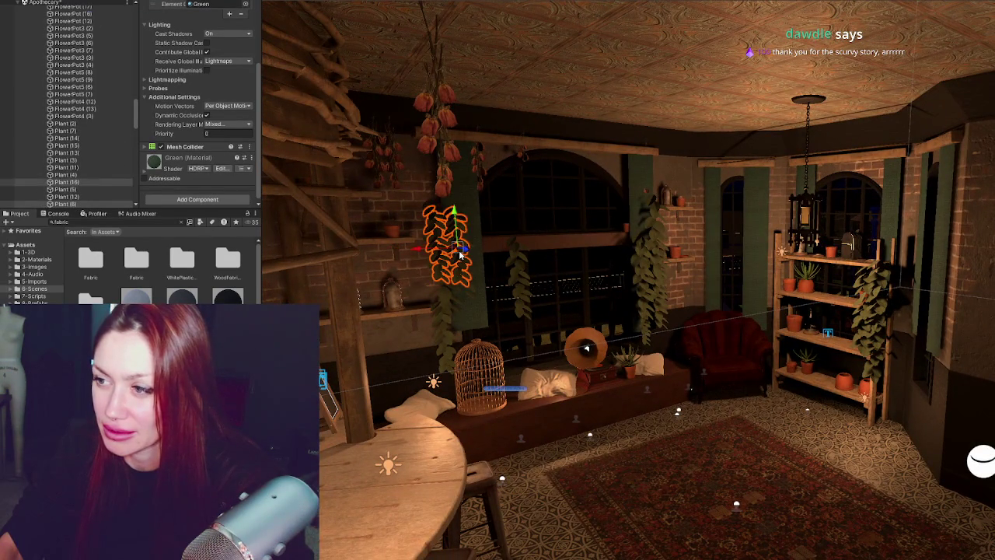
pyautogui.click(477, 306)
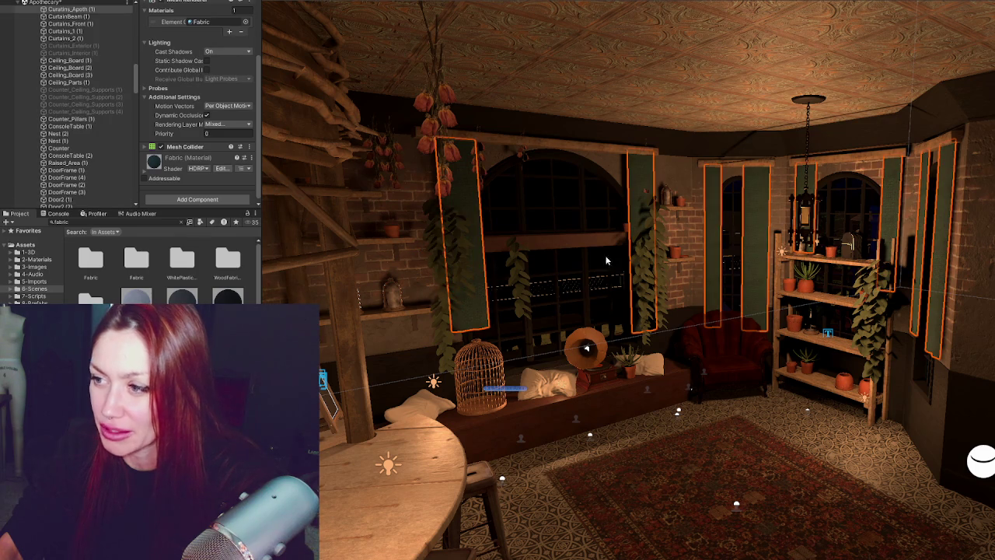
pyautogui.click(336, 506)
pyautogui.moveTo(337, 506); pyautogui.dragTo(342, 497, button='right')
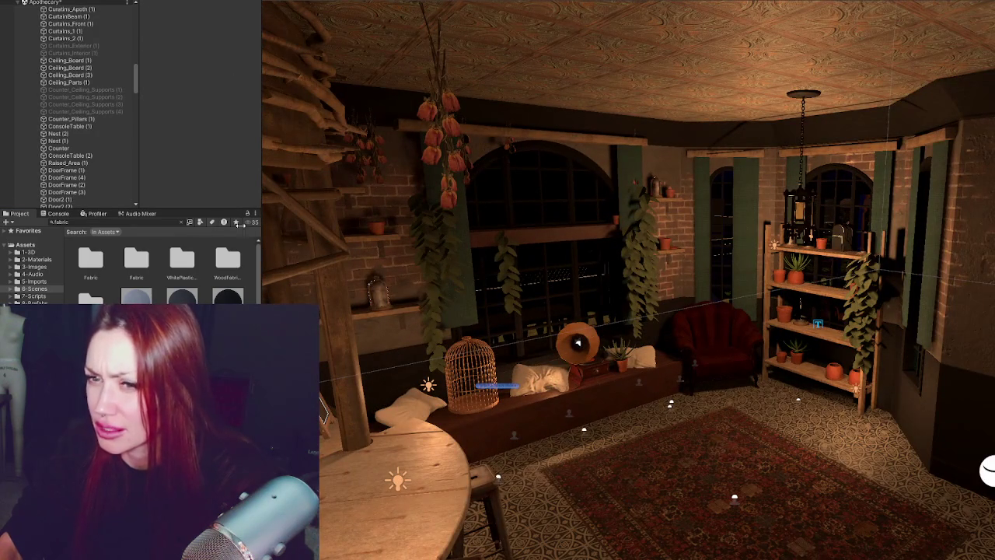
pyautogui.scroll(10, 70, 101)
pyautogui.scroll(5, 70, 101)
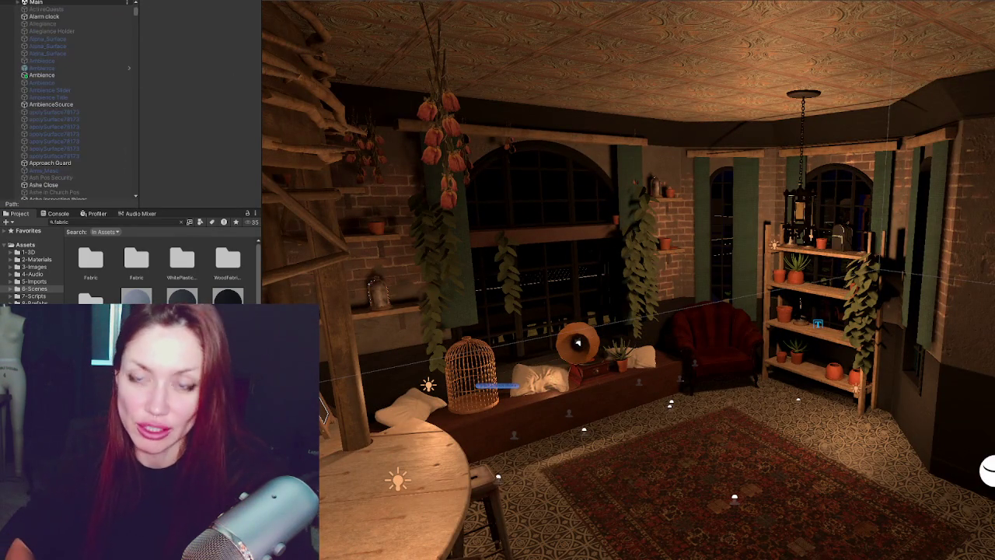
pyautogui.scroll(-10, 101, 46)
pyautogui.scroll(-5, 88, 84)
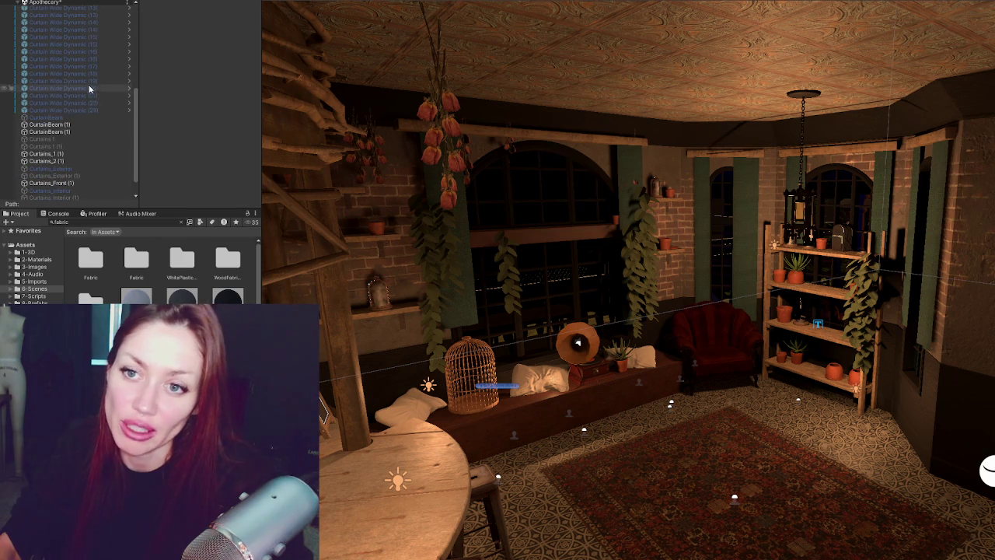
pyautogui.click(93, 118)
pyautogui.scroll(-3, 93, 113)
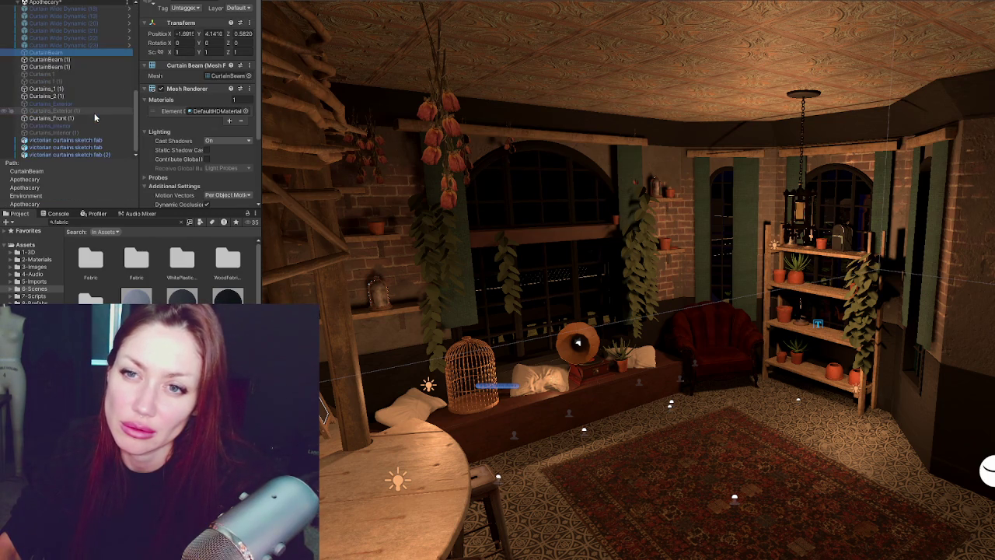
pyautogui.click(78, 126)
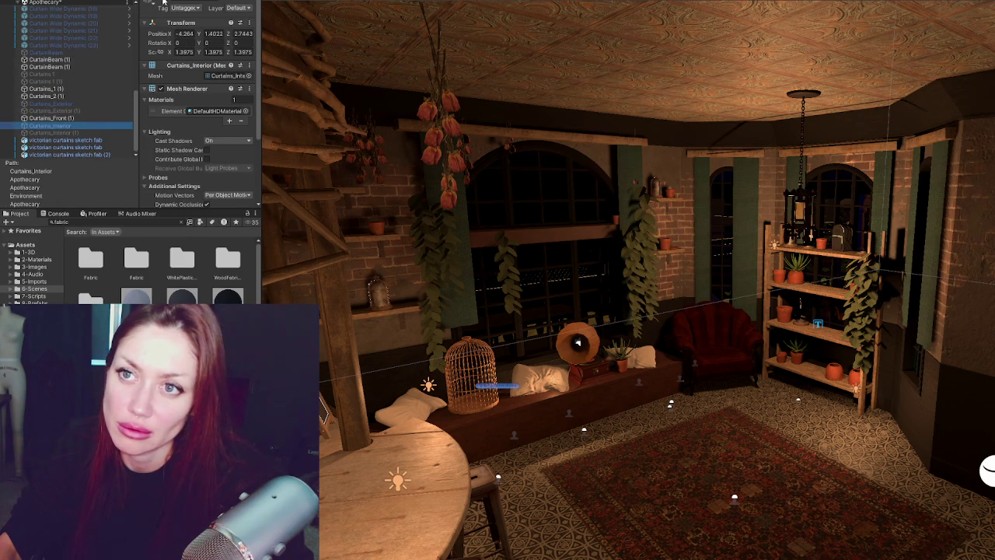
pyautogui.doubleClick(89, 96)
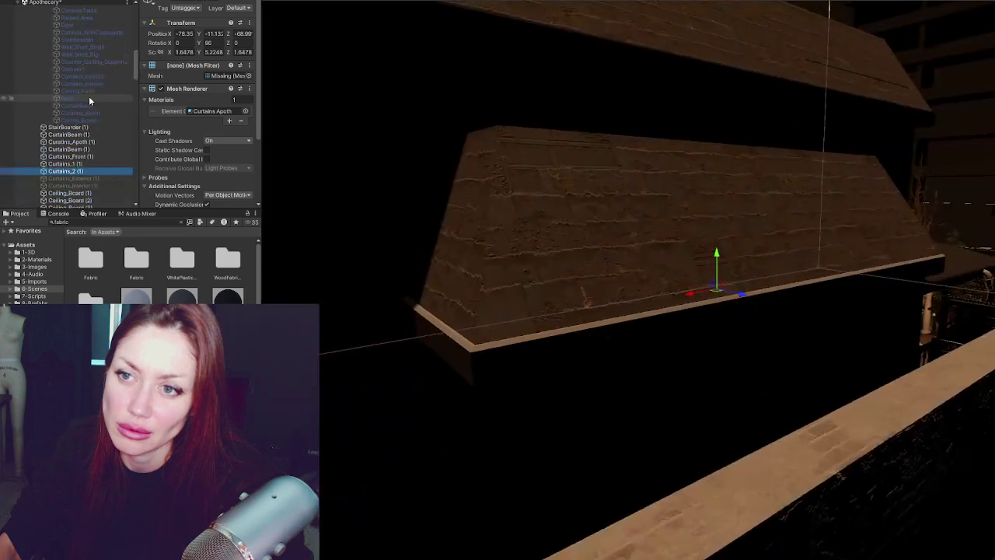
pyautogui.scroll(5, 97, 105)
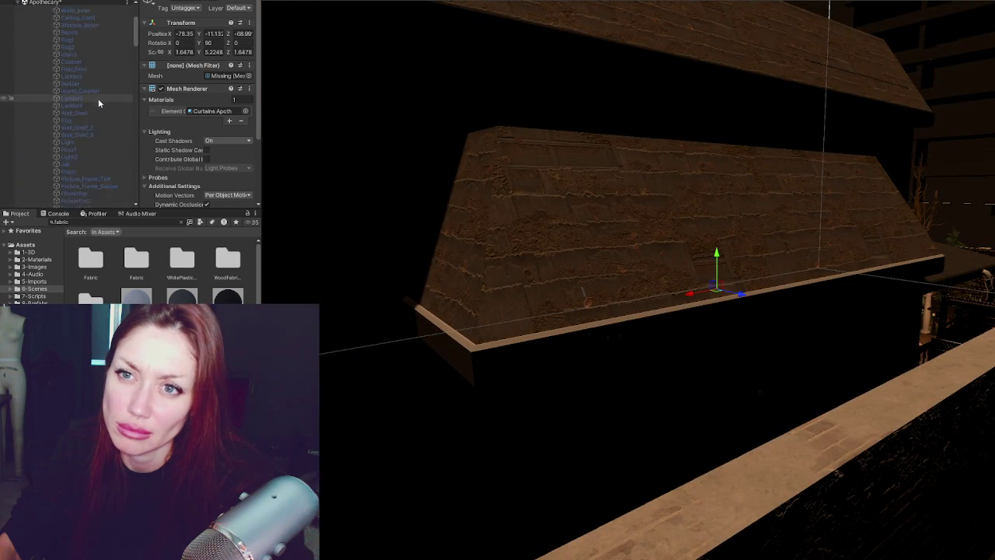
pyautogui.scroll(5, 98, 98)
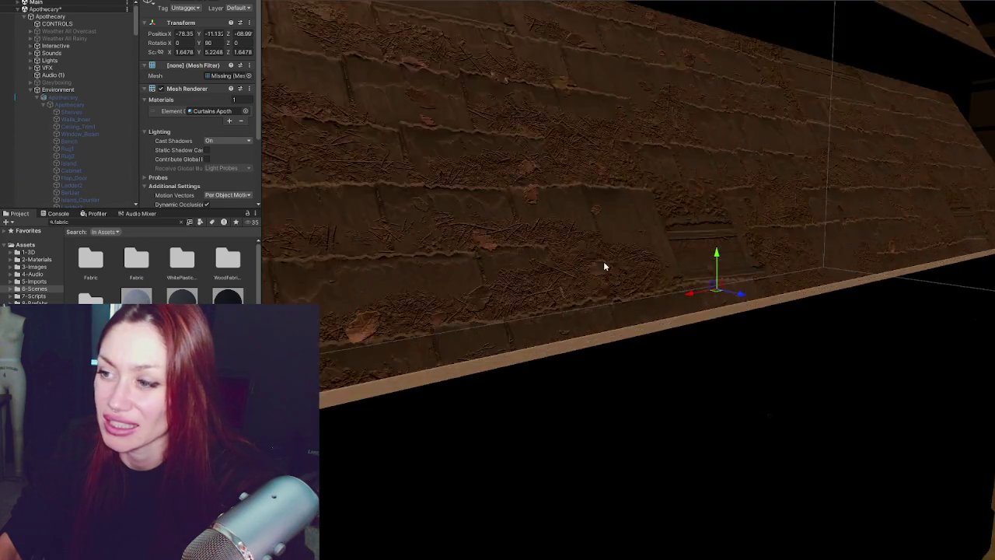
pyautogui.moveTo(604, 267)
pyautogui.keyDown('alt'); pyautogui.mouseDown()
pyautogui.moveTo(544, 257)
pyautogui.moveTo(954, 265)
pyautogui.moveTo(559, 253)
pyautogui.moveTo(684, 260)
pyautogui.moveTo(374, 263)
pyautogui.moveTo(554, 278)
pyautogui.mouseUp(); pyautogui.keyUp('alt')
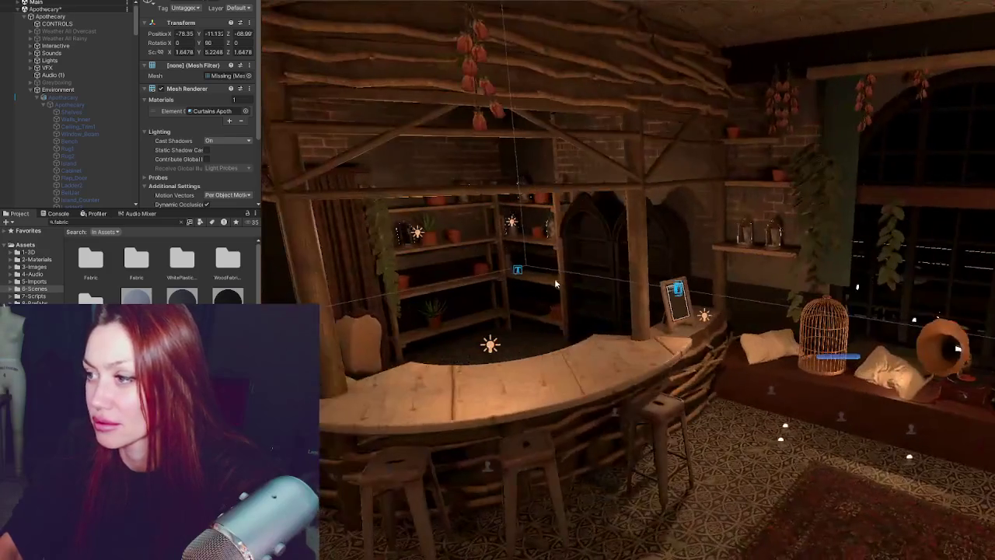
# - Add a Cloth component to the Curatins_Apoth curtain strips
pyautogui.click(838, 278)
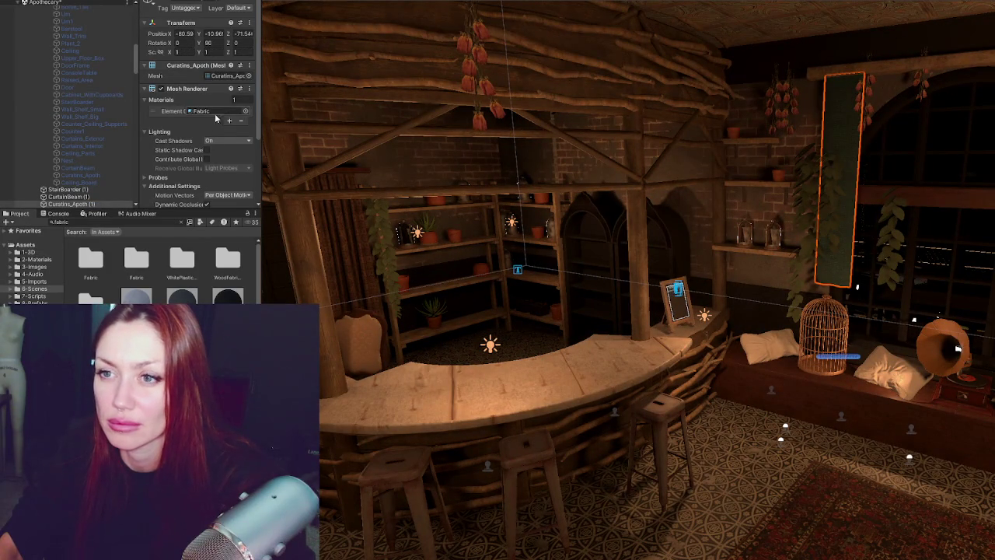
pyautogui.scroll(-3, 218, 119)
pyautogui.click(186, 196)
pyautogui.click(183, 229)
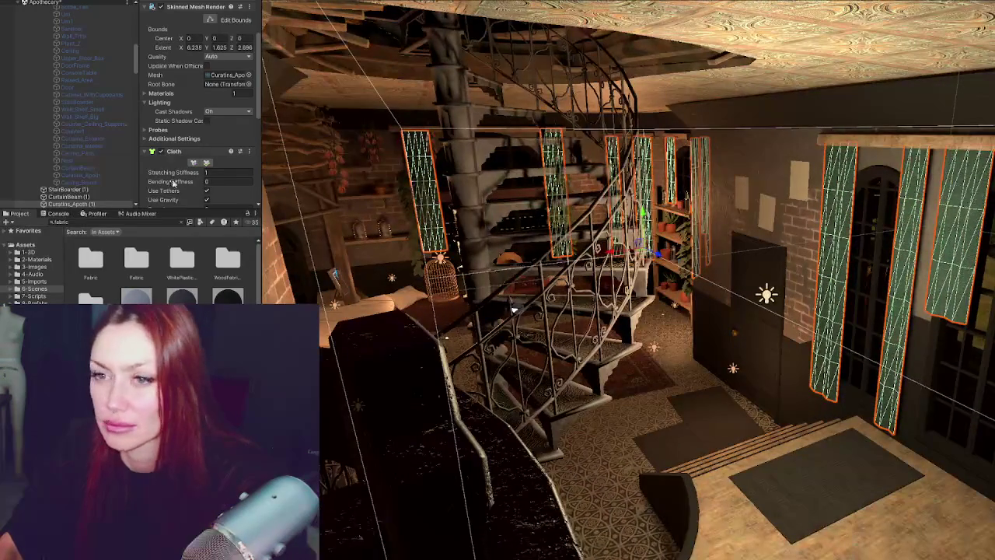
# - Select the top row of curtain vertices and pin them with Max Distance 0
pyautogui.click(195, 162)
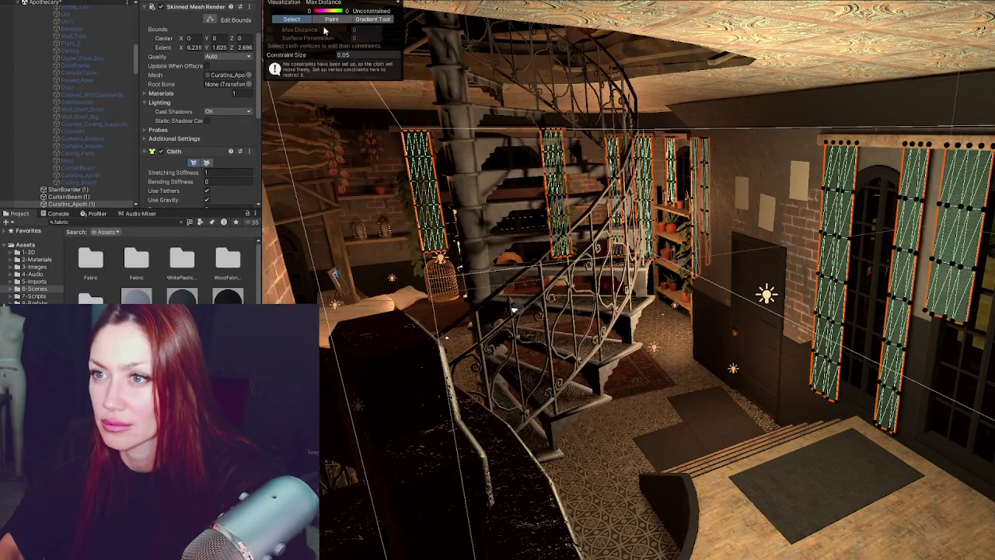
pyautogui.moveTo(325, 30); pyautogui.dragTo(332, 70)
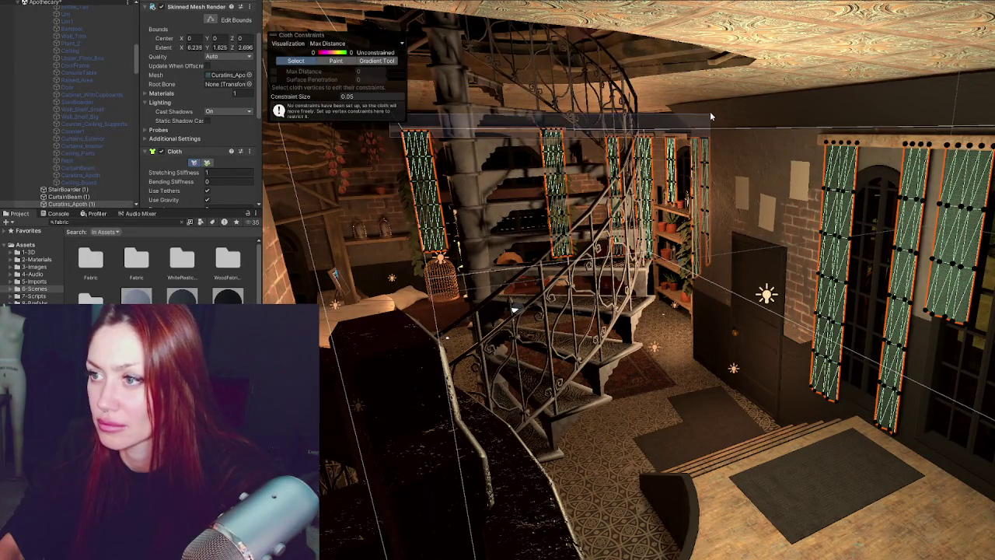
pyautogui.moveTo(390, 129); pyautogui.dragTo(710, 115)
pyautogui.moveTo(513, 309)
pyautogui.mouseDown(button='right')
pyautogui.moveTo(544, 311)
pyautogui.moveTo(509, 313)
pyautogui.mouseUp(button='right')
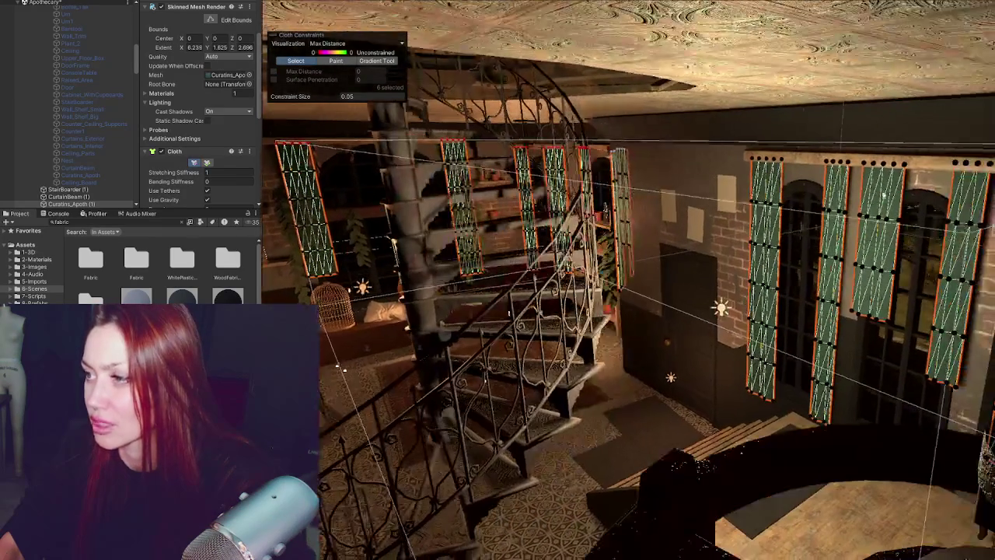
pyautogui.moveTo(721, 133); pyautogui.dragTo(994, 201)
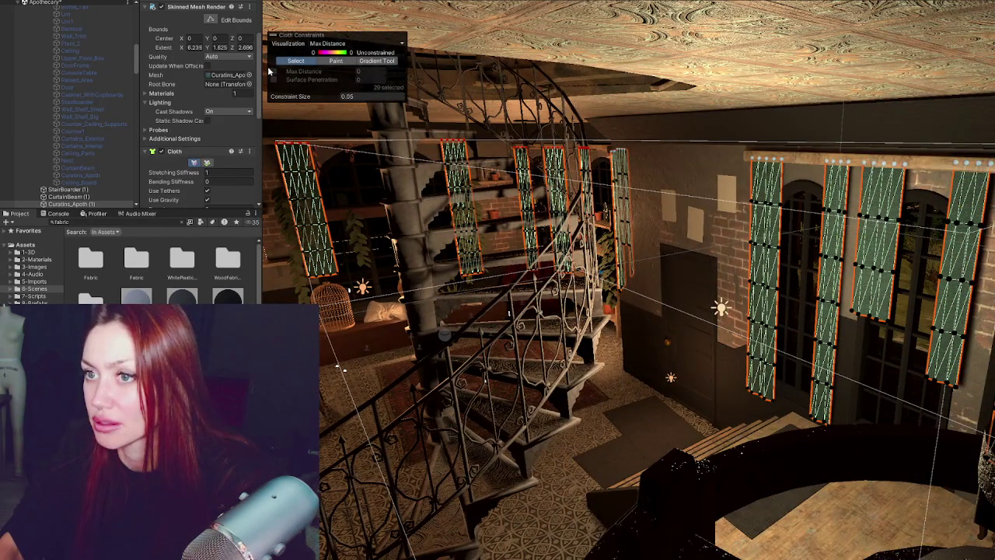
pyautogui.moveTo(404, 233); pyautogui.dragTo(357, 199, button='right')
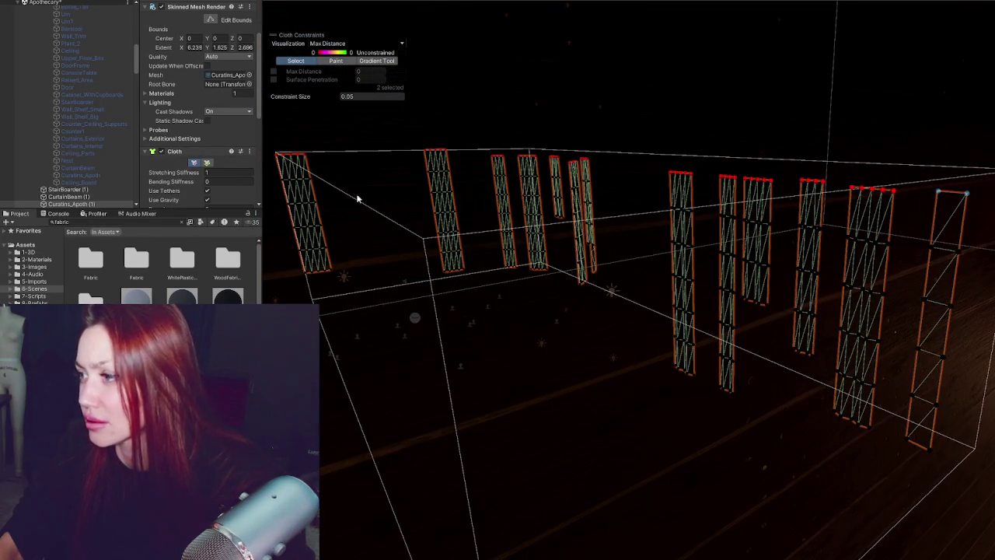
pyautogui.moveTo(290, 79)
pyautogui.mouseDown(button='right')
pyautogui.moveTo(358, 155)
pyautogui.moveTo(891, 173)
pyautogui.mouseUp(button='right')
pyautogui.click(272, 71)
# - Set the cloth's External Acceleration and Random Acceleration both to 0.3
pyautogui.moveTo(544, 310)
pyautogui.mouseDown(button='right')
pyautogui.moveTo(718, 410)
pyautogui.moveTo(628, 367)
pyautogui.mouseUp(button='right')
pyautogui.scroll(-2, 188, 132)
pyautogui.scroll(-1, 188, 132)
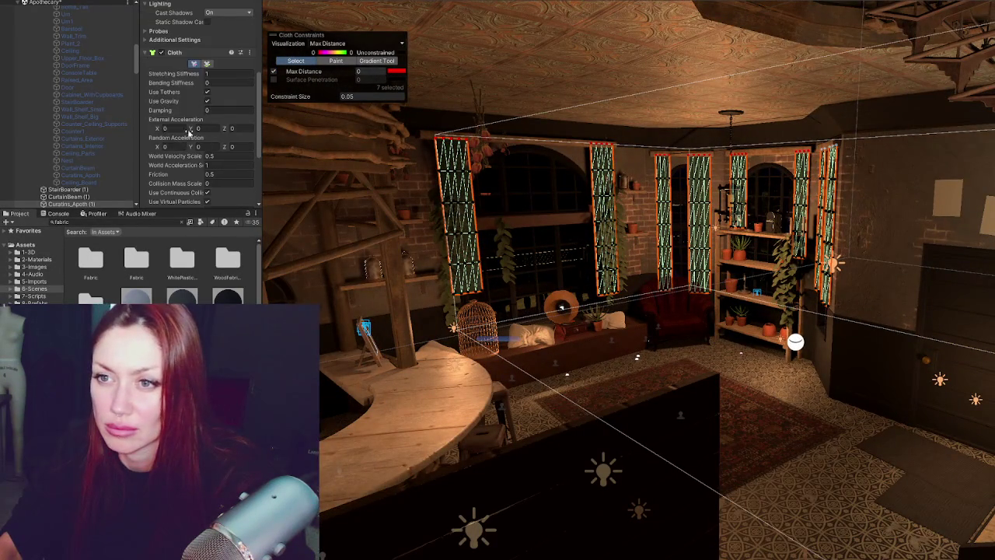
pyautogui.write('0.3')
pyautogui.press('Tab')
pyautogui.press('Tab')
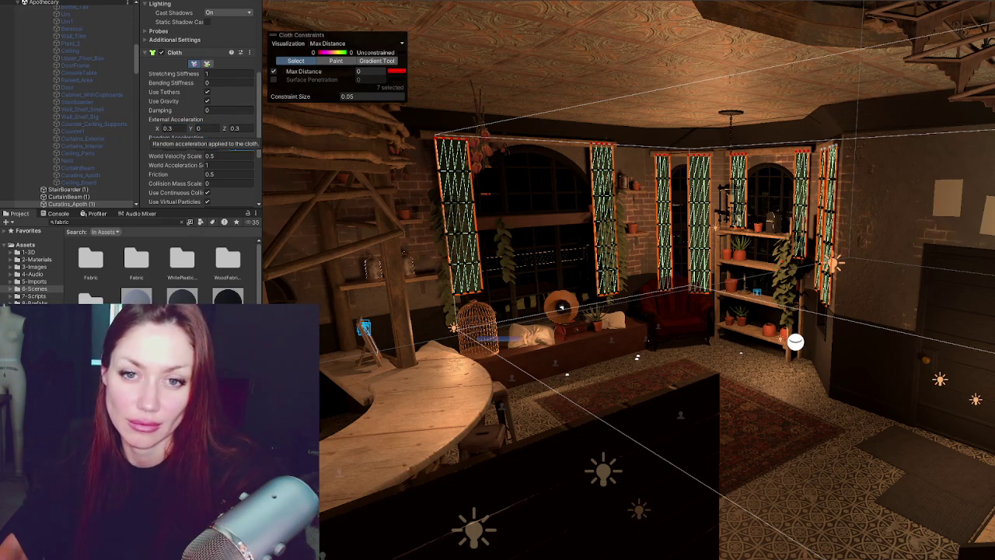
pyautogui.write('0.3')
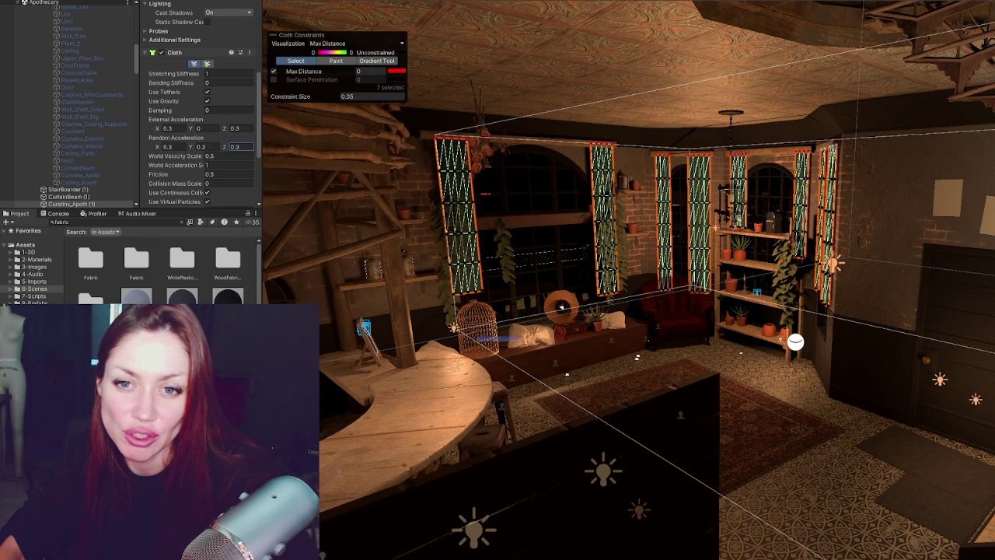
pyautogui.click(34, 288)
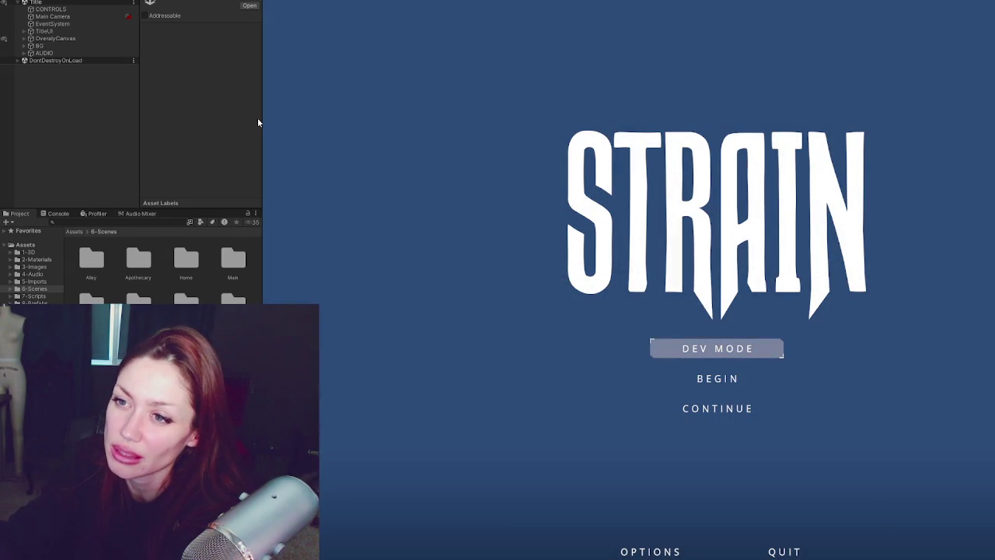
# - Widen the Game view and choose Continue on the STRAIN title screen to load the level
pyautogui.moveTo(258, 122); pyautogui.dragTo(157, 141)
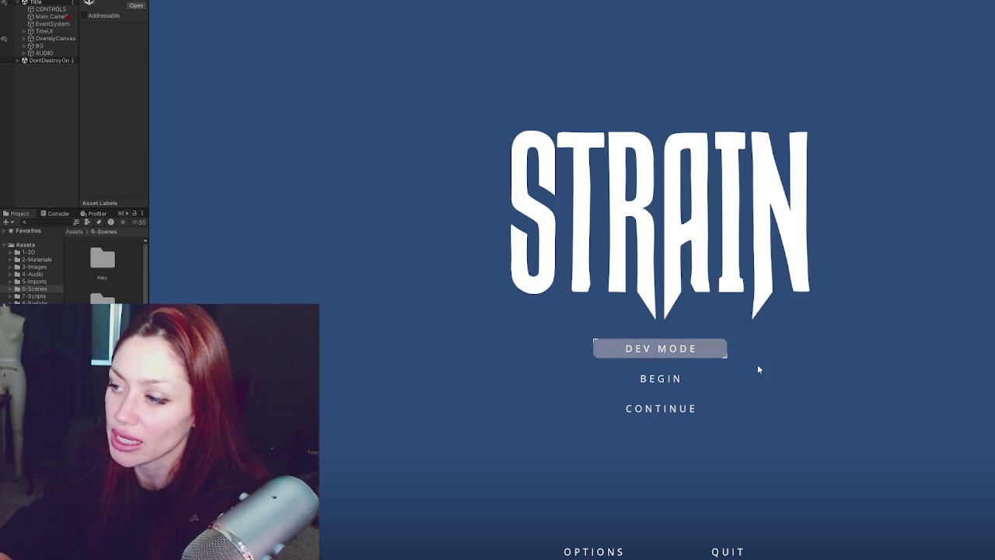
pyautogui.click(673, 412)
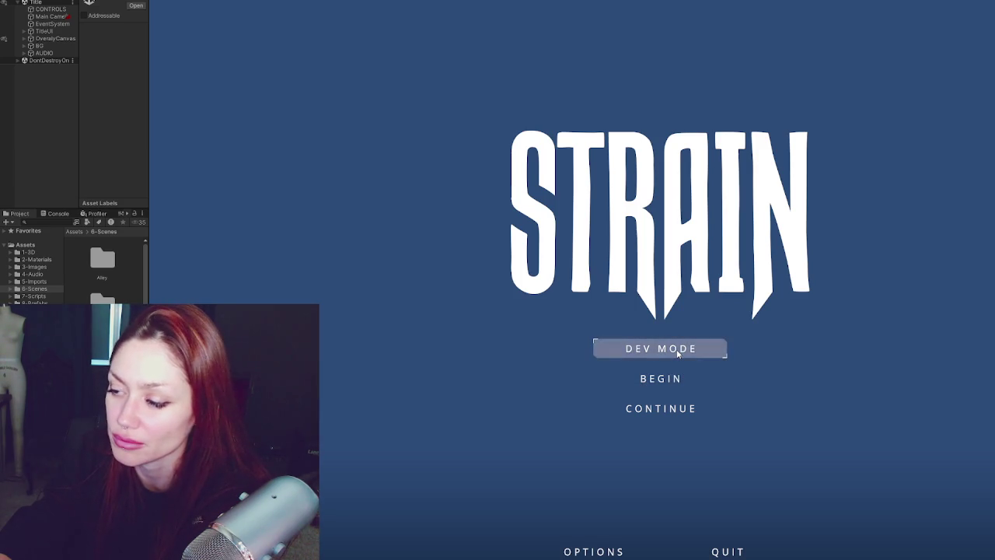
pyautogui.click(666, 406)
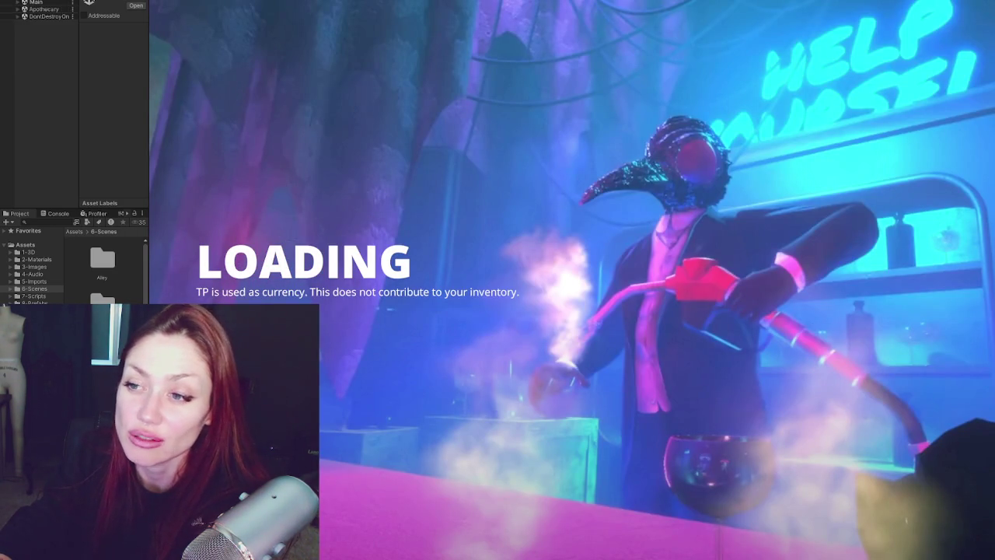
# - Walk past the campfire and stairs up to the lit apothecary house
pyautogui.press('w')
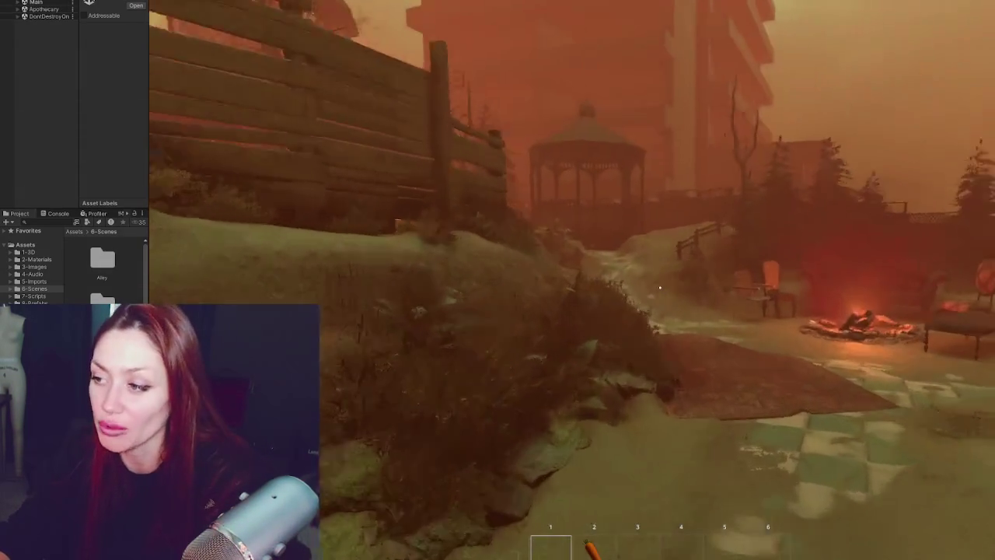
pyautogui.press('2')
pyautogui.press('w')
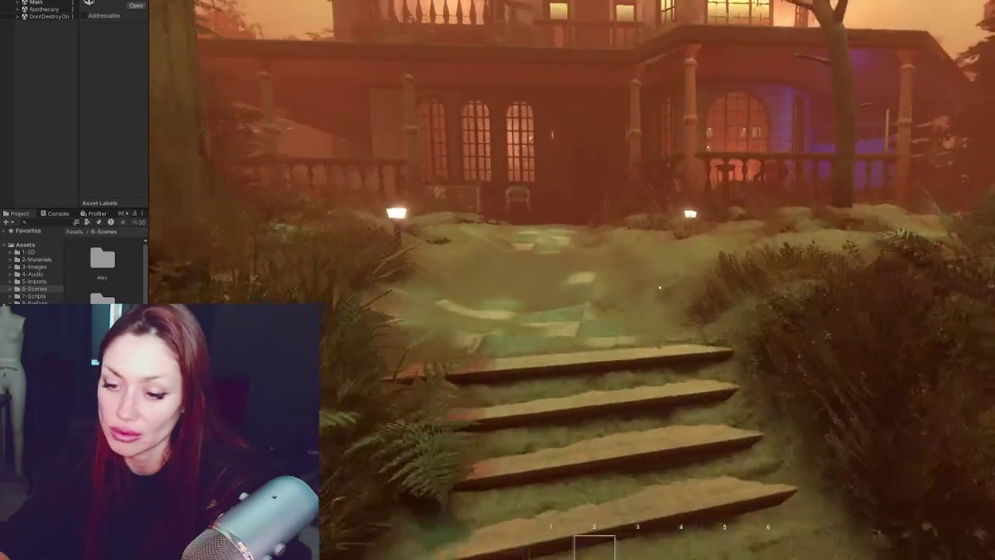
pyautogui.press('w')
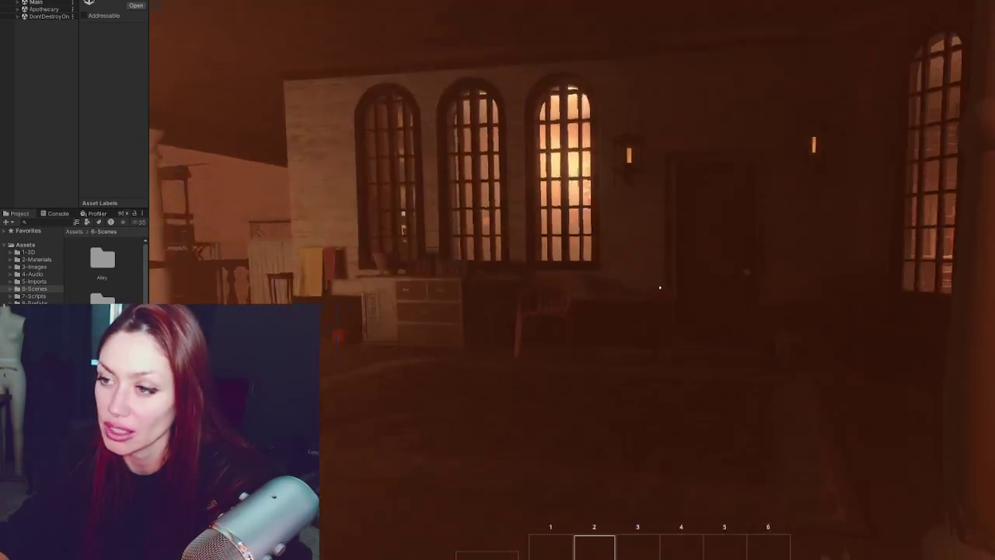
# - Pause the game, disable the apothecary's Door to open the doorway, and resume
pyautogui.press('Escape')
pyautogui.hotkey('ctrl', 'p')
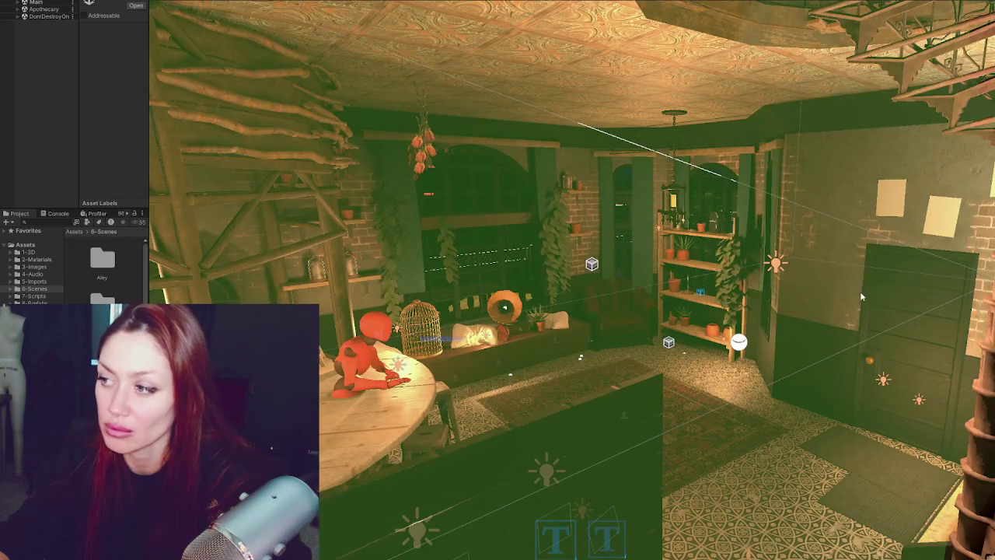
pyautogui.click(879, 298)
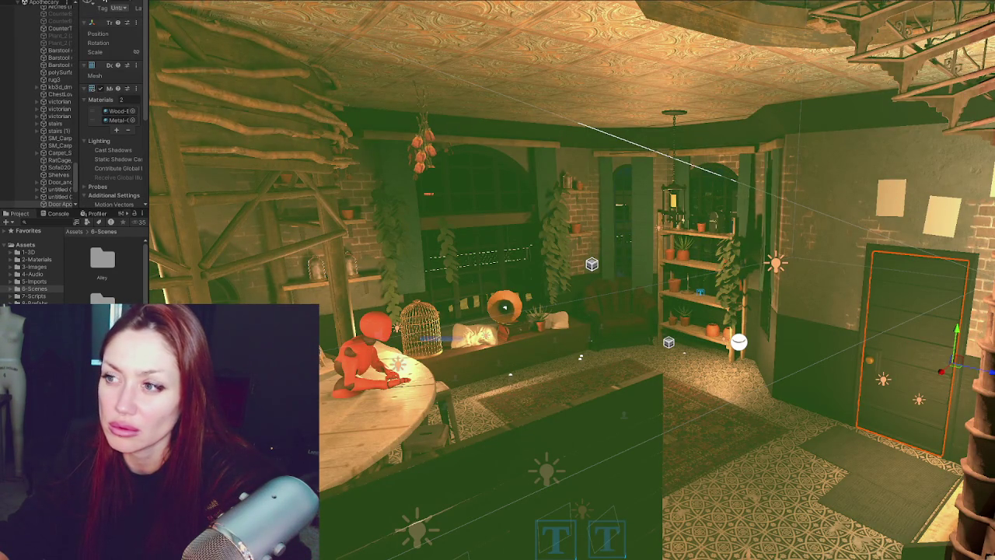
pyautogui.click(105, 3)
pyautogui.hotkey('ctrl', 'p')
pyautogui.press('Escape')
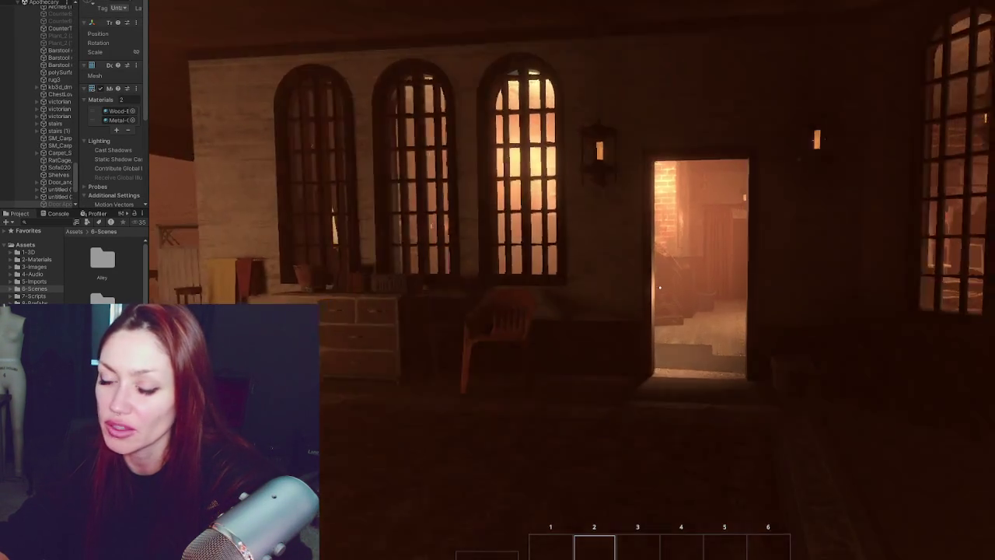
# - Walk through the apothecary interior, checking the windows, shelves and staircase
pyautogui.press('w')
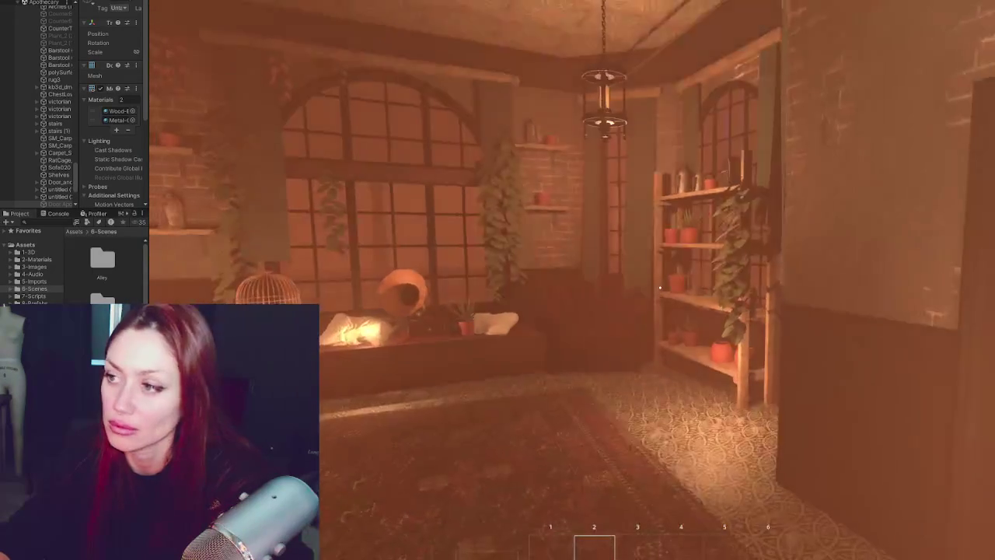
pyautogui.press('w')
pyautogui.press('s')
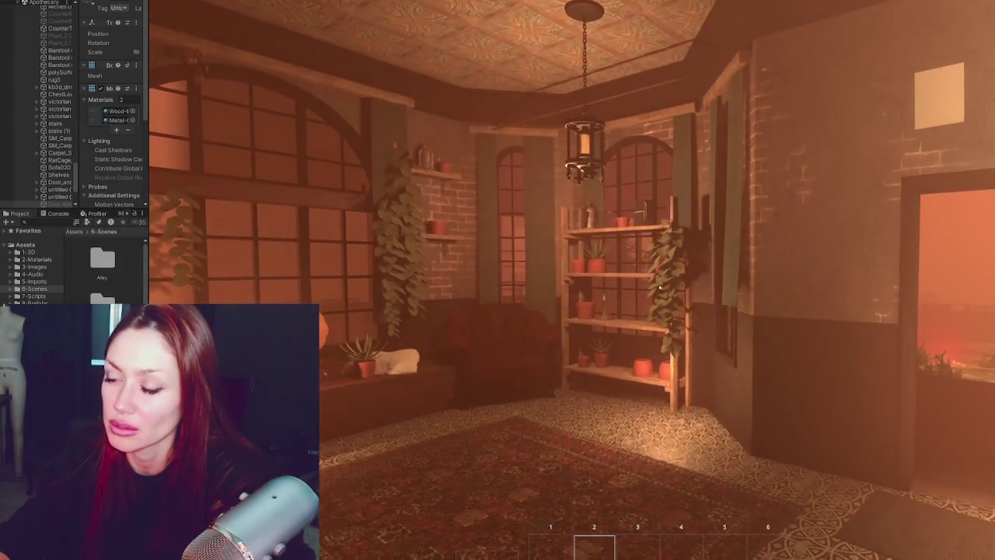
pyautogui.press('s')
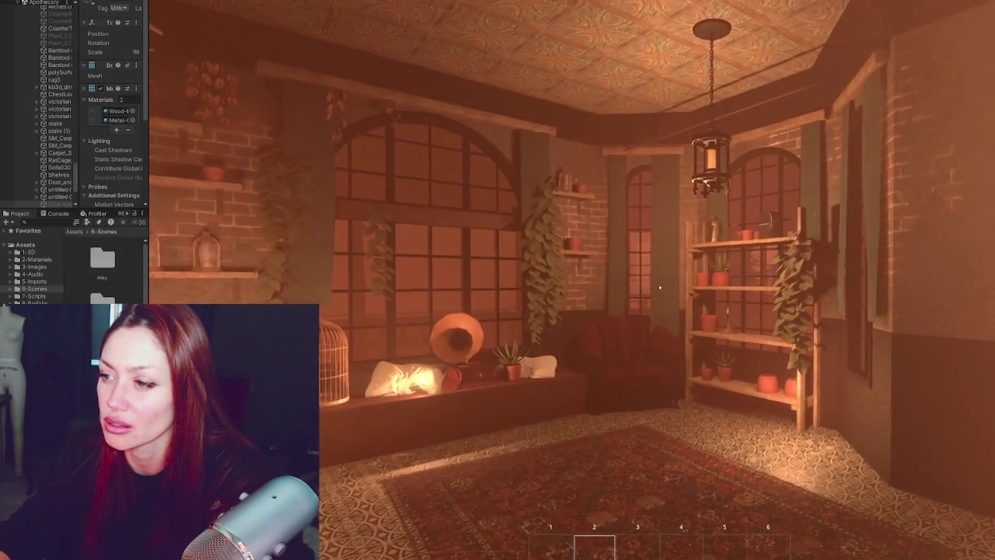
pyautogui.press('s')
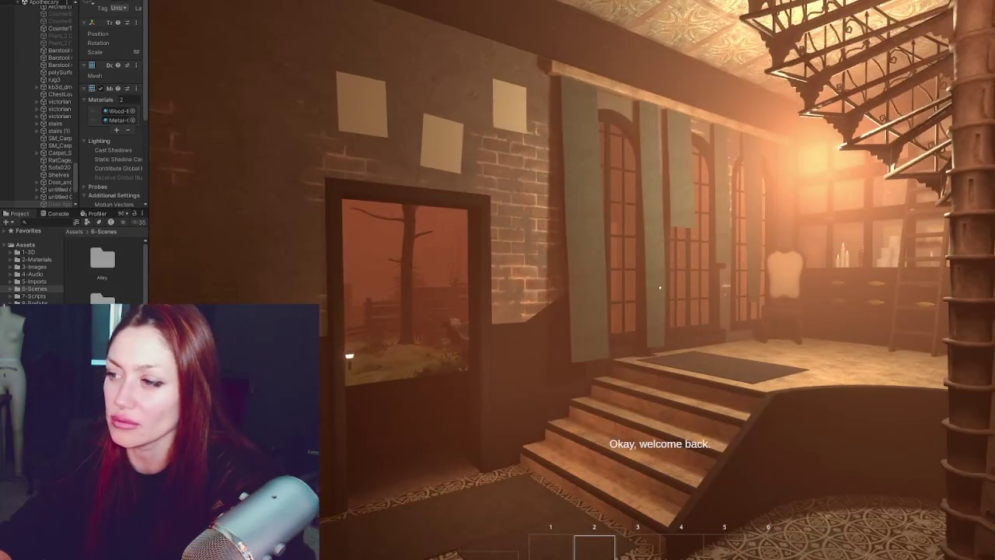
pyautogui.press('s')
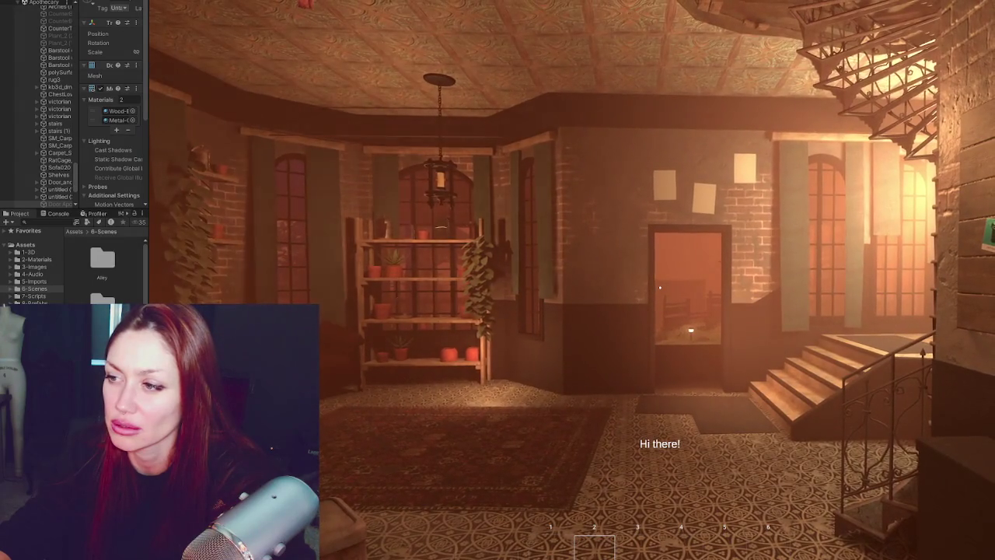
pyautogui.press('a')
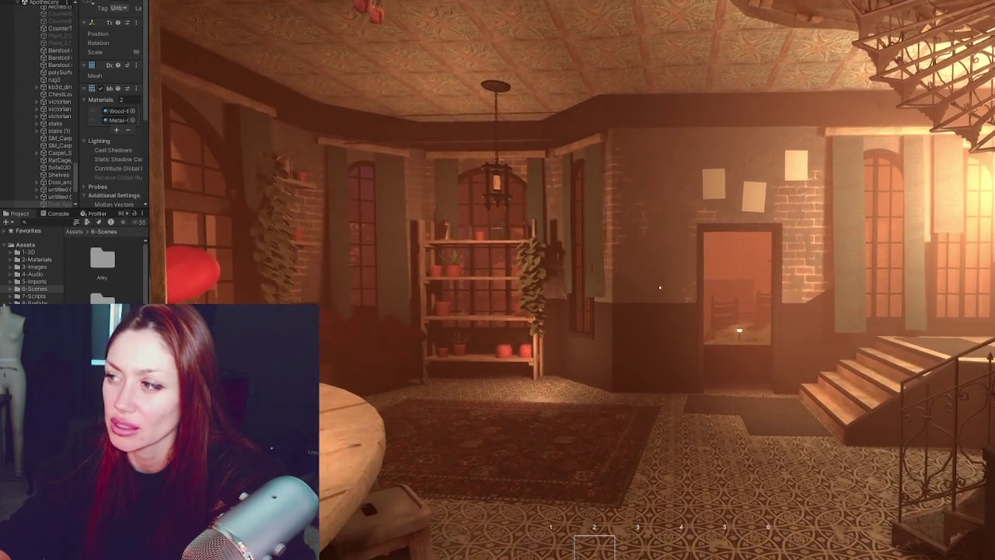
pyautogui.press('w')
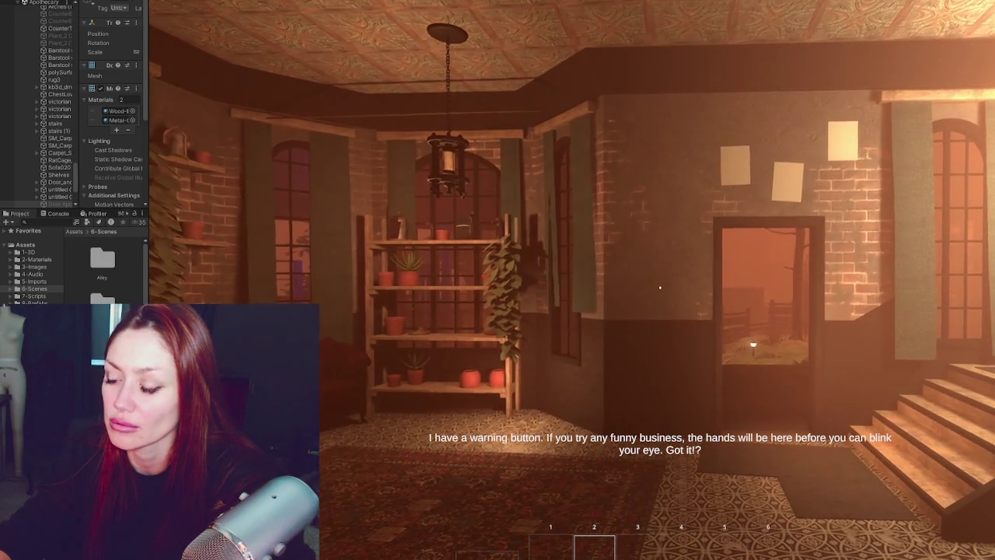
pyautogui.press('w')
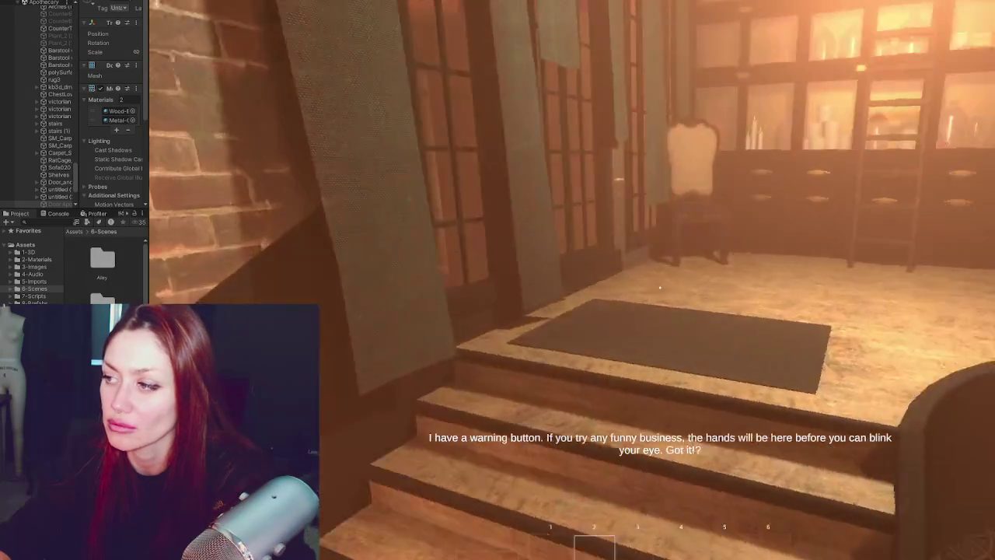
pyautogui.press('Escape')
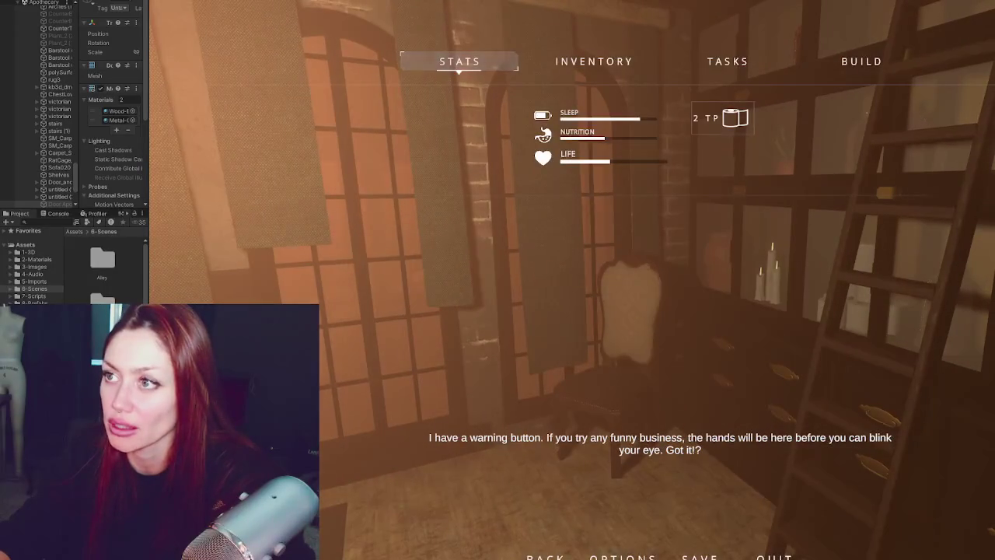
# - Exit Play mode with Ctrl+P to return to the editor
pyautogui.hotkey('ctrl', 'p')
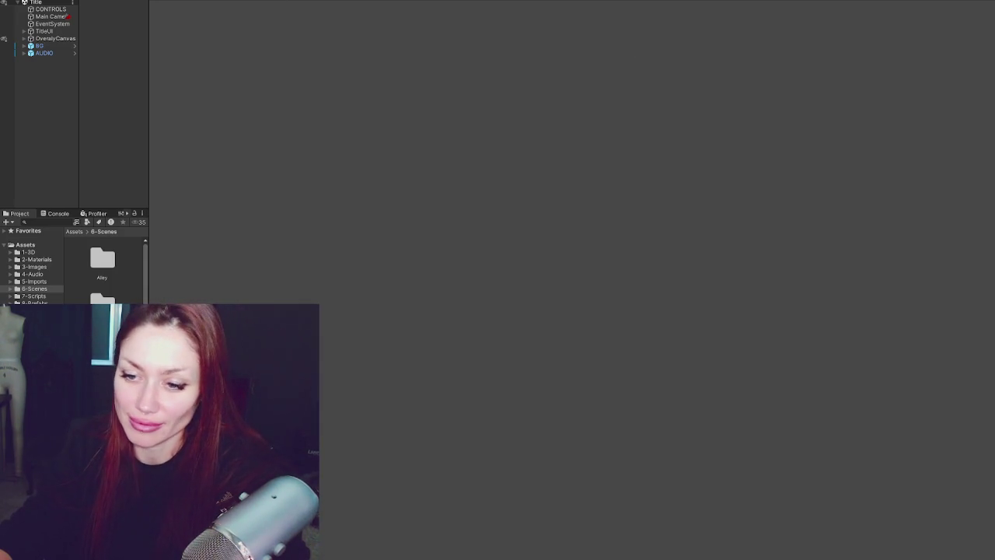
# - Widen the Hierarchy panel and open the Main scene
pyautogui.moveTo(148, 431); pyautogui.dragTo(323, 432)
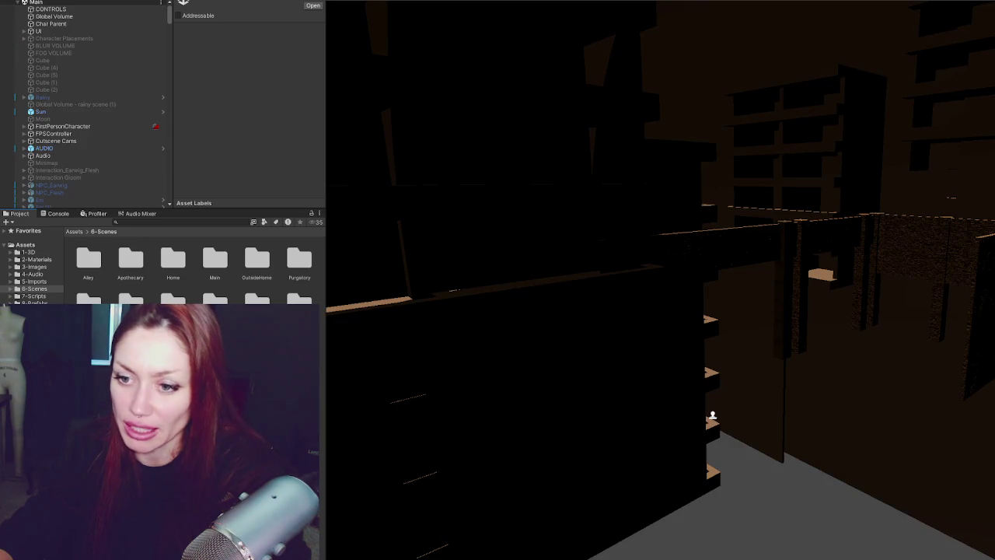
pyautogui.rightClick(162, 77)
pyautogui.rightClick(88, 82)
pyautogui.click(607, 263)
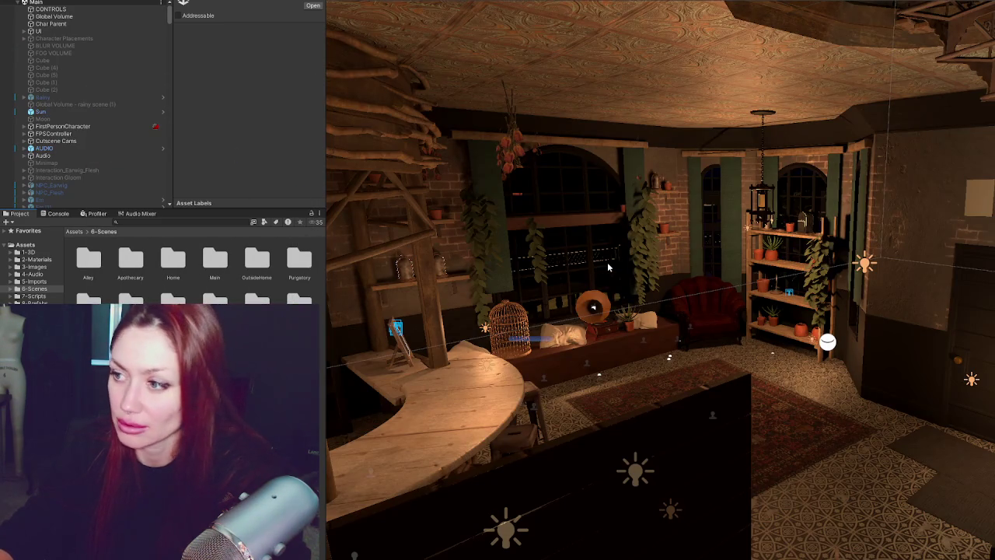
# - Fly the Scene view through the level to the apothecary's spiral staircase
pyautogui.moveTo(702, 267); pyautogui.dragTo(848, 337, button='right')
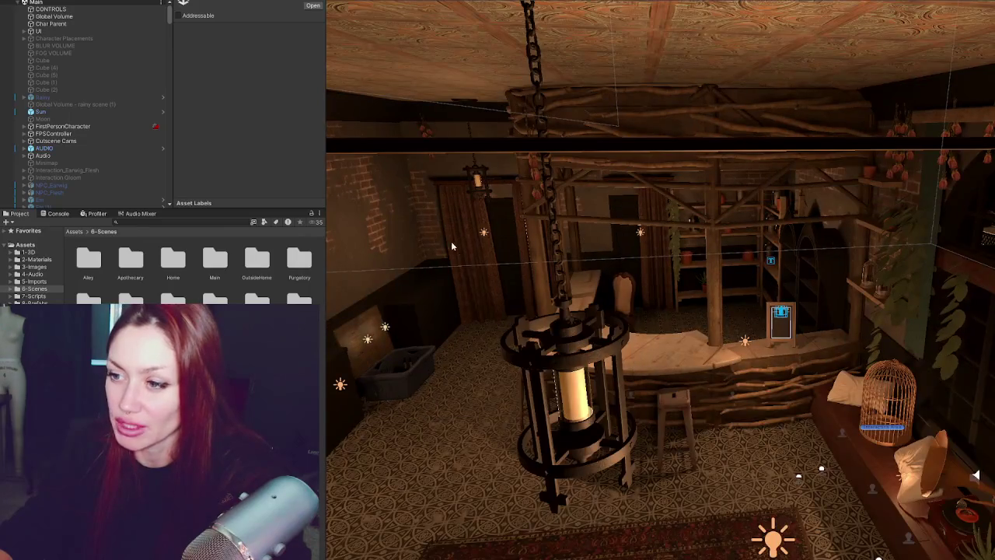
pyautogui.moveTo(451, 243)
pyautogui.mouseDown(button='right')
pyautogui.moveTo(672, 274)
pyautogui.moveTo(453, 314)
pyautogui.moveTo(438, 295)
pyautogui.moveTo(645, 331)
pyautogui.moveTo(647, 199)
pyautogui.moveTo(730, 128)
pyautogui.moveTo(920, 168)
pyautogui.mouseUp(button='right')
pyautogui.moveTo(588, 170)
pyautogui.mouseDown(button='right')
pyautogui.moveTo(739, 190)
pyautogui.moveTo(585, 198)
pyautogui.moveTo(622, 233)
pyautogui.moveTo(591, 249)
pyautogui.moveTo(562, 405)
pyautogui.mouseUp(button='right')
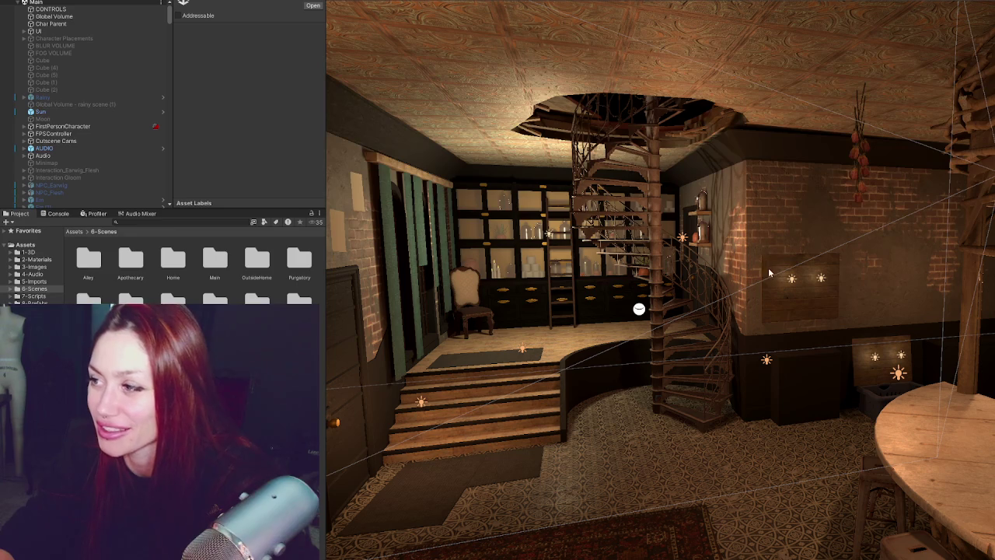
pyautogui.moveTo(678, 331); pyautogui.dragTo(698, 291, button='right')
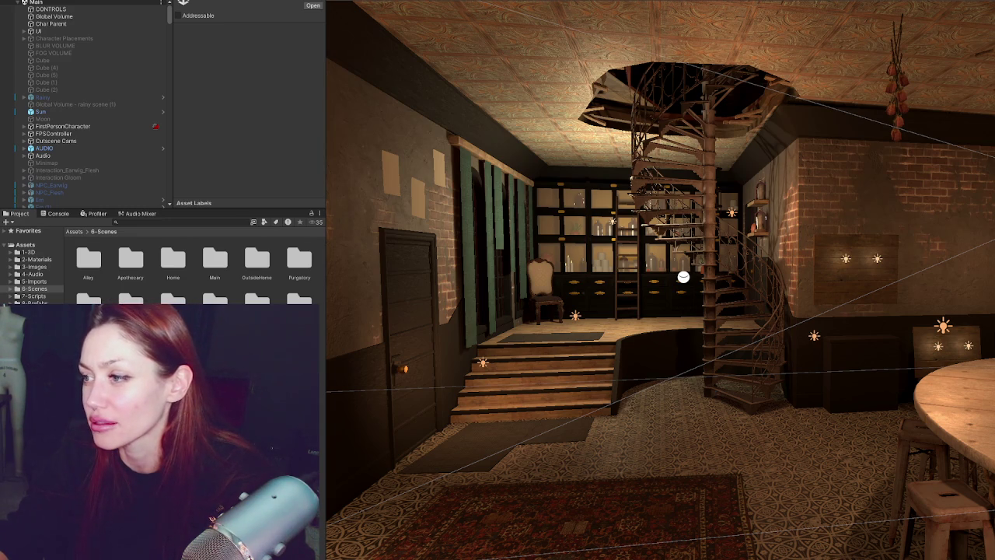
# - Fly out the apothecary window, rise above the courtyard, and look across the firepit seating and gazebo
pyautogui.moveTo(684, 276); pyautogui.dragTo(464, 314, button='right')
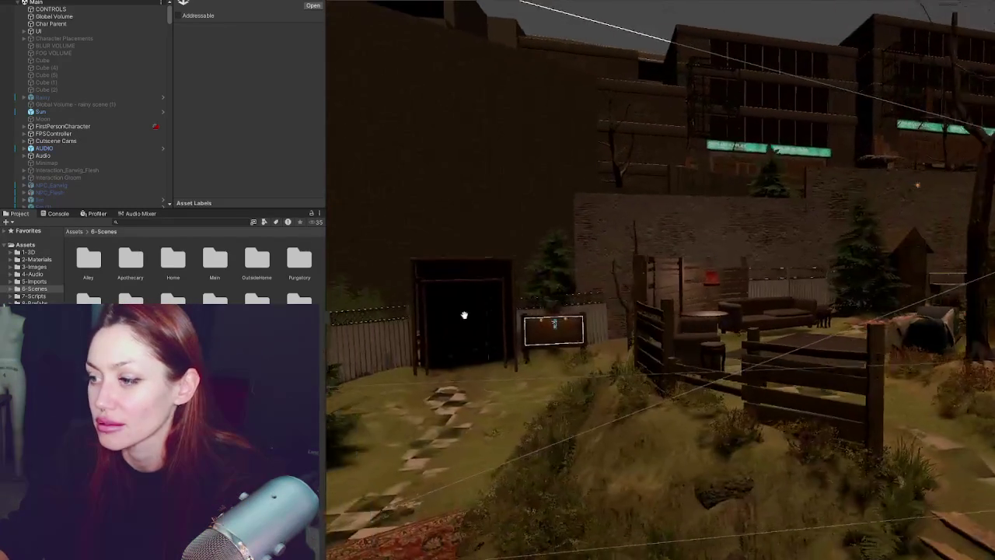
pyautogui.moveTo(464, 315)
pyautogui.mouseDown(button='right')
pyautogui.moveTo(577, 371)
pyautogui.moveTo(414, 423)
pyautogui.moveTo(402, 453)
pyautogui.moveTo(444, 533)
pyautogui.moveTo(595, 554)
pyautogui.moveTo(462, 360)
pyautogui.mouseUp(button='right')
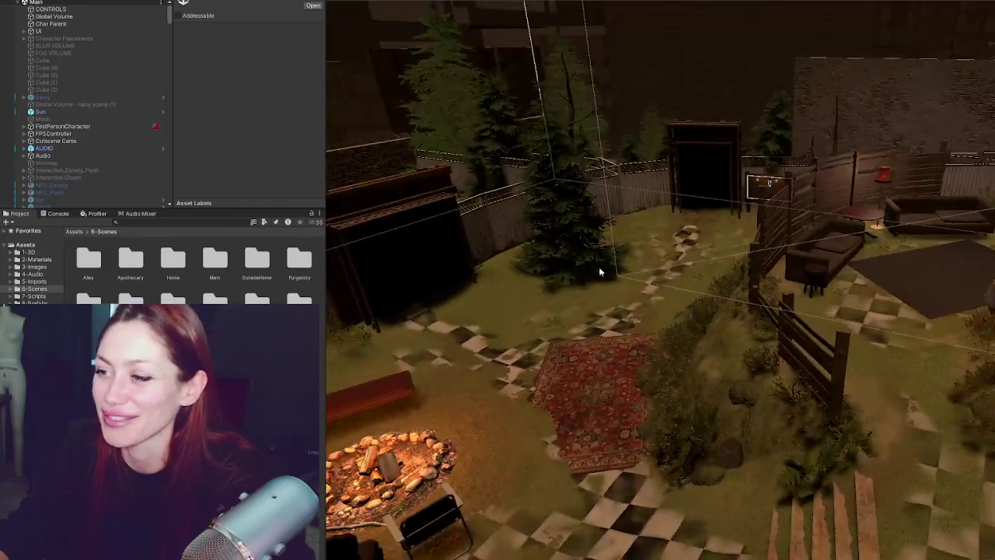
pyautogui.moveTo(650, 311)
pyautogui.mouseDown(button='right')
pyautogui.moveTo(807, 227)
pyautogui.moveTo(821, 266)
pyautogui.mouseUp(button='right')
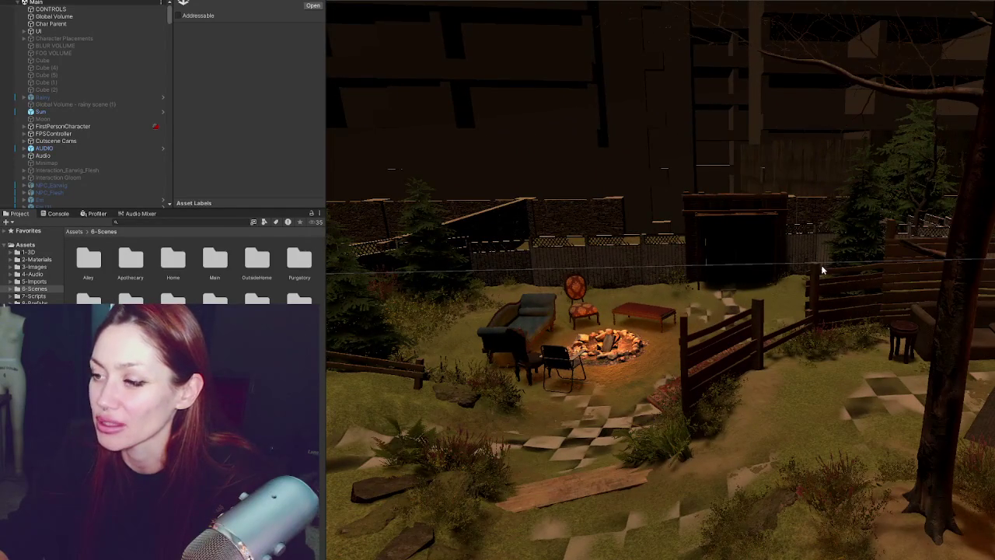
pyautogui.moveTo(635, 383)
pyautogui.mouseDown(button='right')
pyautogui.moveTo(699, 309)
pyautogui.moveTo(668, 311)
pyautogui.mouseUp(button='right')
pyautogui.moveTo(901, 273)
pyautogui.mouseDown(button='right')
pyautogui.moveTo(689, 367)
pyautogui.moveTo(754, 267)
pyautogui.moveTo(714, 272)
pyautogui.moveTo(880, 286)
pyautogui.mouseUp(button='right')
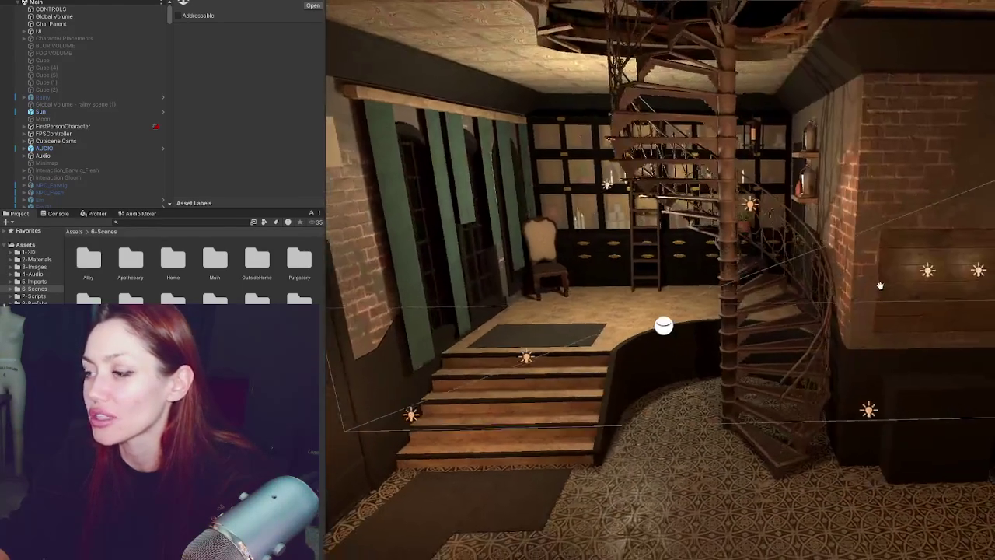
# - Shift the view at the stair landing, then zoom out and back in by the stairs and curved bar
pyautogui.moveTo(880, 286); pyautogui.dragTo(815, 332, button='middle')
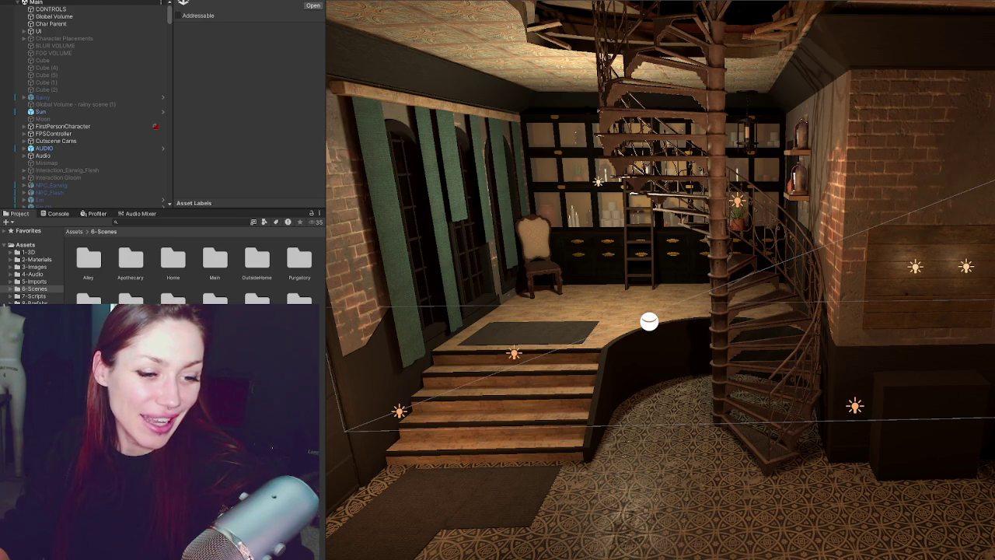
pyautogui.scroll(-3, 748, 299)
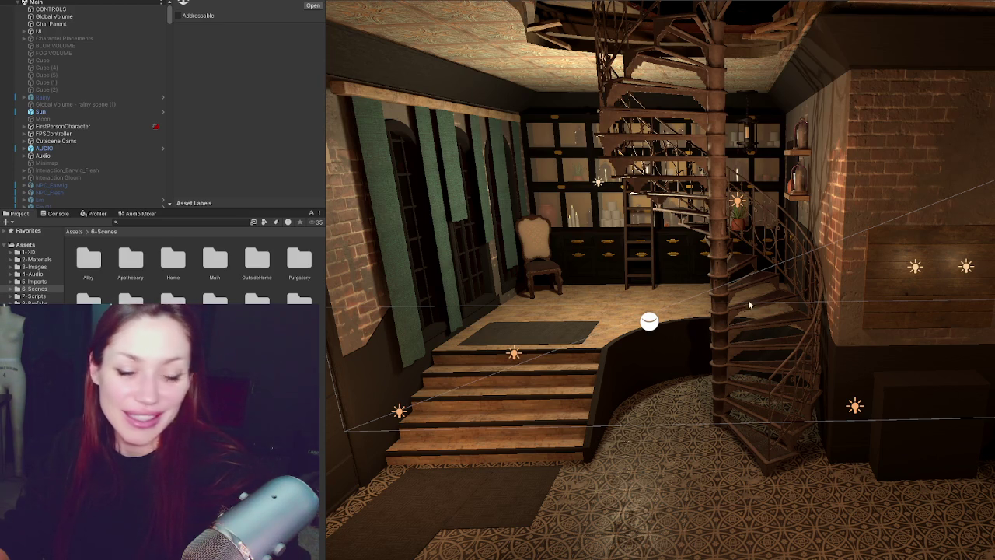
pyautogui.scroll(-3, 790, 284)
pyautogui.scroll(-5, 790, 285)
pyautogui.scroll(-5, 676, 240)
pyautogui.scroll(5, 676, 239)
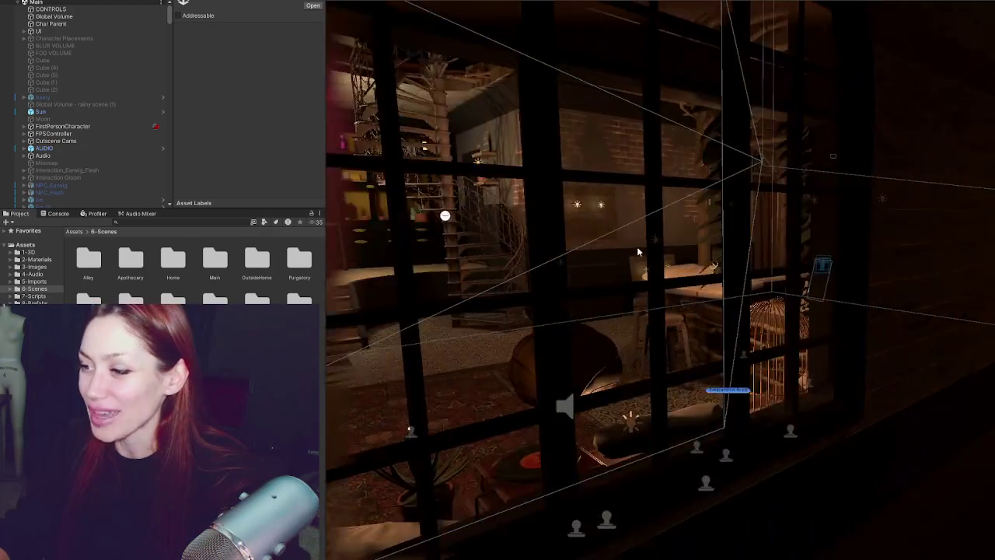
pyautogui.scroll(-3, 637, 247)
pyautogui.scroll(5, 684, 265)
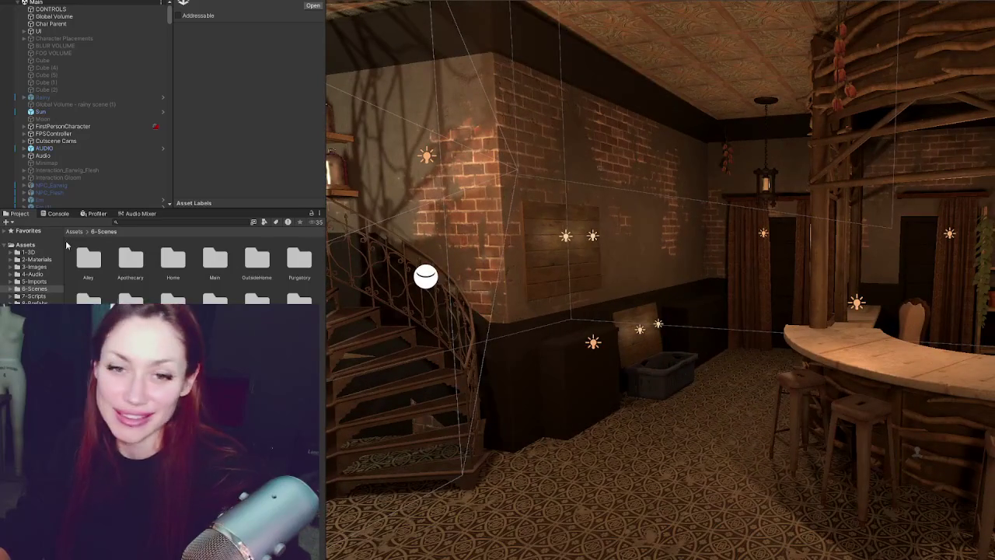